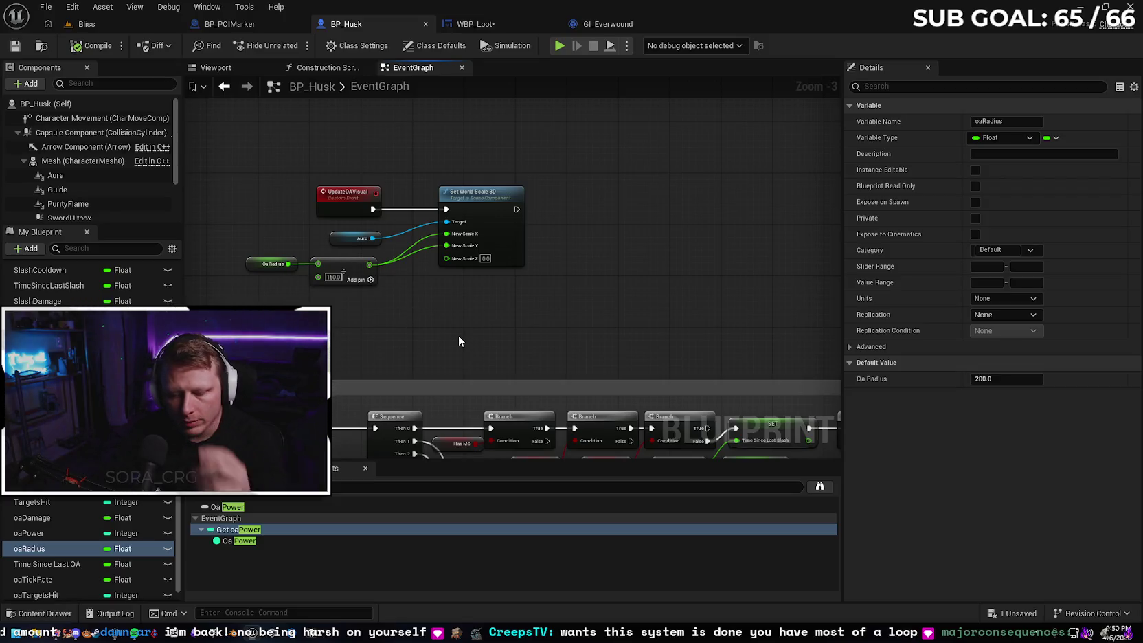
# Leave BP_Husk's event graph for the WBP_Loot EventGraph and zoom in on it.
pyautogui.moveTo(417, 318)
pyautogui.mouseDown()
pyautogui.moveTo(466, 311)
pyautogui.moveTo(432, 317)
pyautogui.mouseUp()
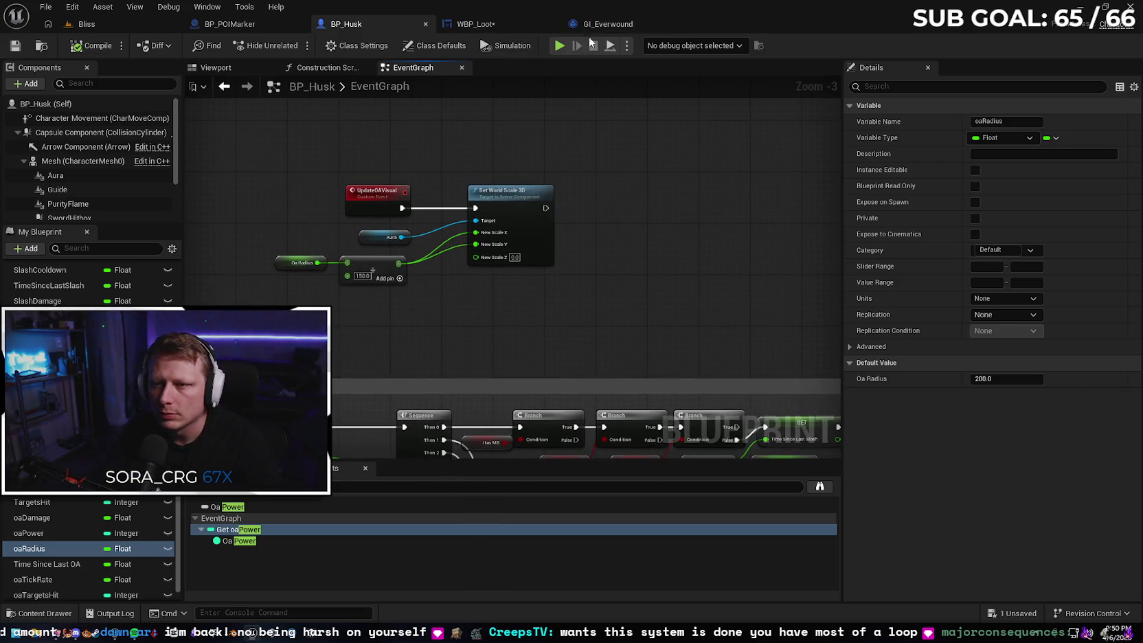
pyautogui.click(511, 26)
pyautogui.scroll(3, 408, 401)
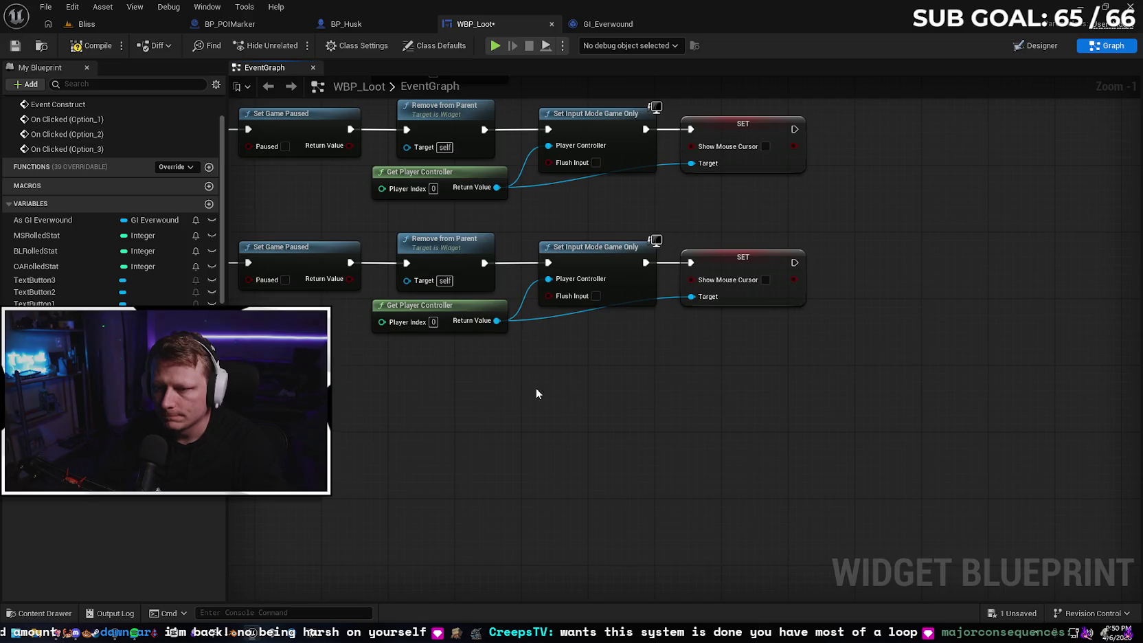
# Add an Update OAVisual call on As BP Husk after the final SET node, then return to Bliss.
pyautogui.moveTo(454, 410); pyautogui.dragTo(884, 352)
pyautogui.scroll(-3, 703, 352)
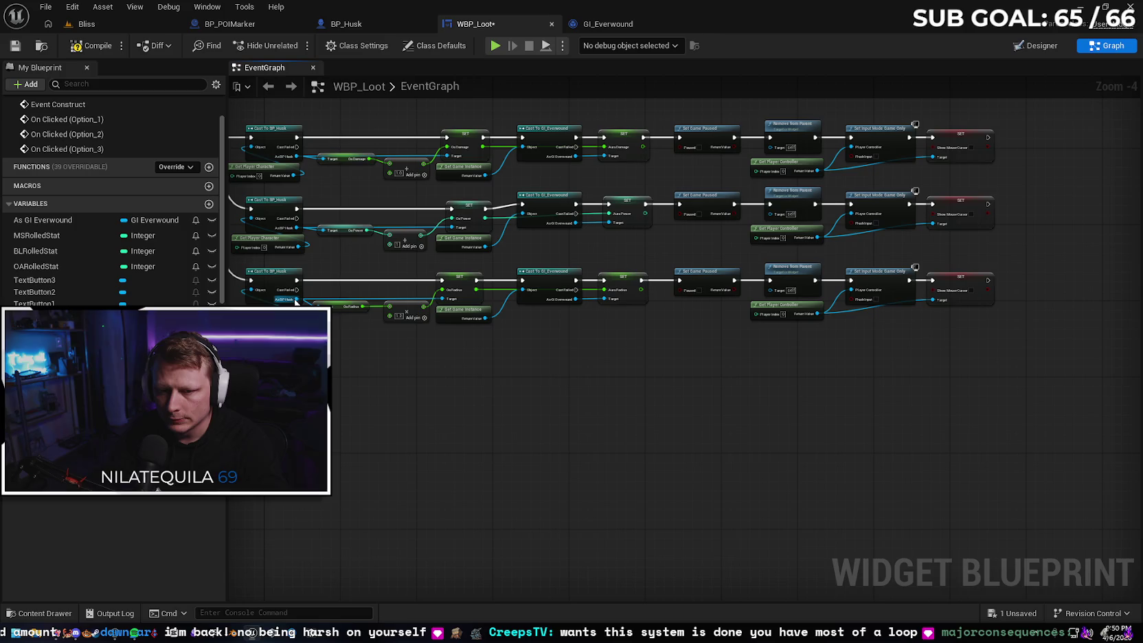
pyautogui.moveTo(295, 299)
pyautogui.mouseDown()
pyautogui.moveTo(961, 331)
pyautogui.moveTo(1005, 321)
pyautogui.mouseUp()
pyautogui.write('update')
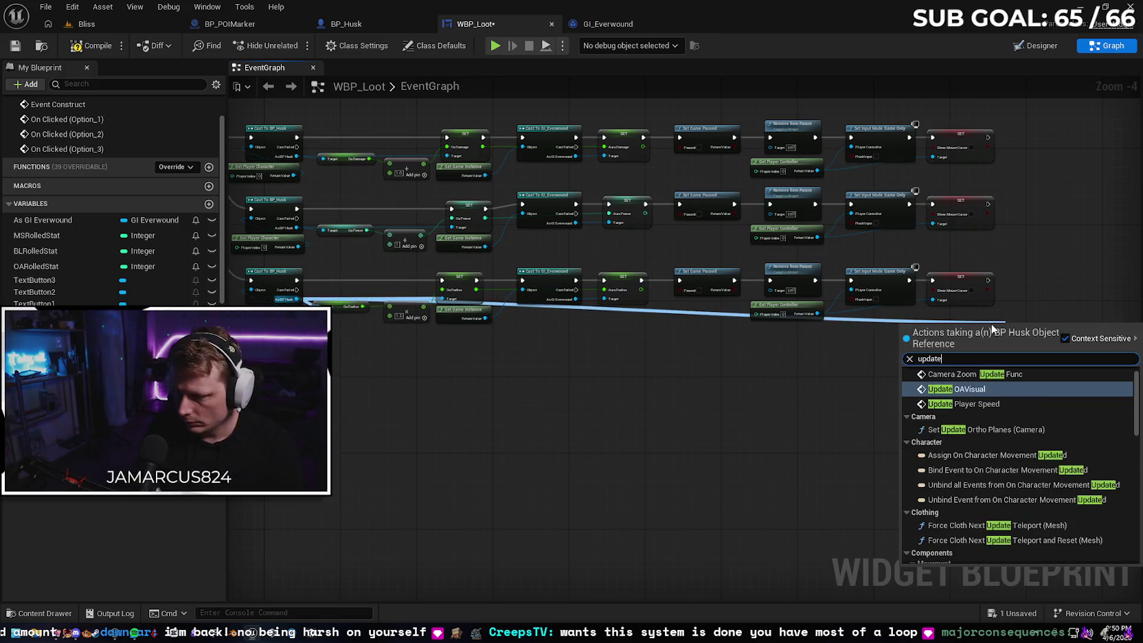
pyautogui.write(' oa')
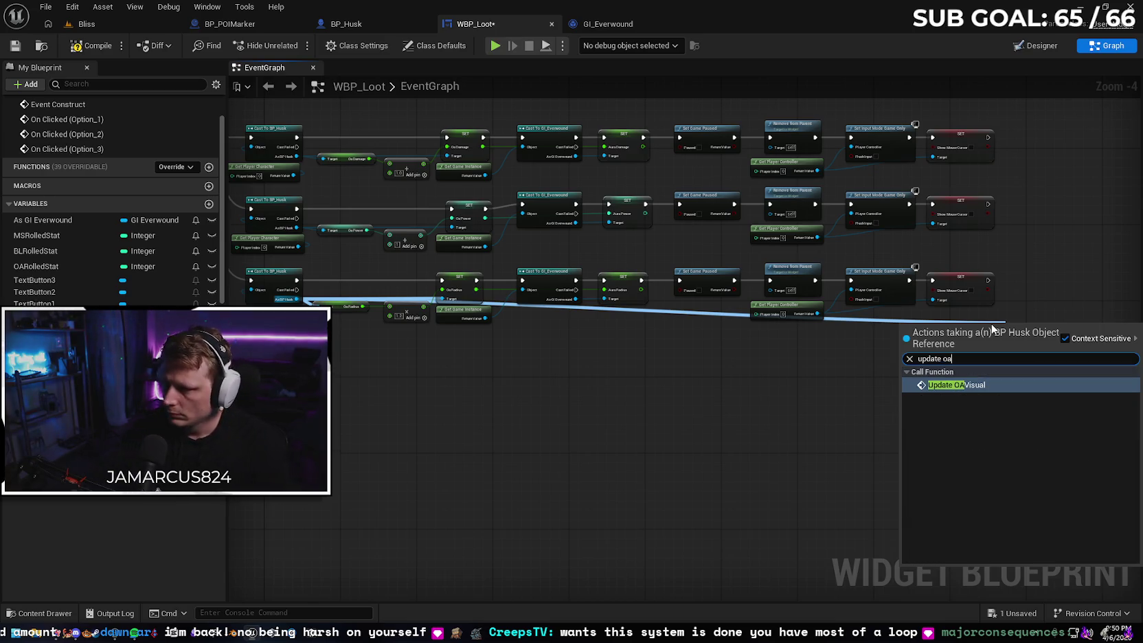
pyautogui.click(1029, 385)
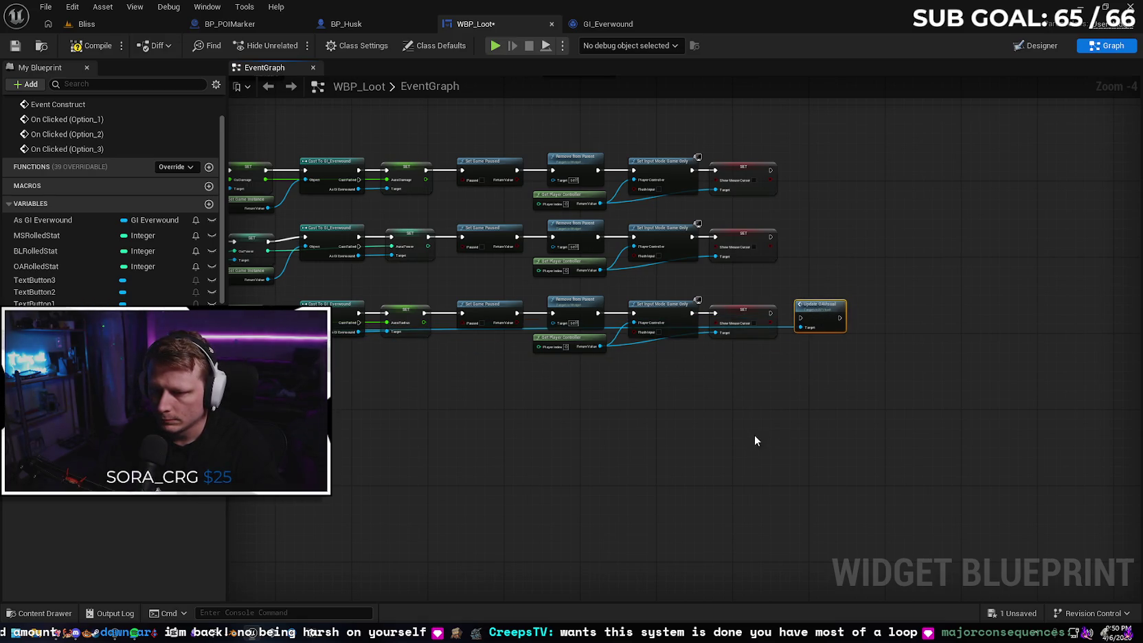
pyautogui.scroll(1, 752, 431)
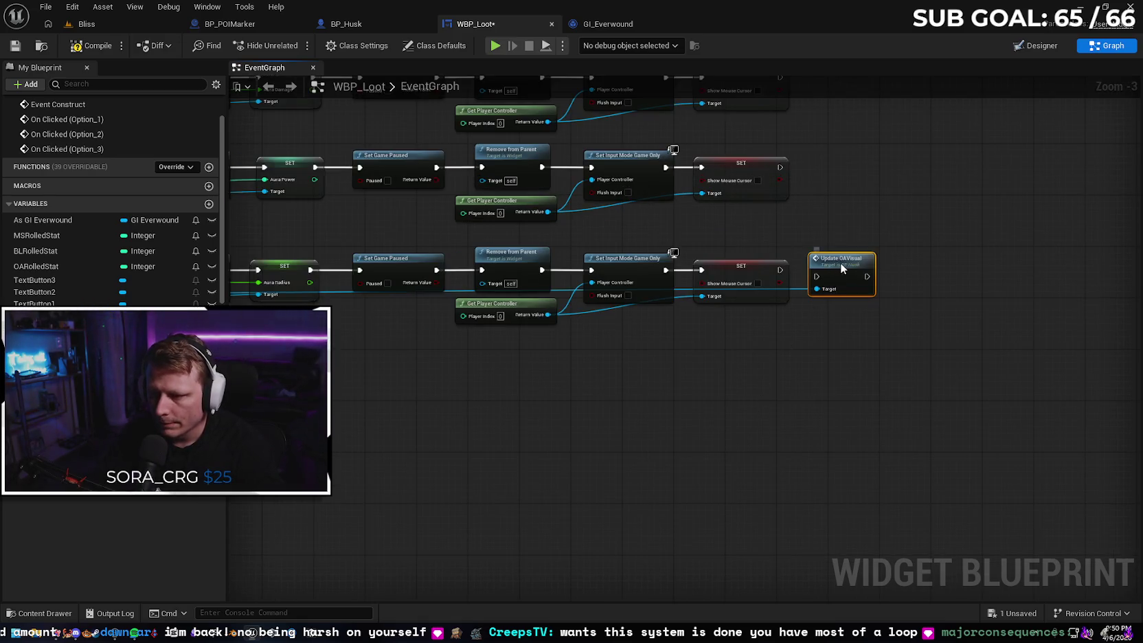
pyautogui.moveTo(841, 264)
pyautogui.mouseDown()
pyautogui.moveTo(790, 271)
pyautogui.moveTo(819, 275)
pyautogui.mouseUp()
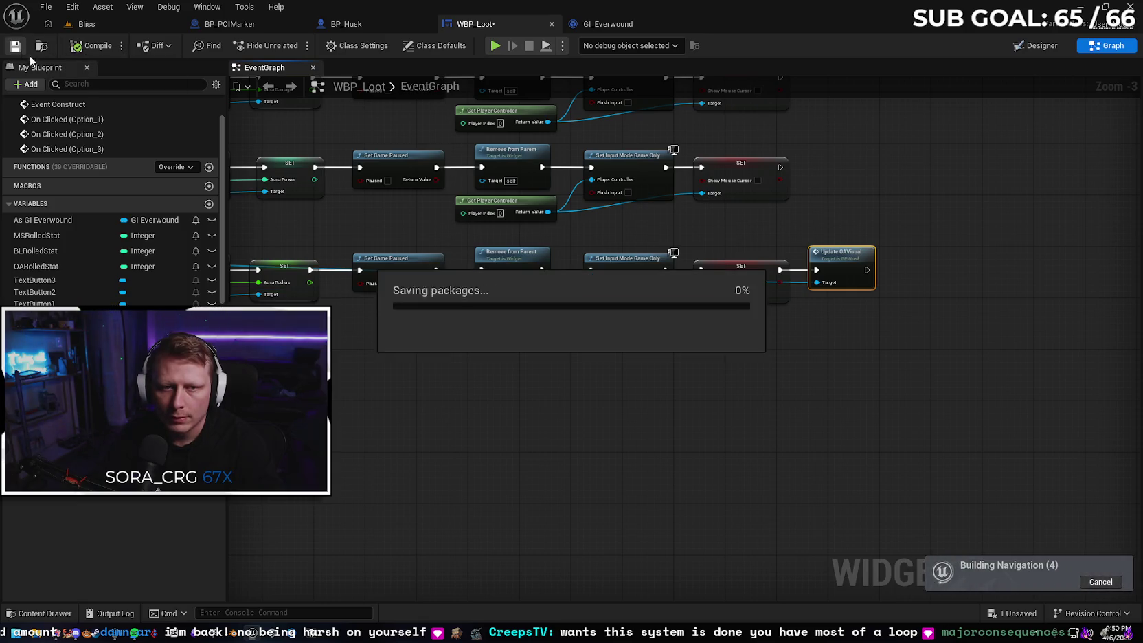
pyautogui.click(110, 22)
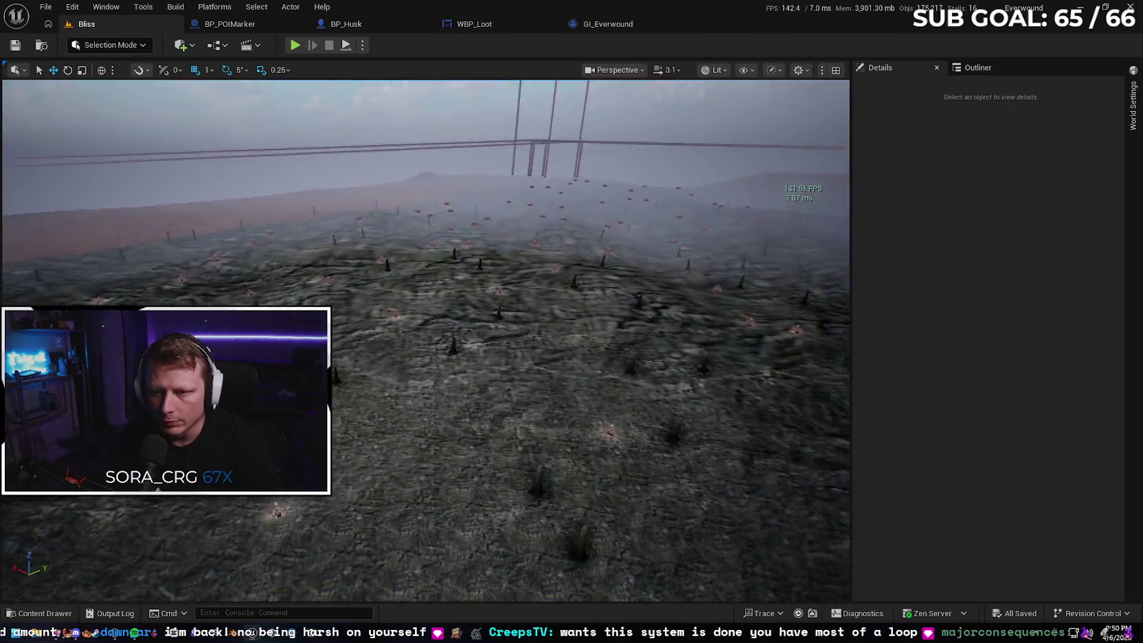
# Fly the Bliss viewport camera over the terrain toward the dead trees, then open BP_Husk.
pyautogui.scroll(2, 426, 340)
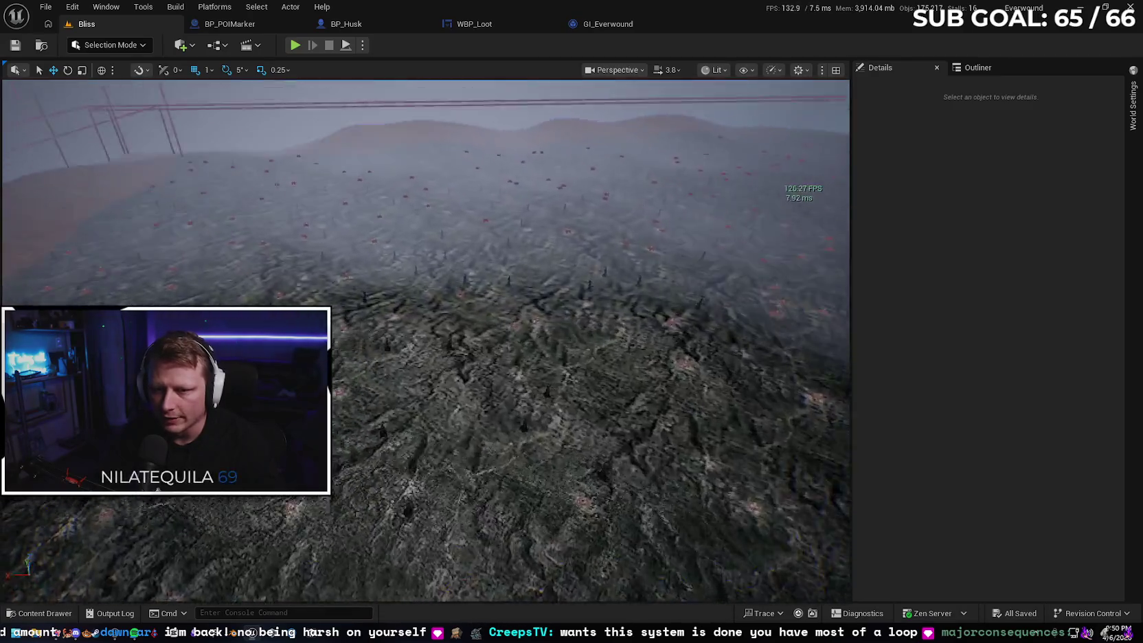
pyautogui.press('w')
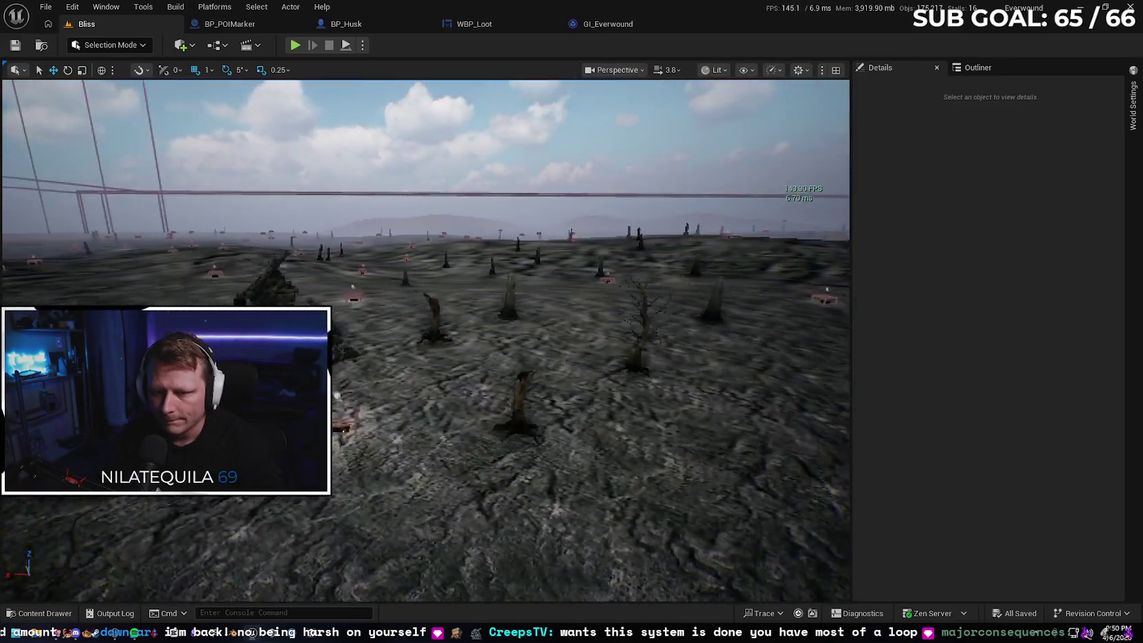
pyautogui.press('w')
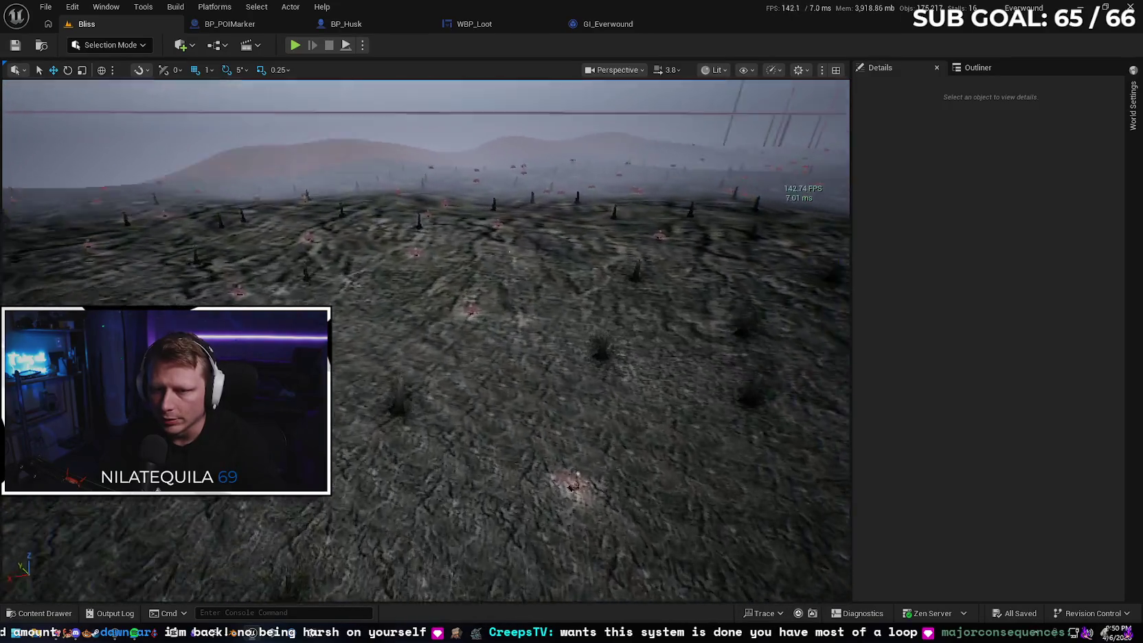
pyautogui.press('w')
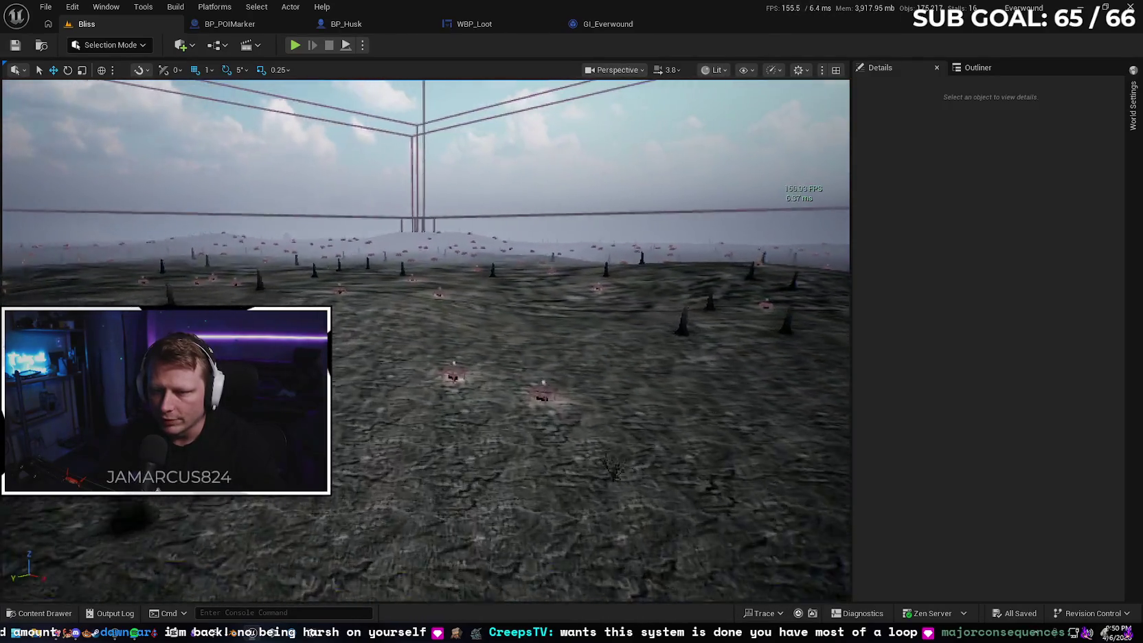
pyautogui.press('w')
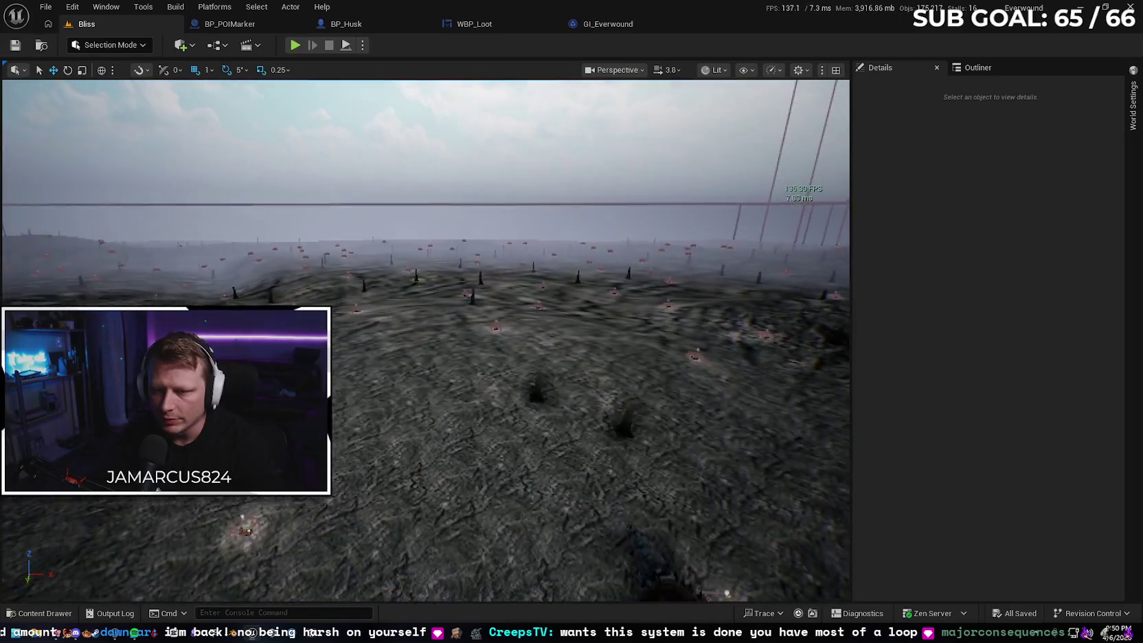
pyautogui.press('w')
pyautogui.press('w')
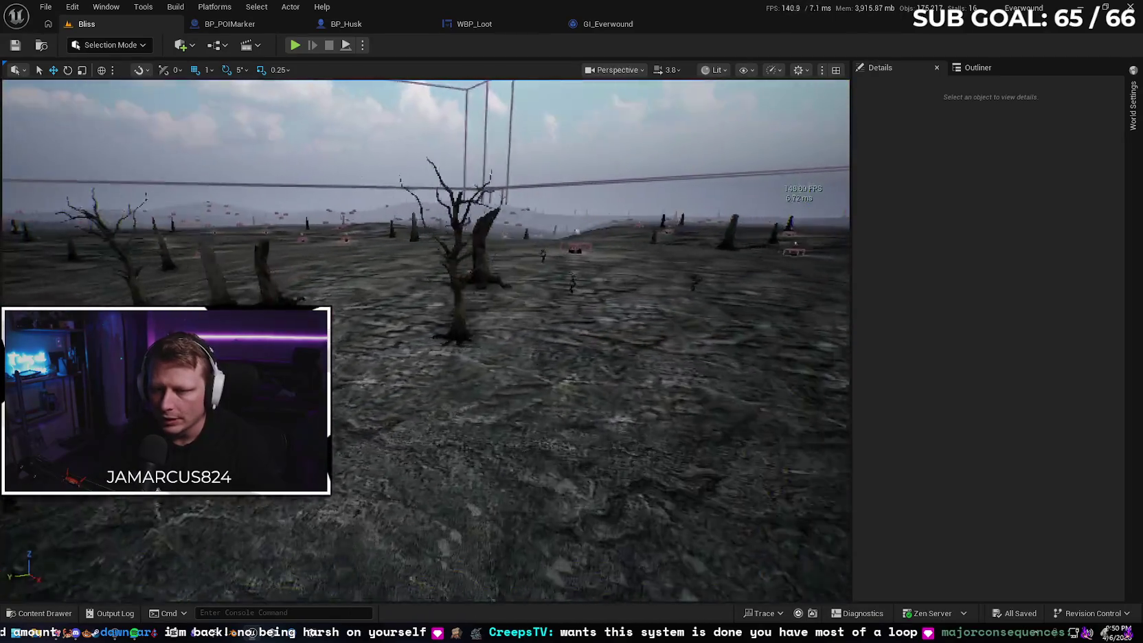
pyautogui.press('w')
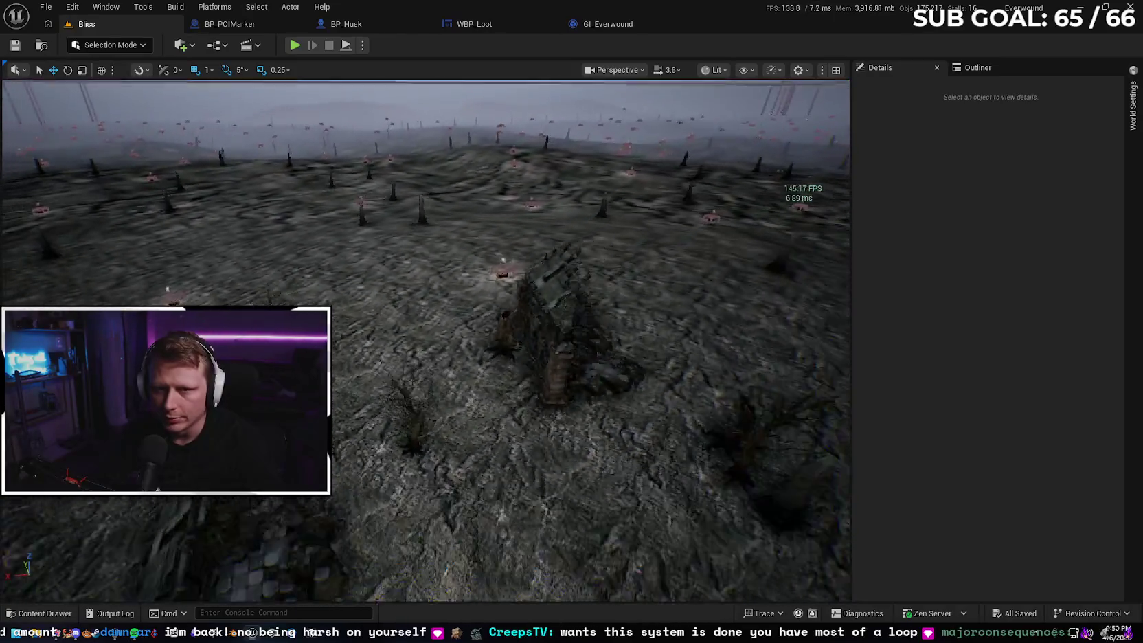
pyautogui.click(350, 25)
# Select the Aura and Mesh components and zoom on the knight mesh in BP_Husk's Viewport.
pyautogui.click(78, 176)
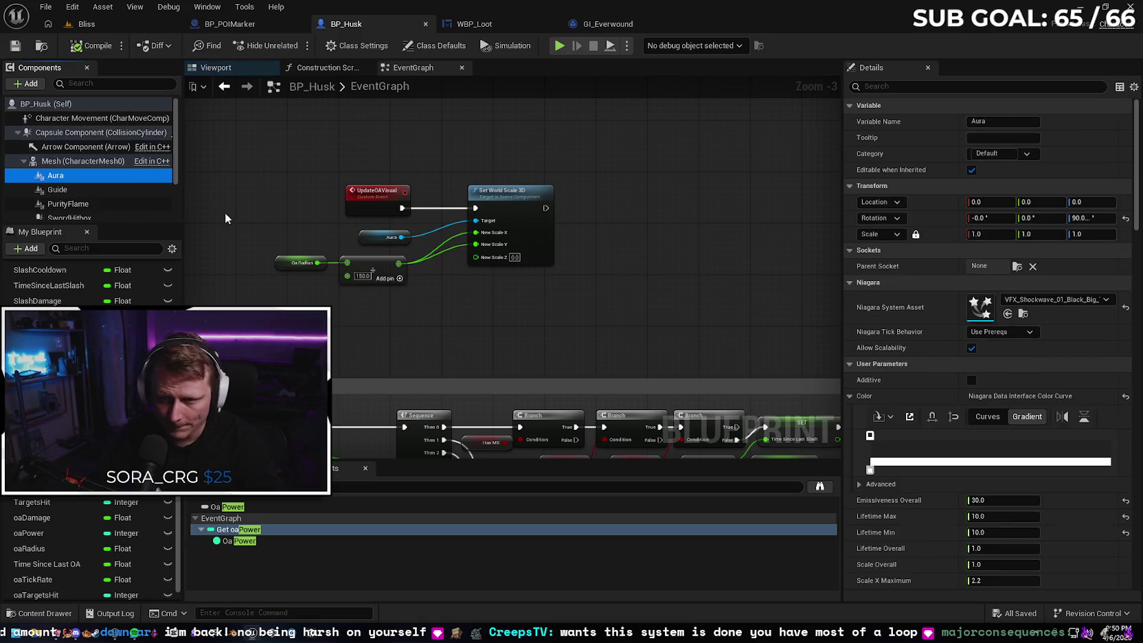
pyautogui.click(73, 163)
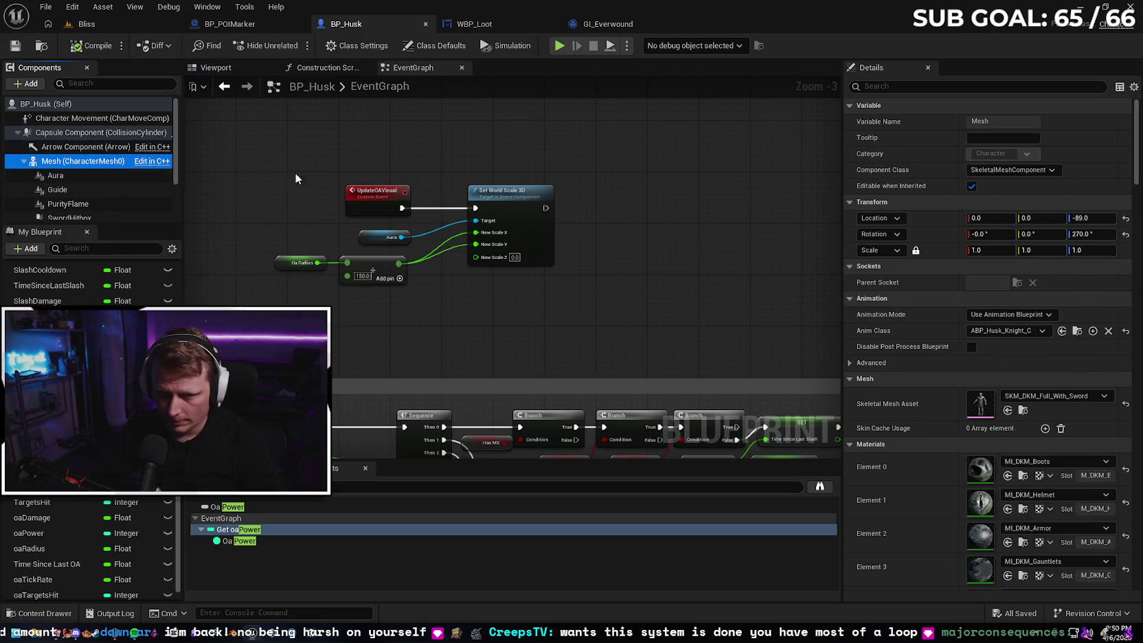
pyautogui.click(232, 69)
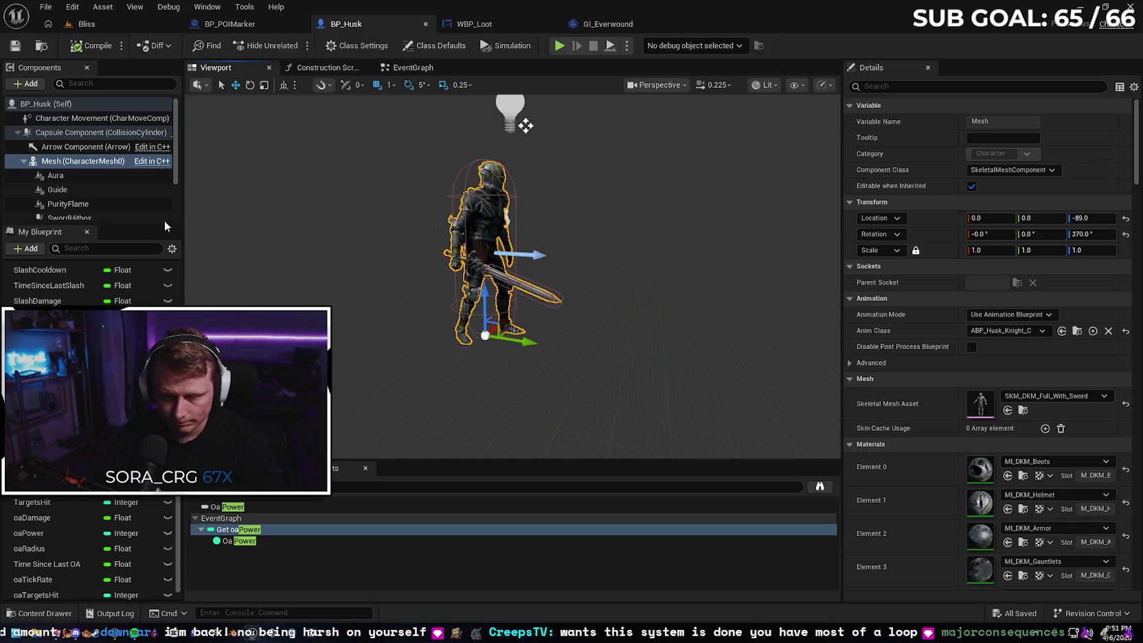
pyautogui.scroll(5, 406, 237)
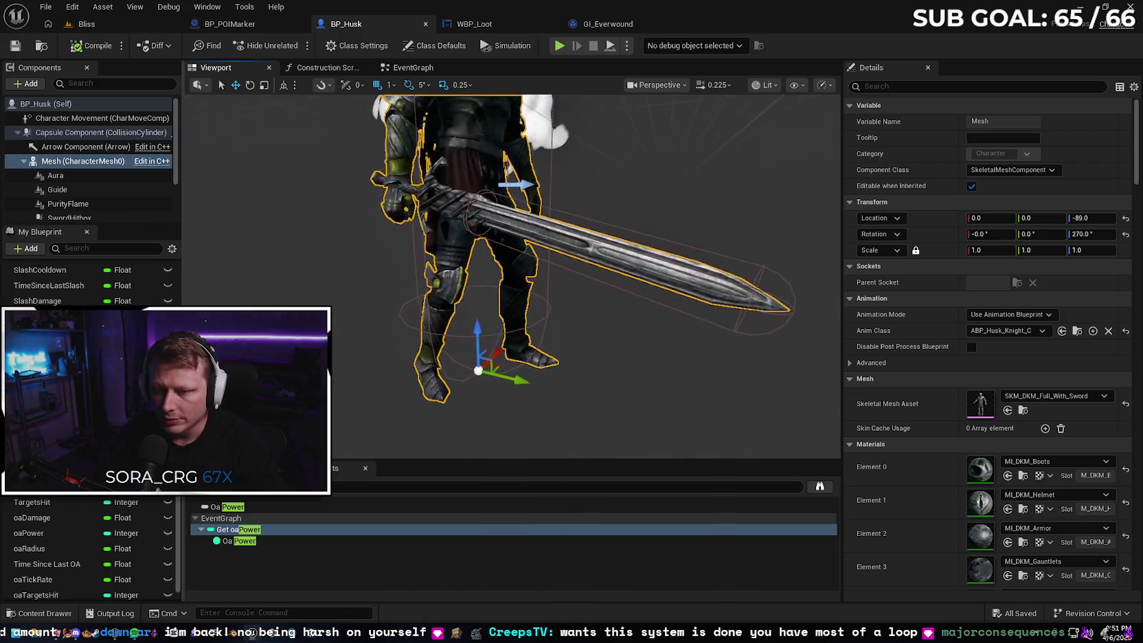
pyautogui.scroll(-4, 511, 275)
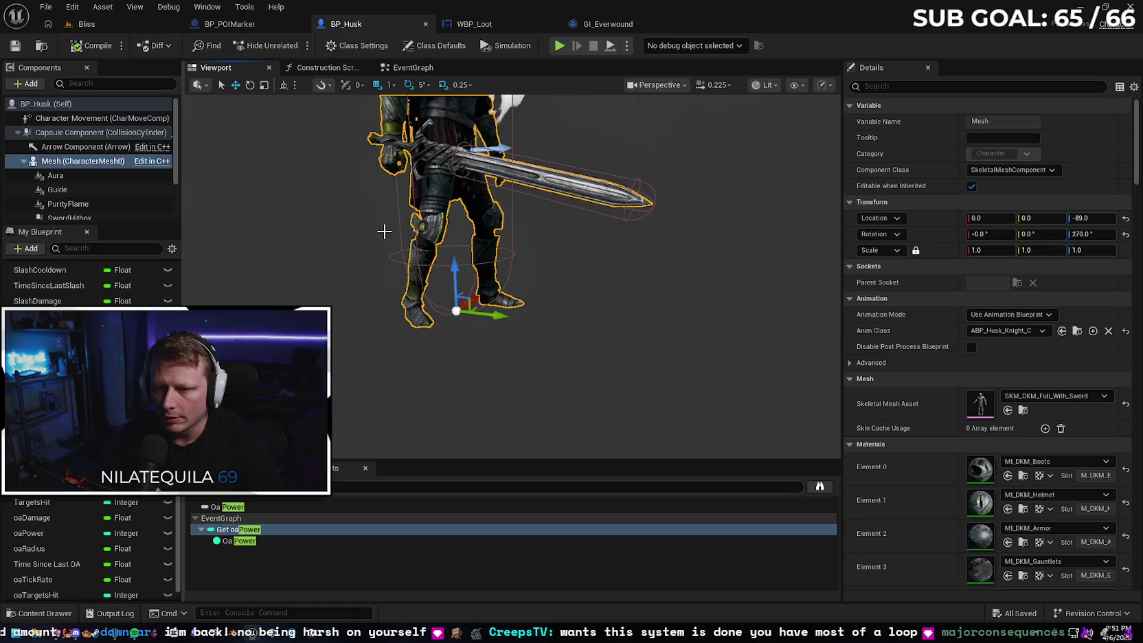
pyautogui.scroll(3, 355, 222)
# Back on the Bliss level, start Play In Editor with Alt+P and go fullscreen.
pyautogui.click(100, 20)
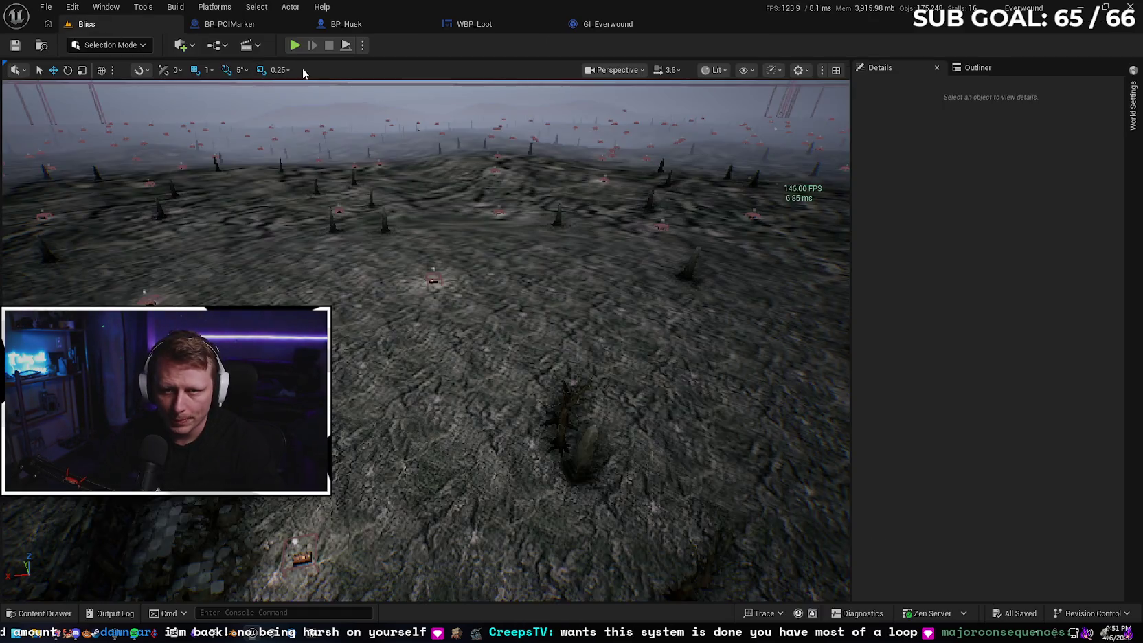
pyautogui.hotkey('alt', 'p')
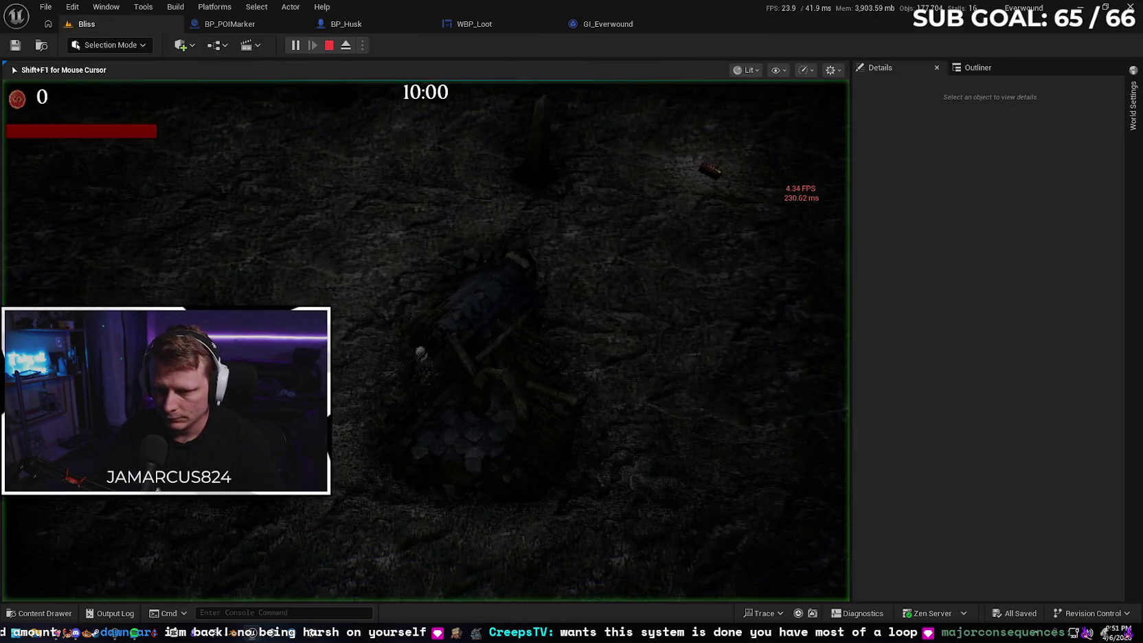
pyautogui.press('F11')
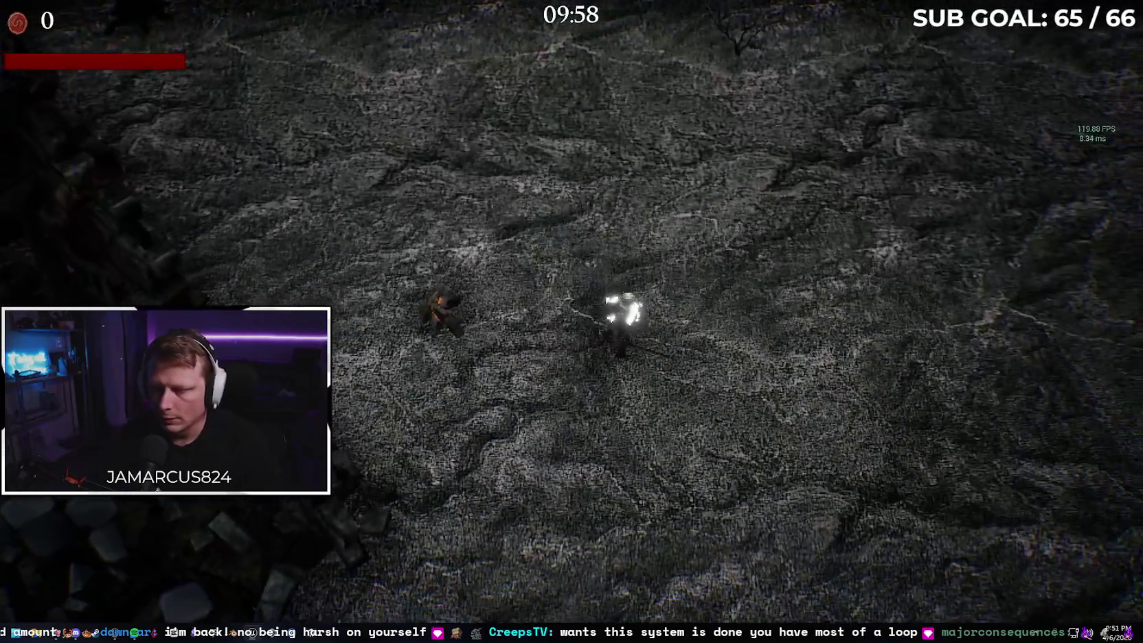
# Walk toward the chest and pick Violent Slash, Blood Lightning and Obsidian Aura.
pyautogui.press('w')
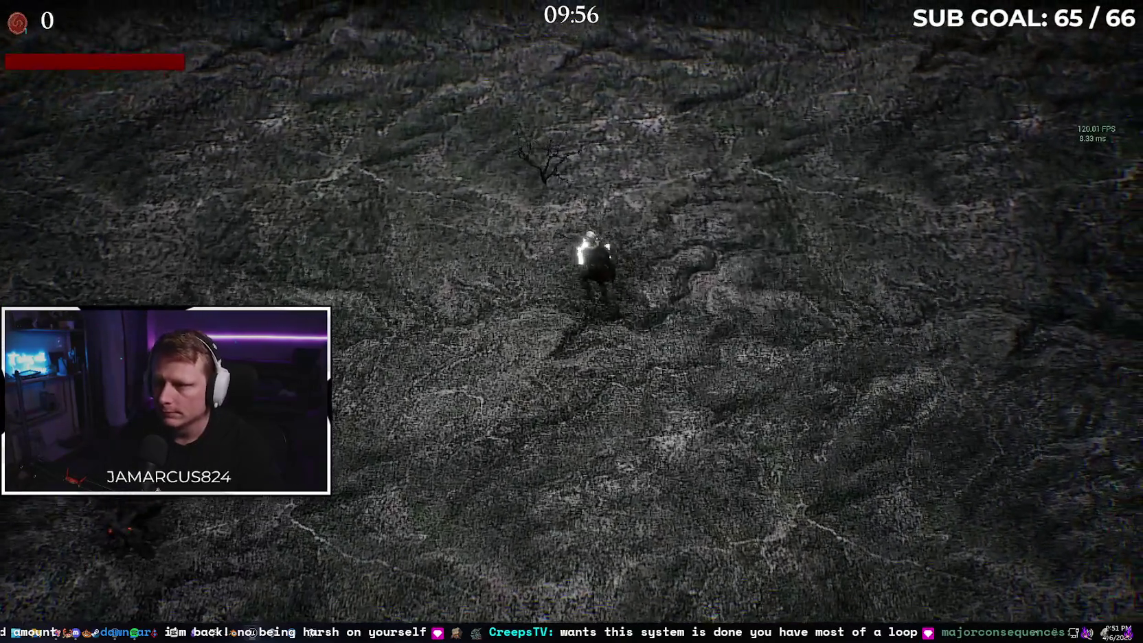
pyautogui.press('w')
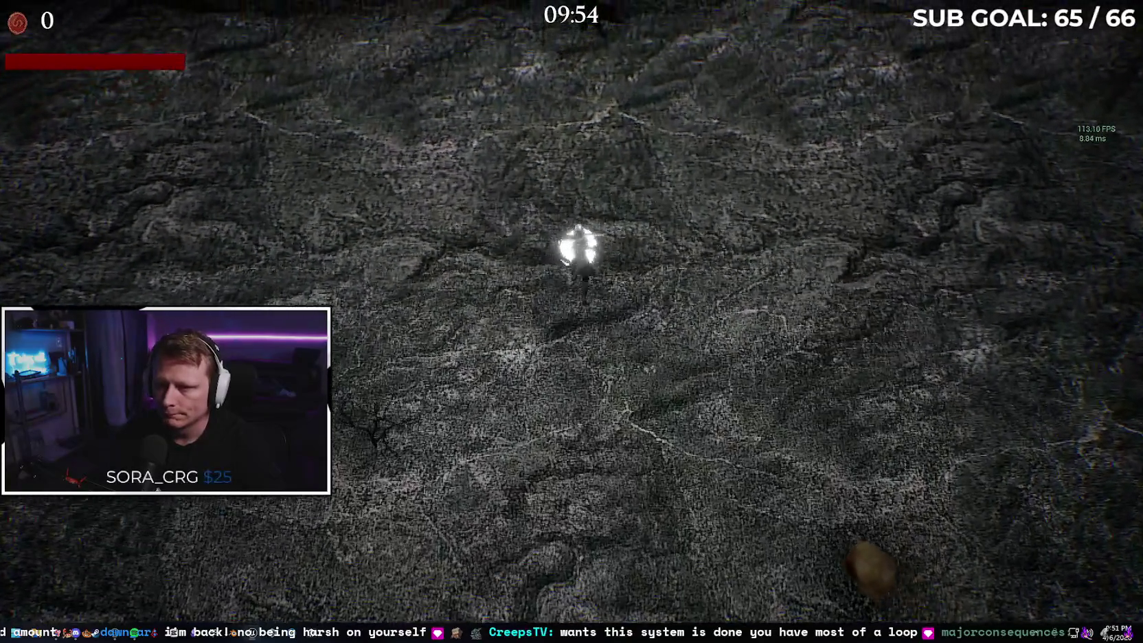
pyautogui.press('w')
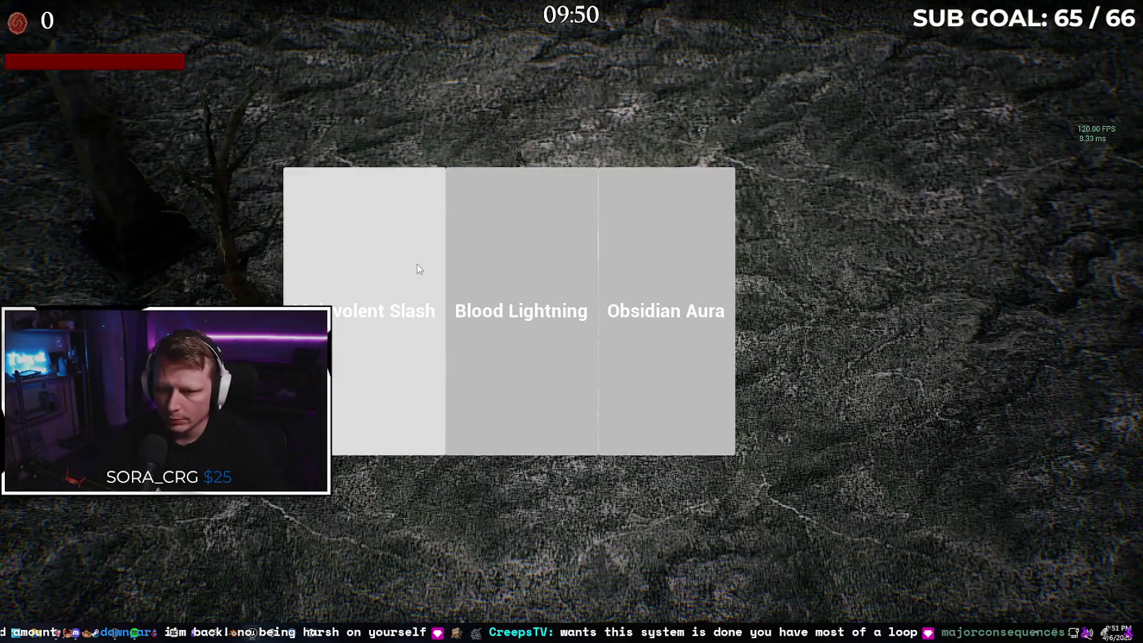
pyautogui.click(417, 264)
pyautogui.press('w')
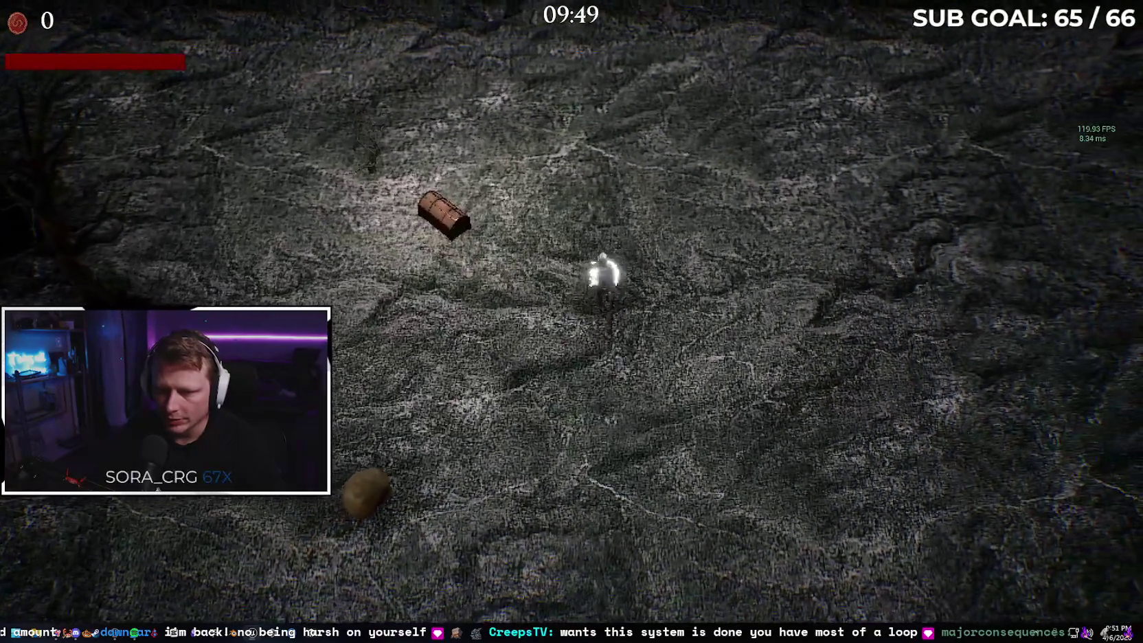
pyautogui.click(541, 280)
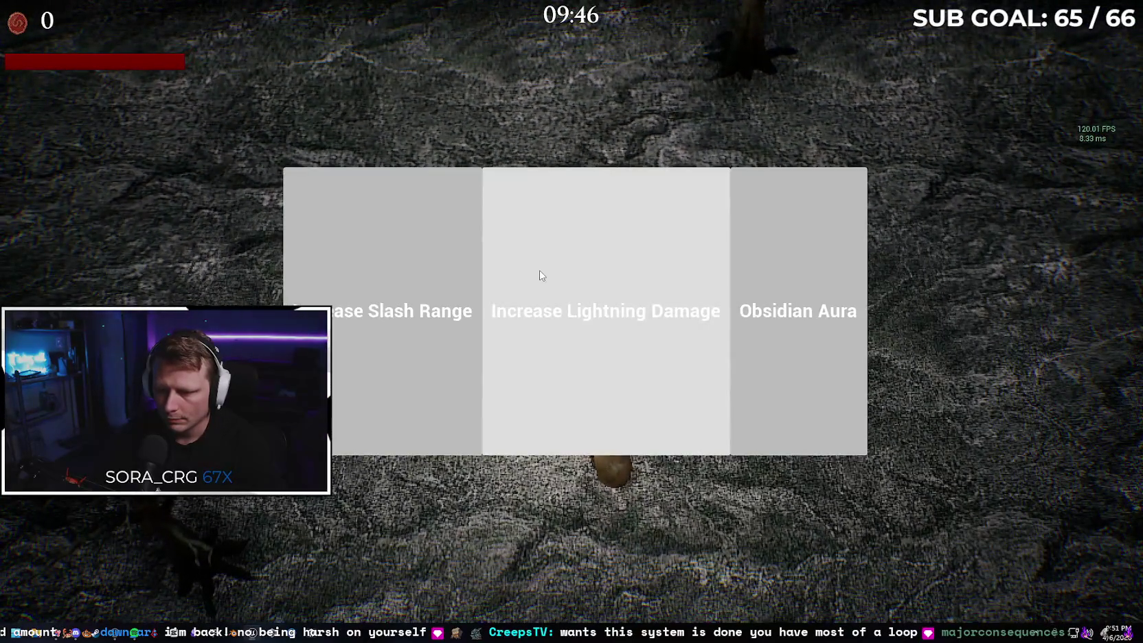
pyautogui.click(791, 273)
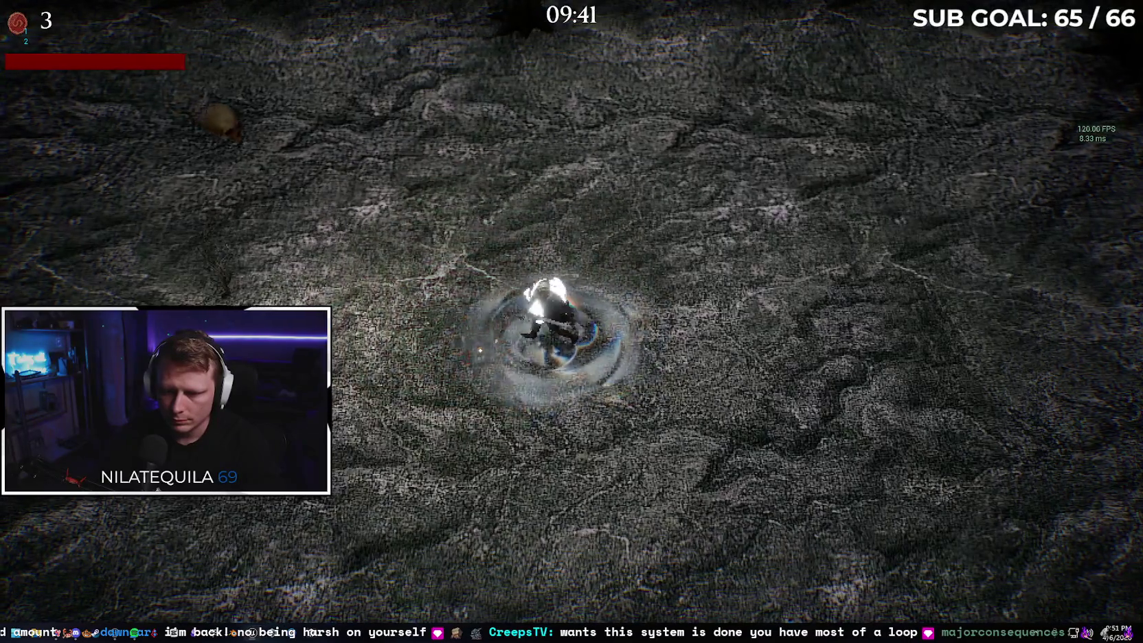
# Choose Increase Slash Damage, Decrease Lightning Cooldown and Increase Area of Effect while moving up-left.
pyautogui.click(475, 262)
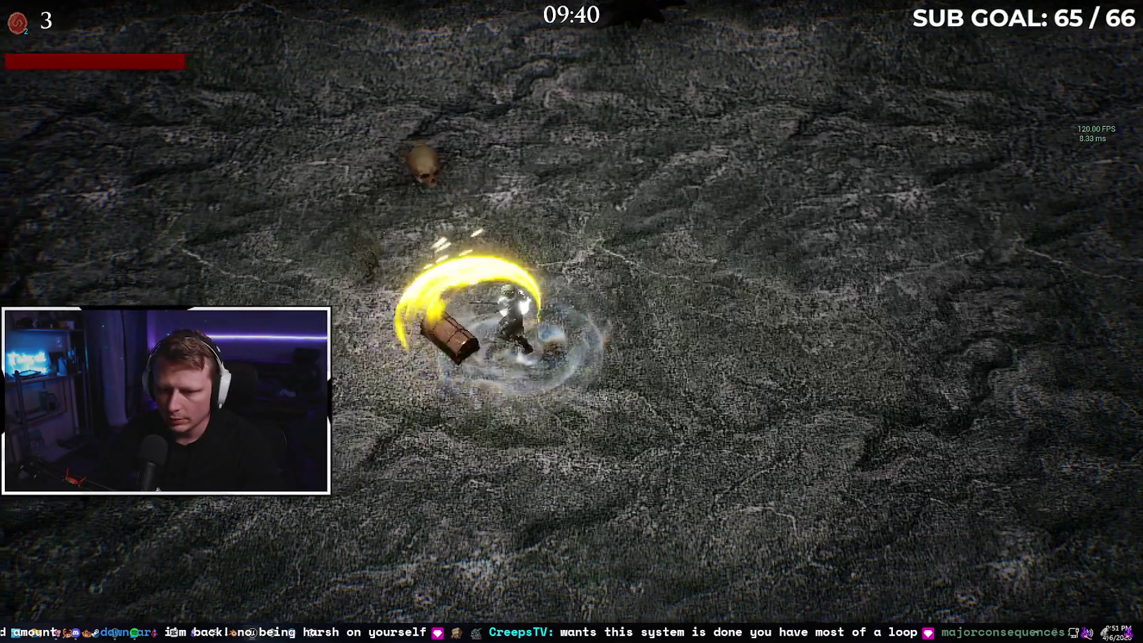
pyautogui.hotkey('w', 'a')
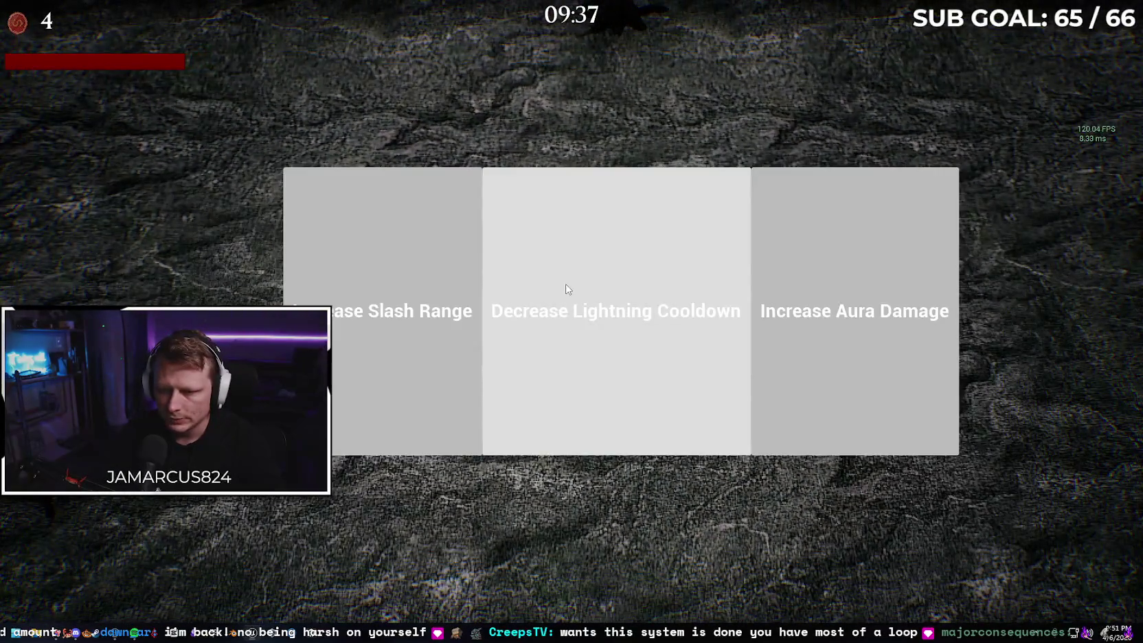
pyautogui.click(627, 283)
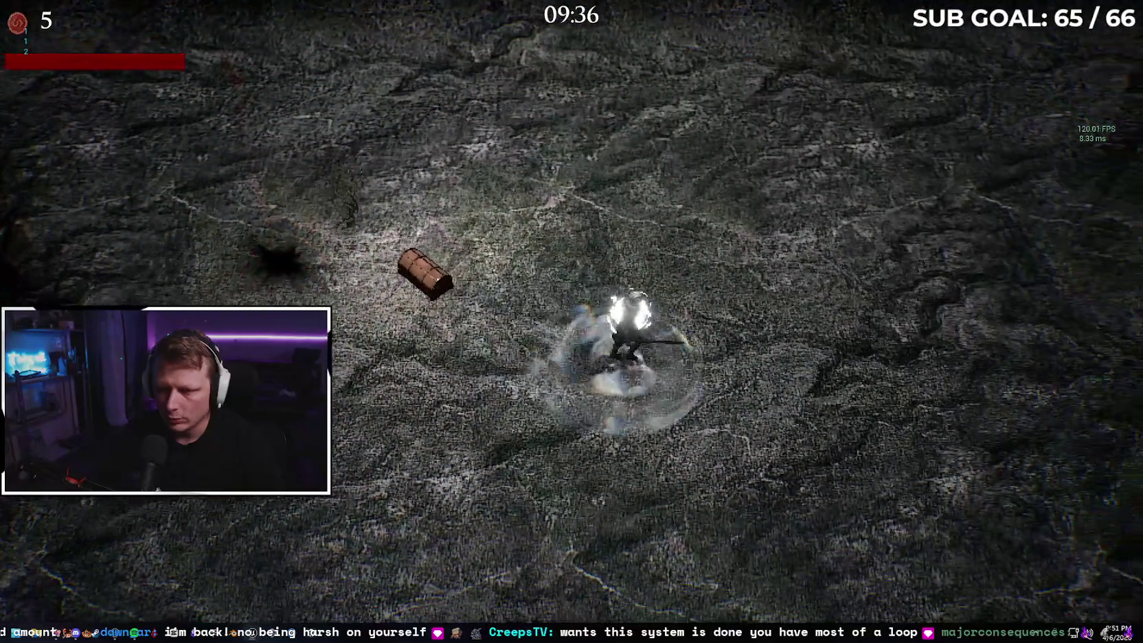
pyautogui.hotkey('w', 'a')
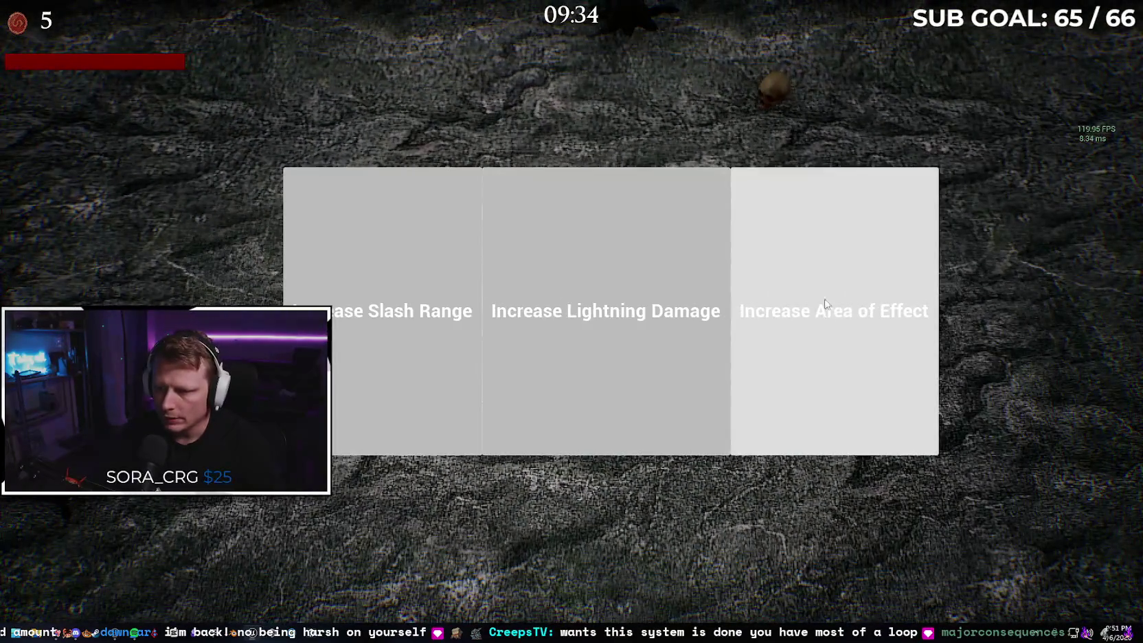
pyautogui.click(838, 309)
# Move around the field toward the chest and take Increase Aura Damage.
pyautogui.press('d')
pyautogui.press('s')
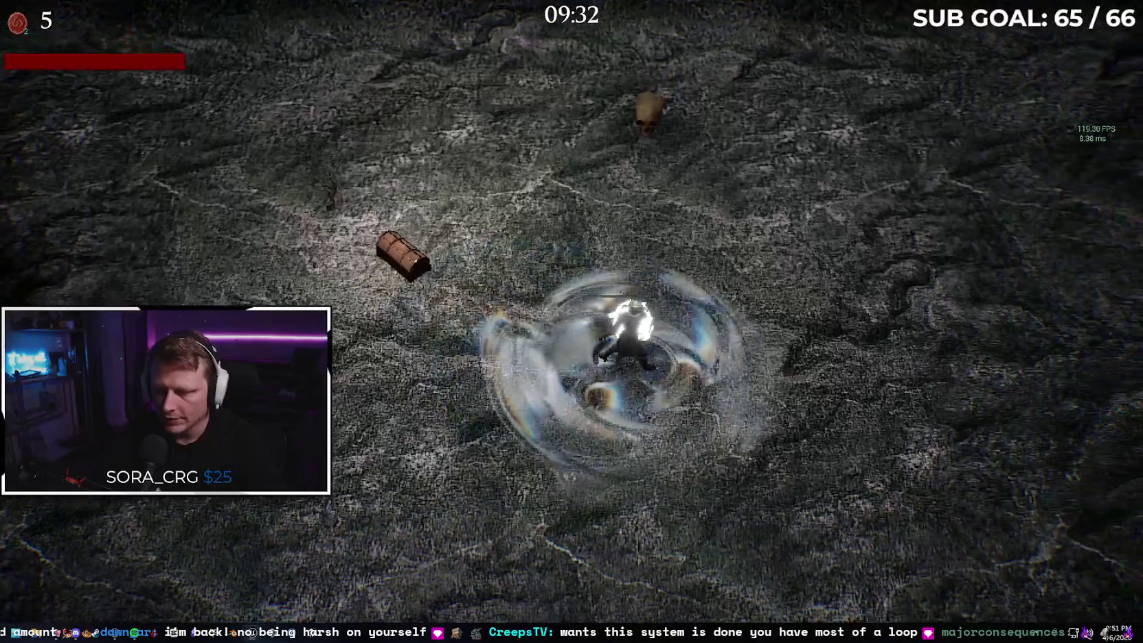
pyautogui.press('d')
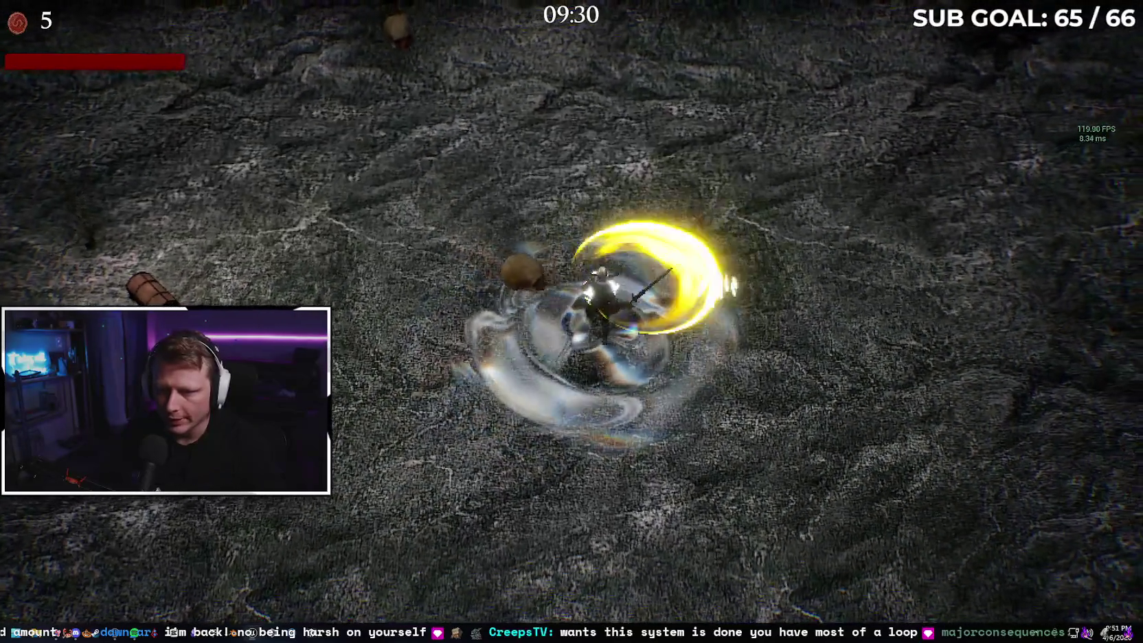
pyautogui.press('a')
pyautogui.press('w')
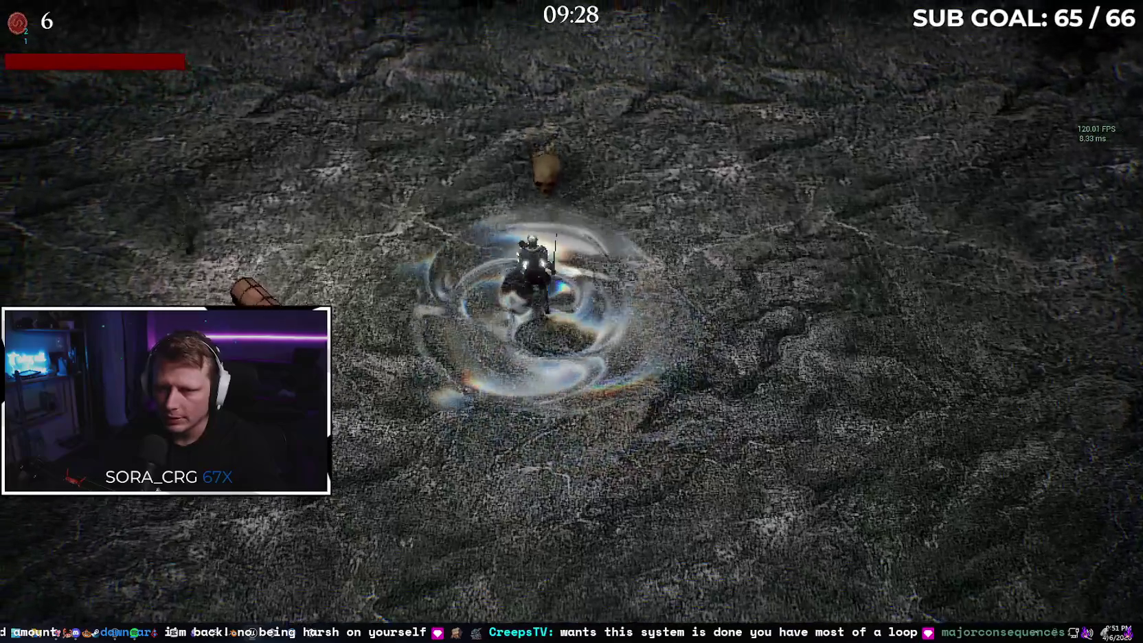
pyautogui.press('a')
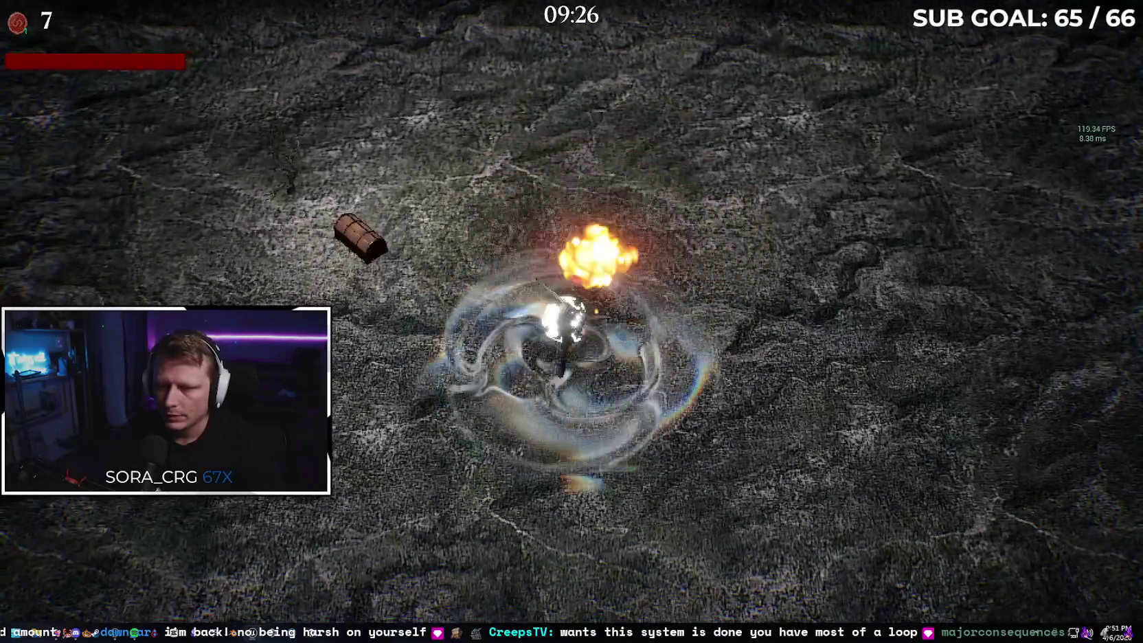
pyautogui.press('s')
pyautogui.press('w')
pyautogui.click(737, 289)
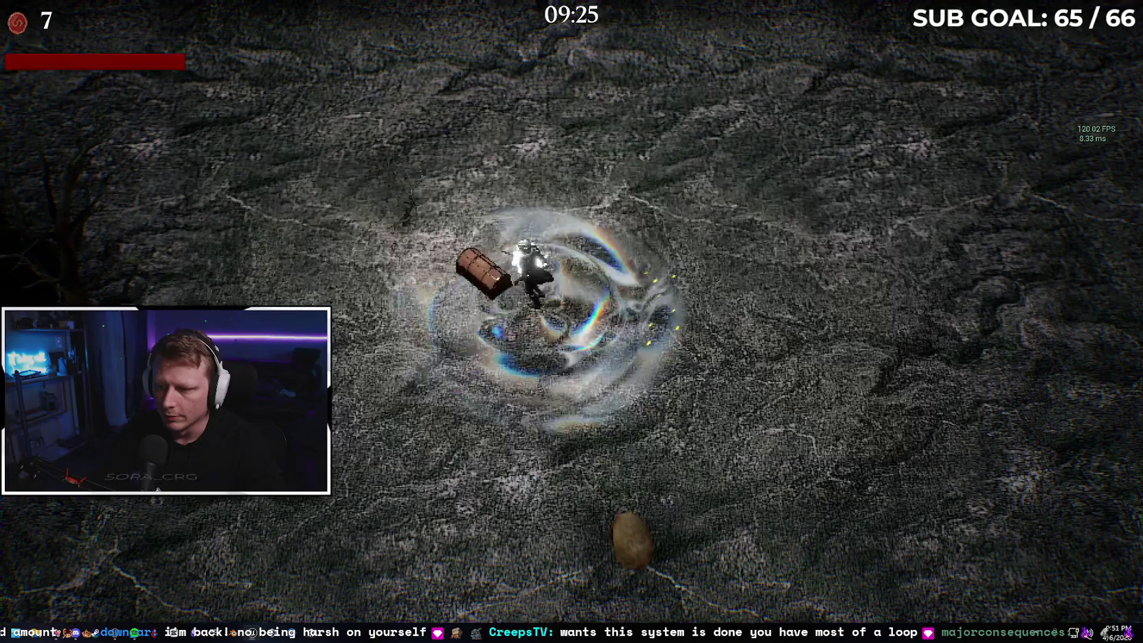
# Pick Increase Max Targets, Increase Aura Damage and Increase Area of Effect as levels come.
pyautogui.press('d')
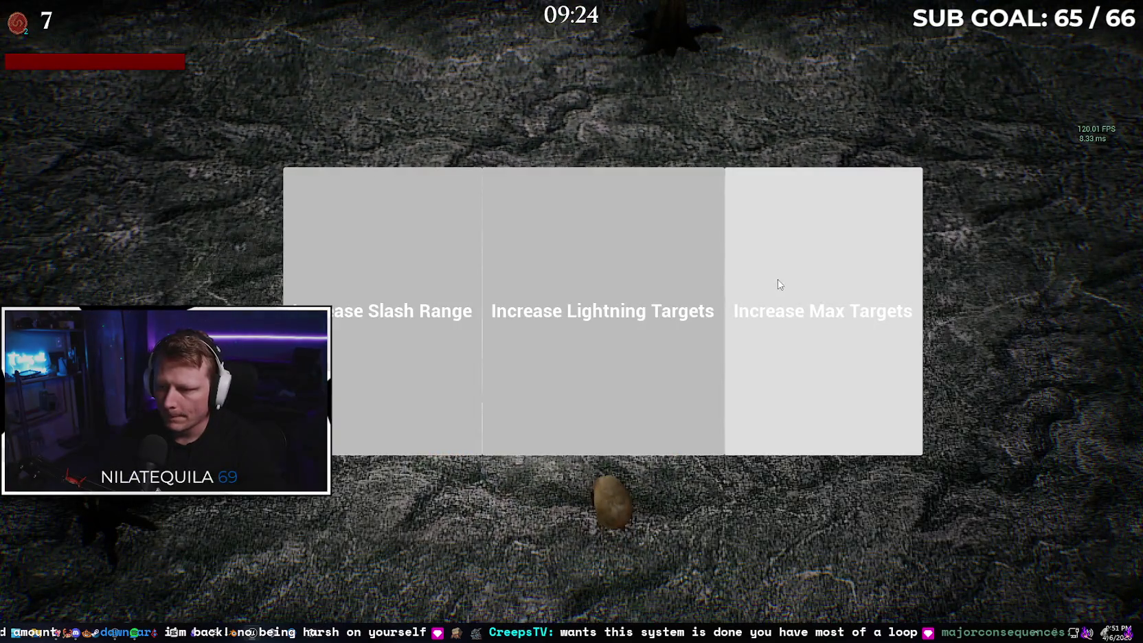
pyautogui.click(780, 284)
pyautogui.press('w')
pyautogui.press('d')
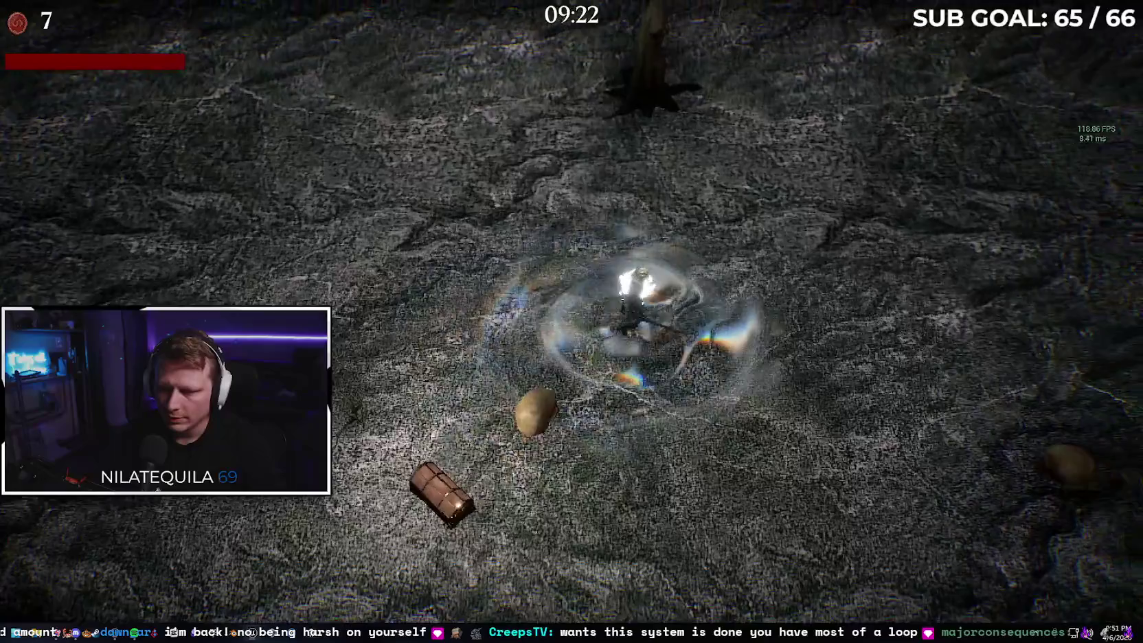
pyautogui.press('s')
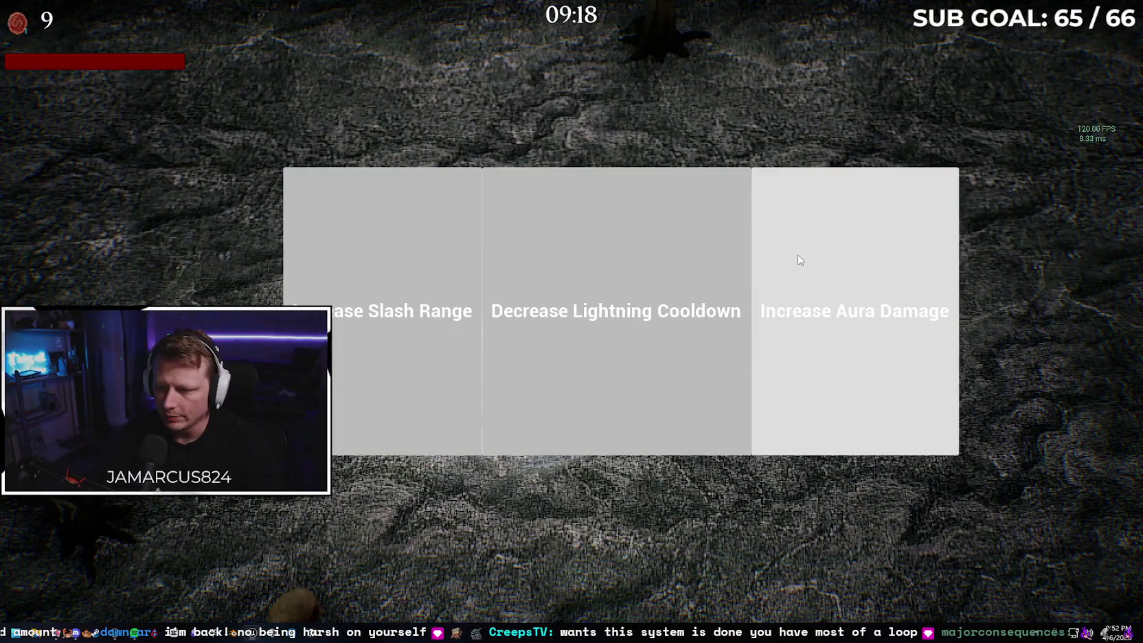
pyautogui.click(799, 259)
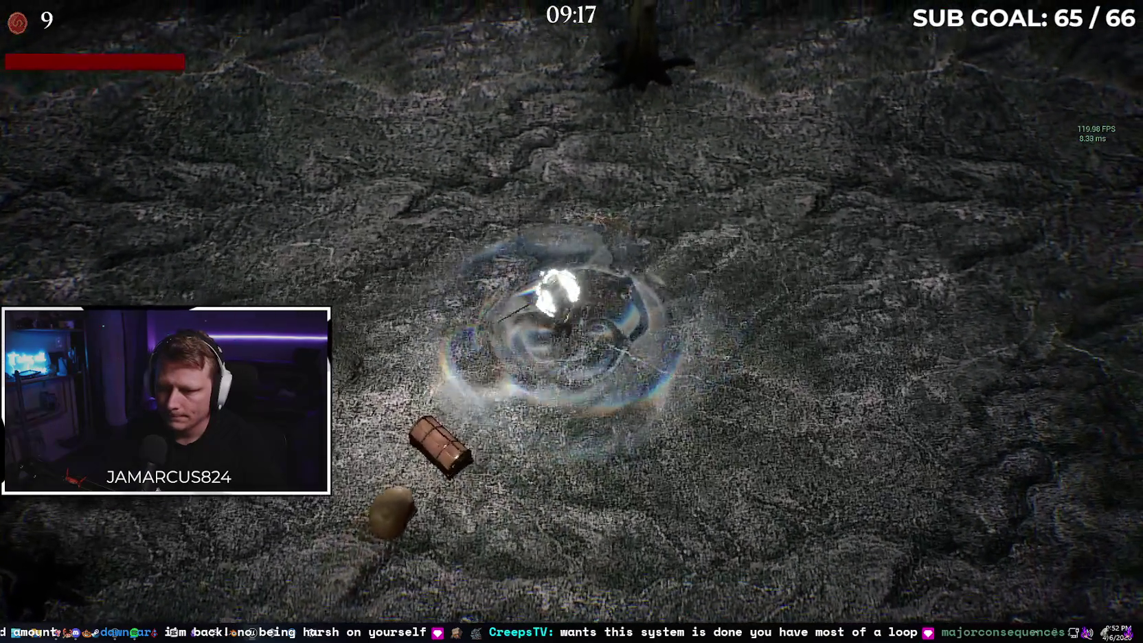
pyautogui.click(783, 255)
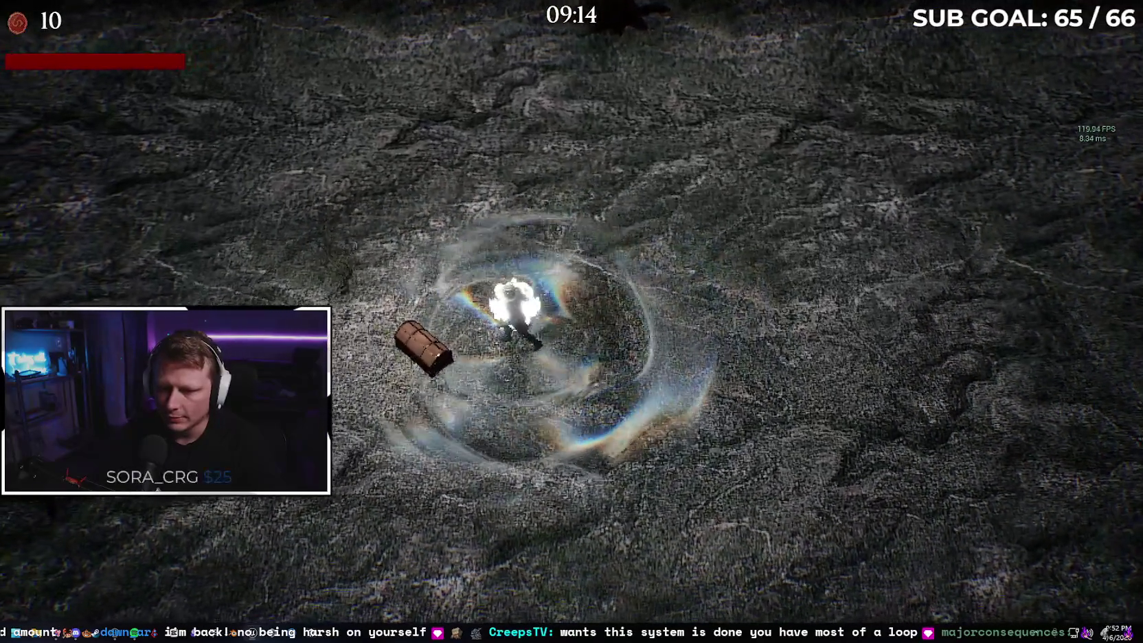
# Take Increase Max Targets three times, then Area of Effect, Lightning Targets and Slash Cooldown twice.
pyautogui.click(849, 276)
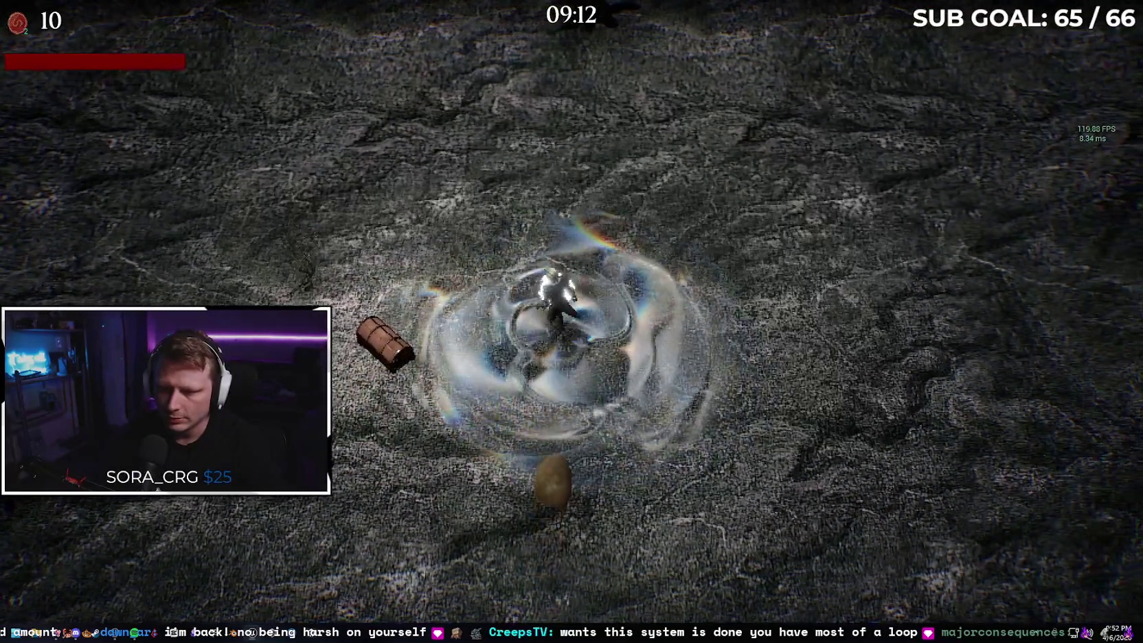
pyautogui.click(842, 273)
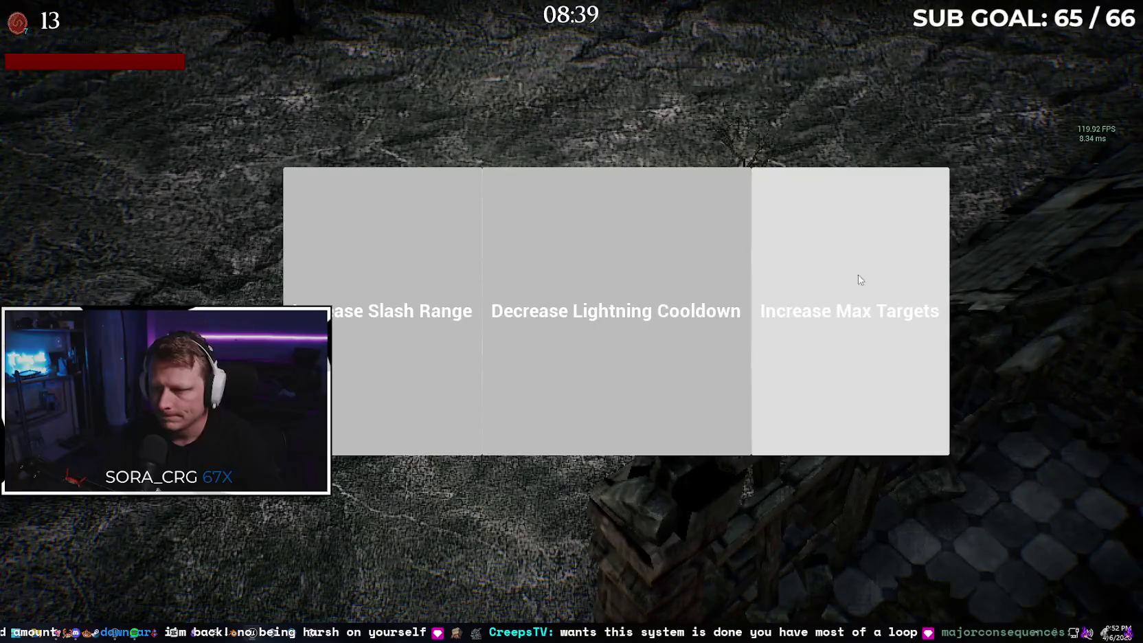
pyautogui.click(858, 281)
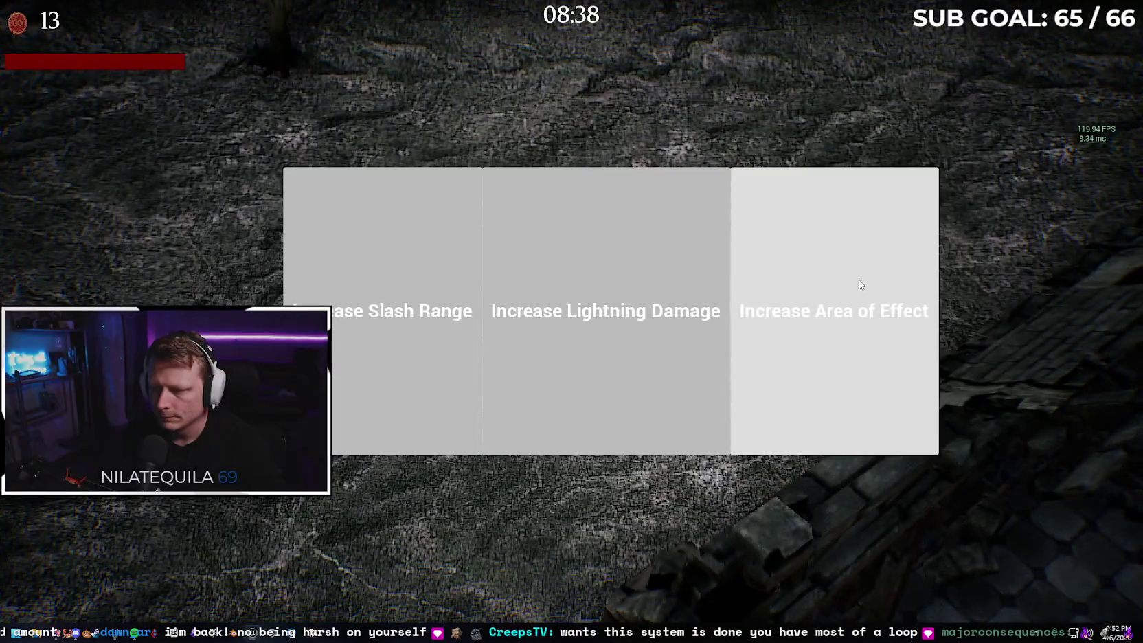
pyautogui.click(857, 286)
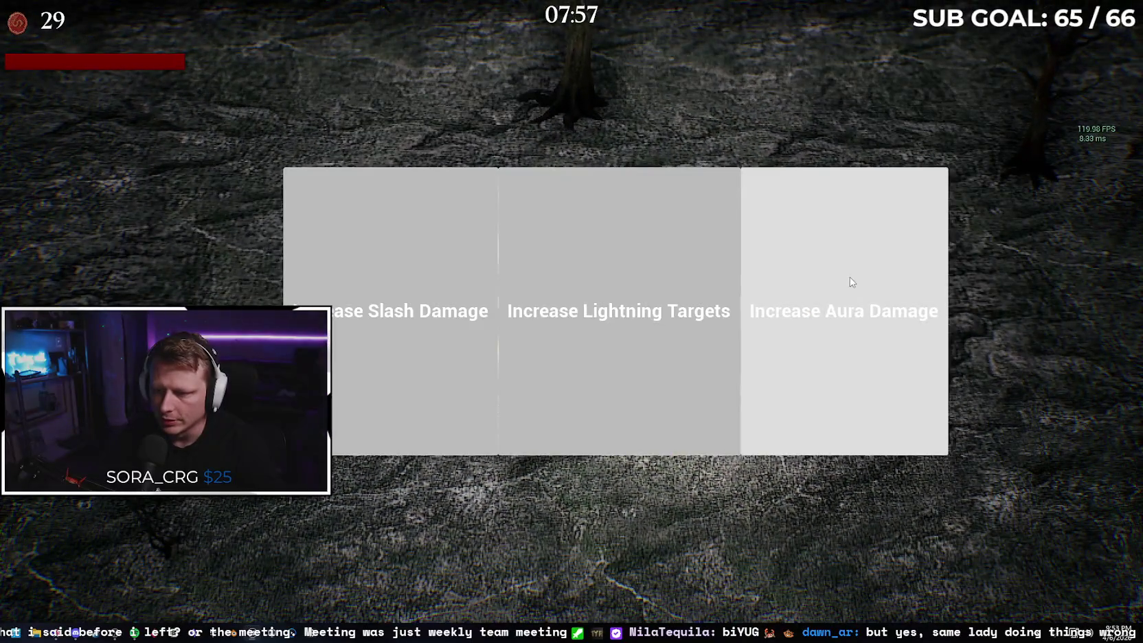
pyautogui.click(597, 278)
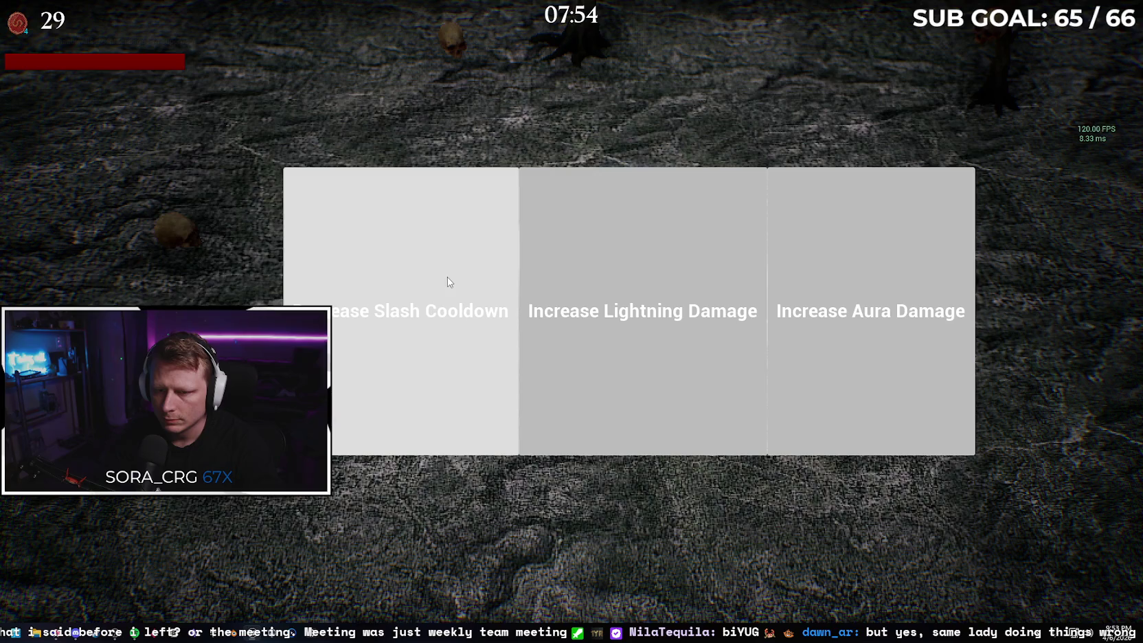
pyautogui.click(447, 281)
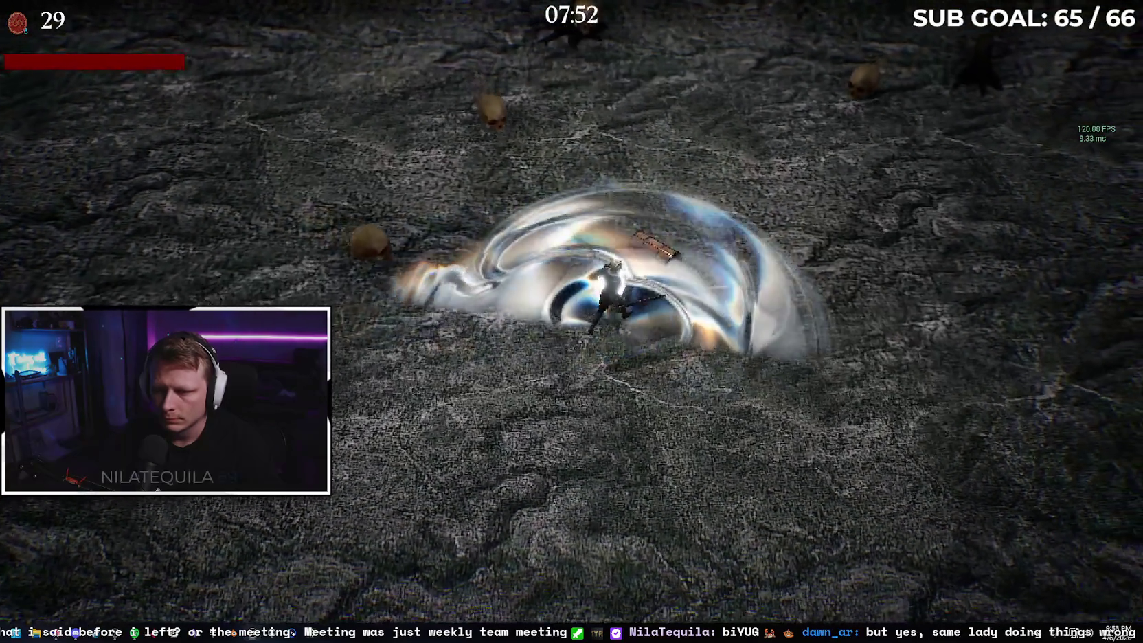
pyautogui.click(447, 278)
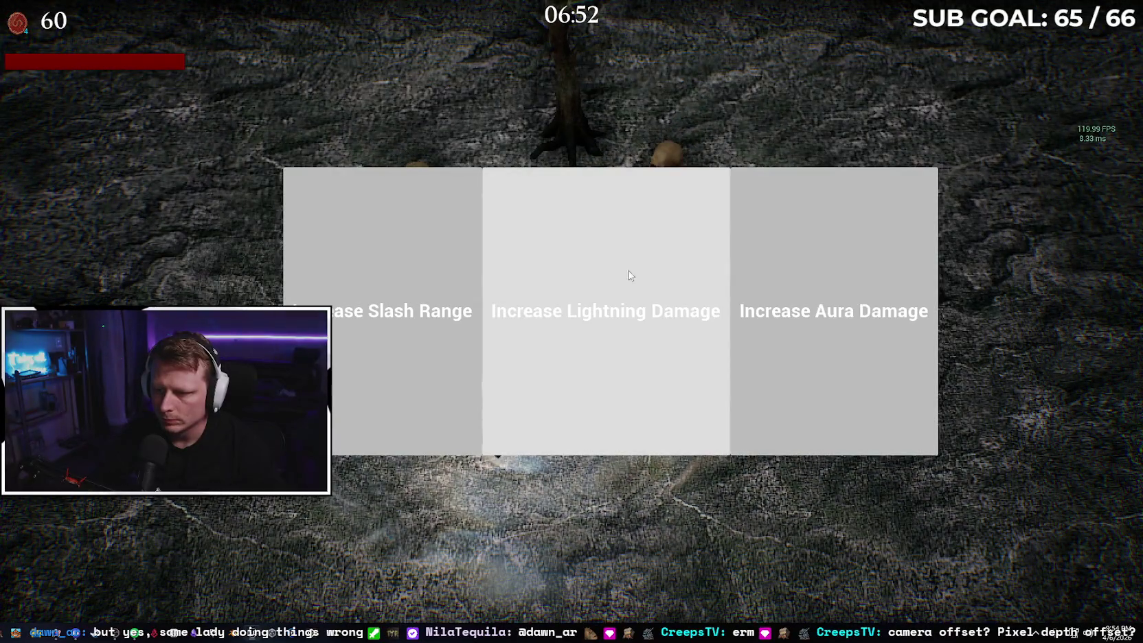
# Pick an offered upgrade and steer the character left through the enemies.
pyautogui.click(435, 276)
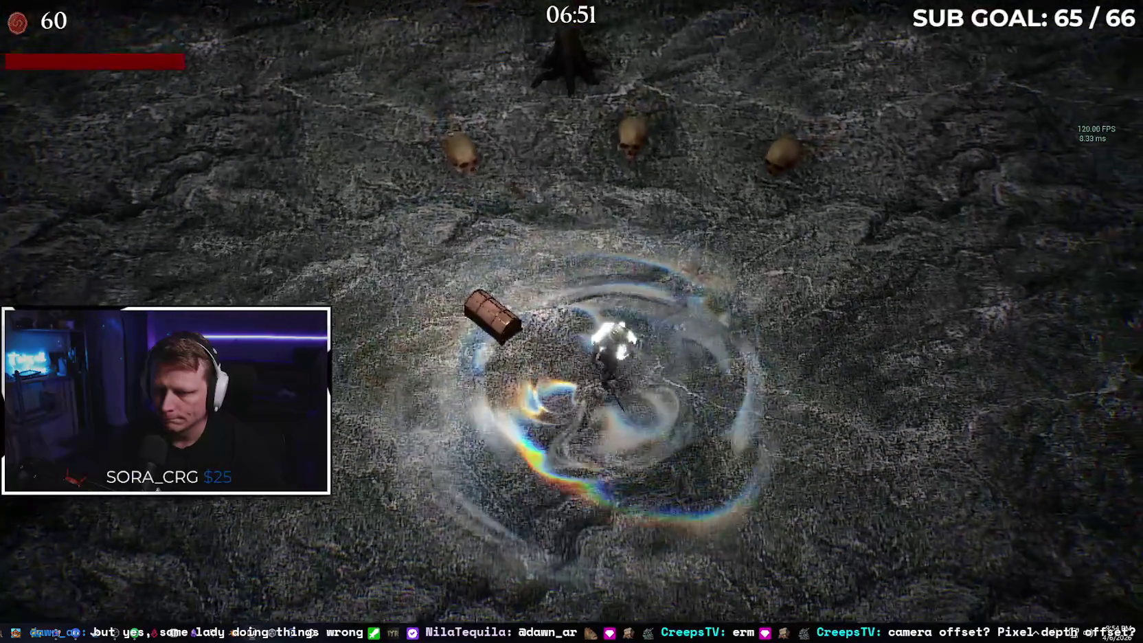
pyautogui.press('a')
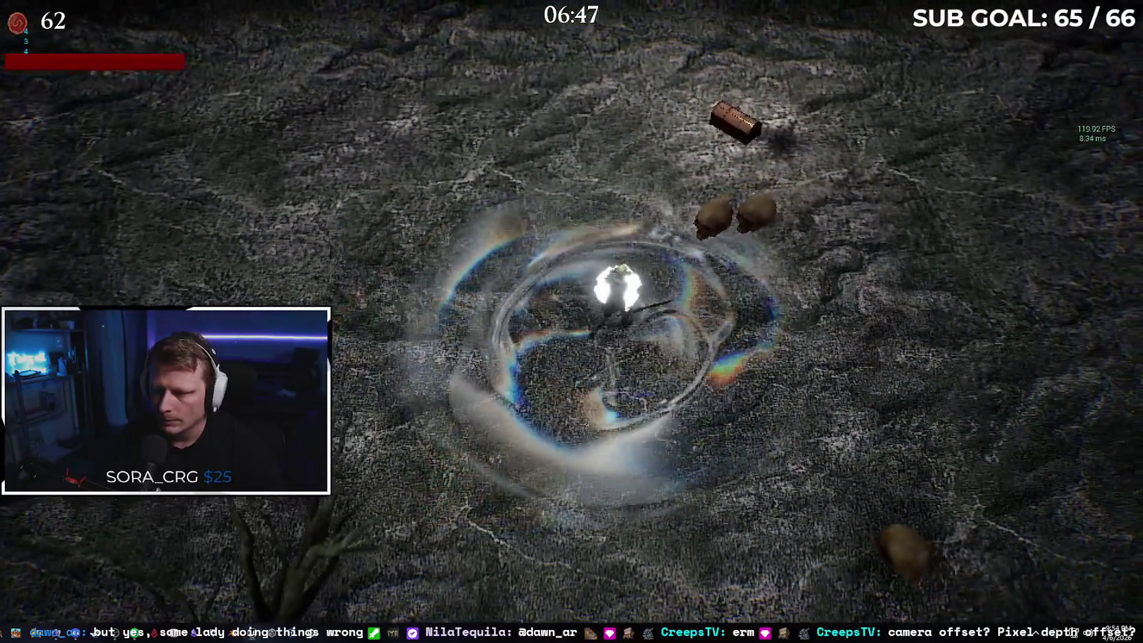
pyautogui.press('d')
pyautogui.press('a')
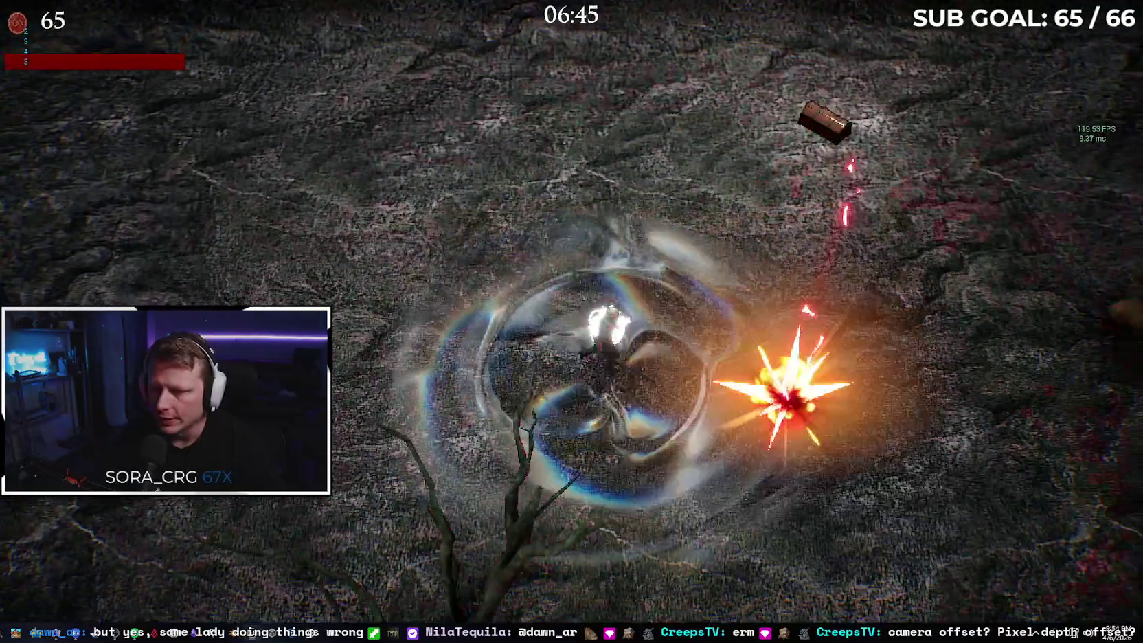
pyautogui.press('a')
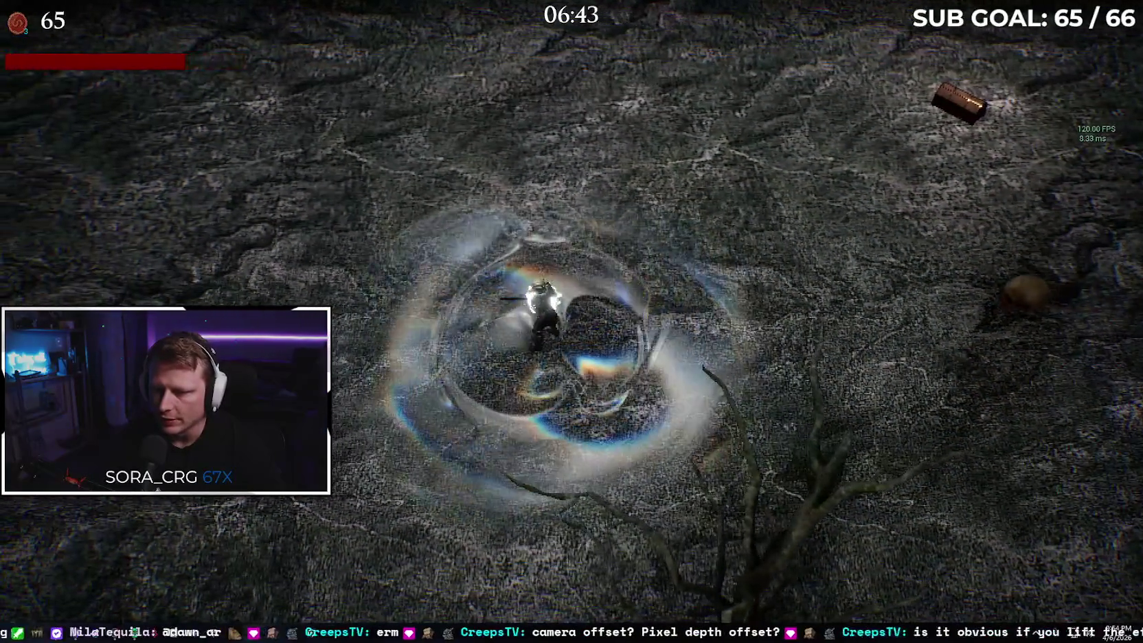
pyautogui.press('a')
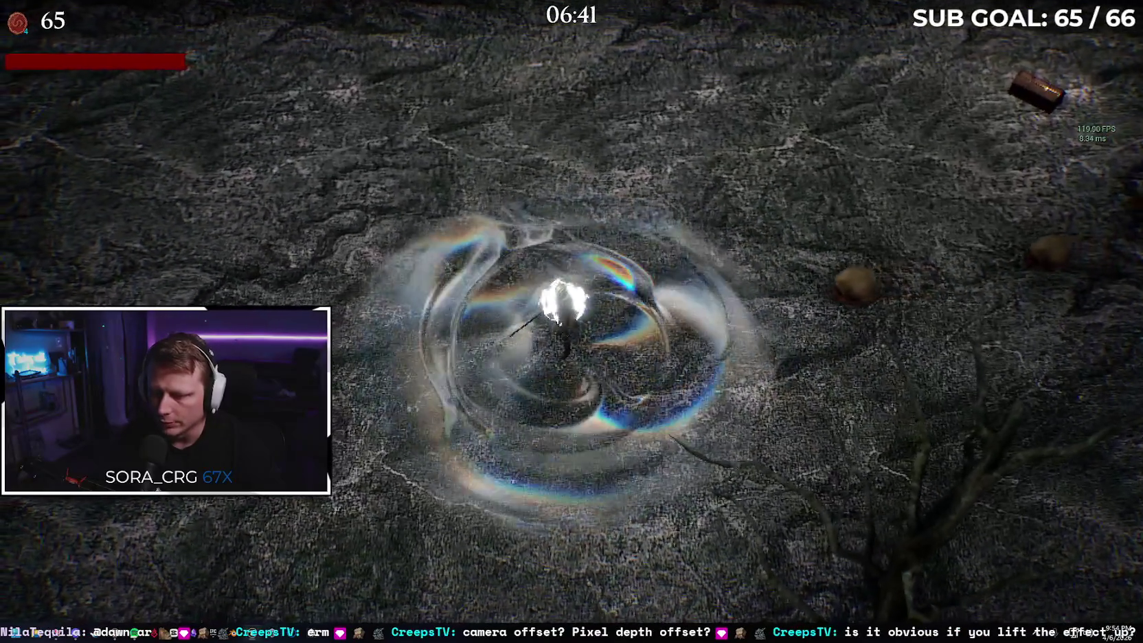
pyautogui.press('a')
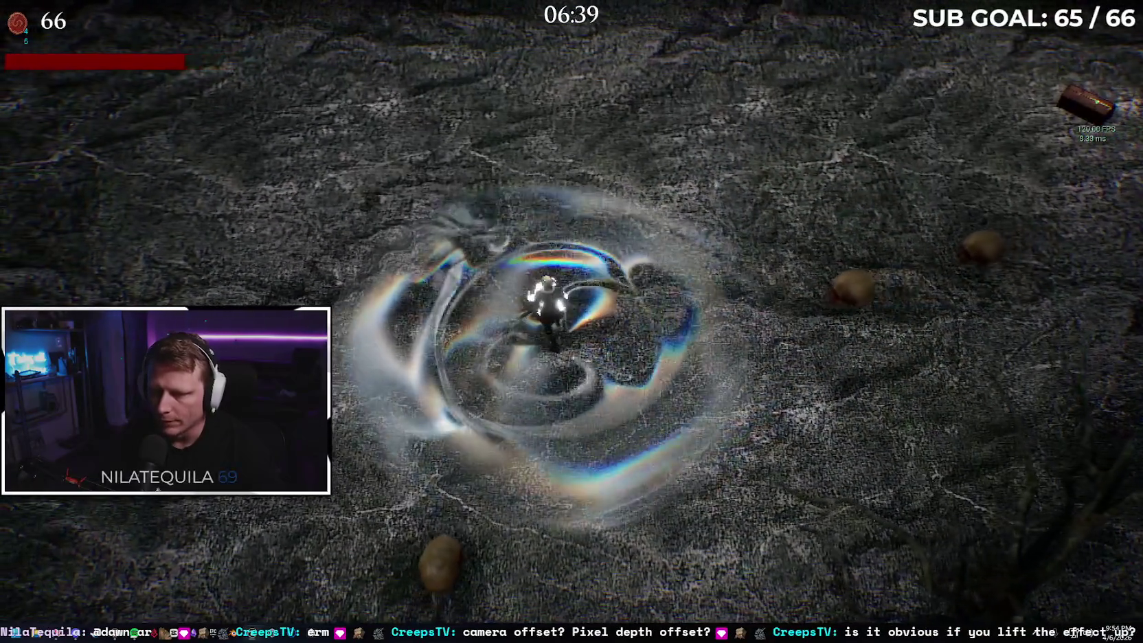
pyautogui.press('a')
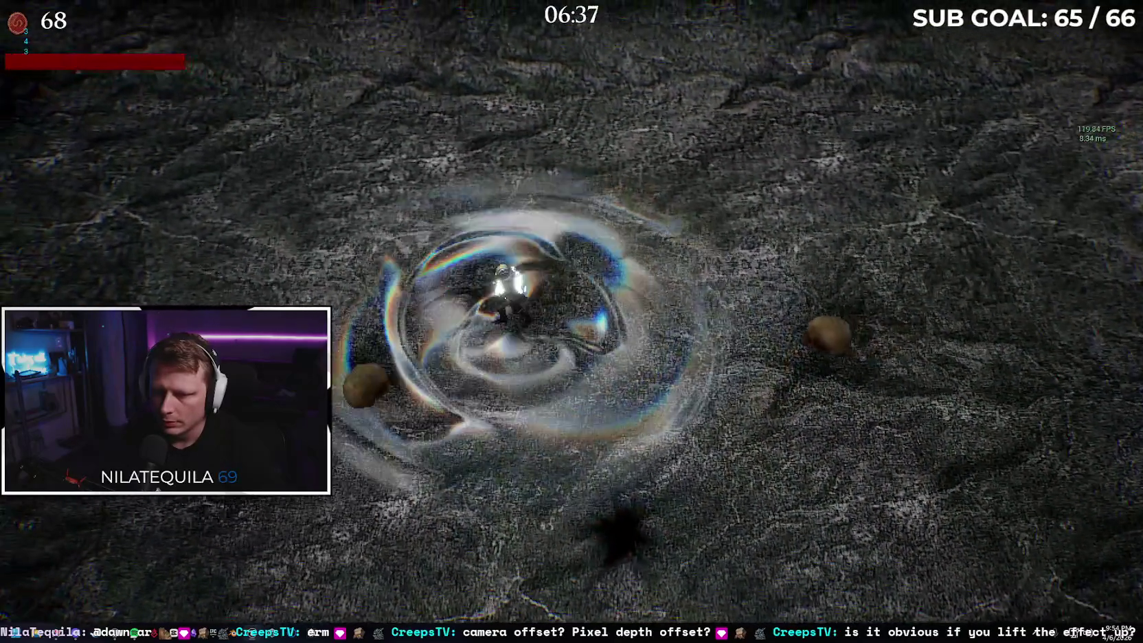
pyautogui.press('a')
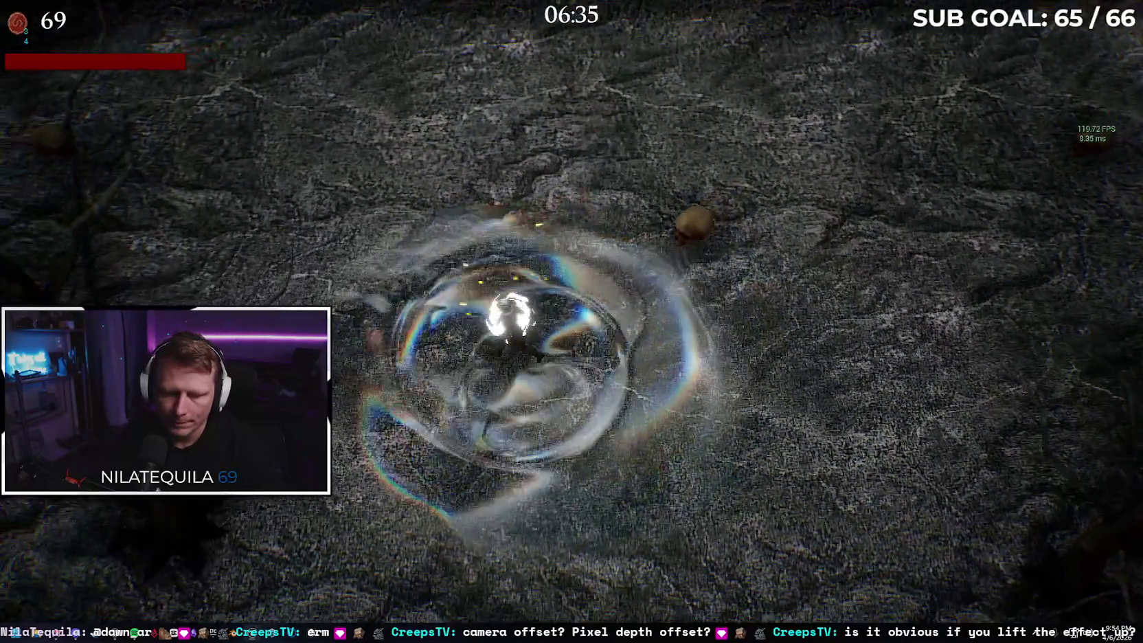
pyautogui.press('a')
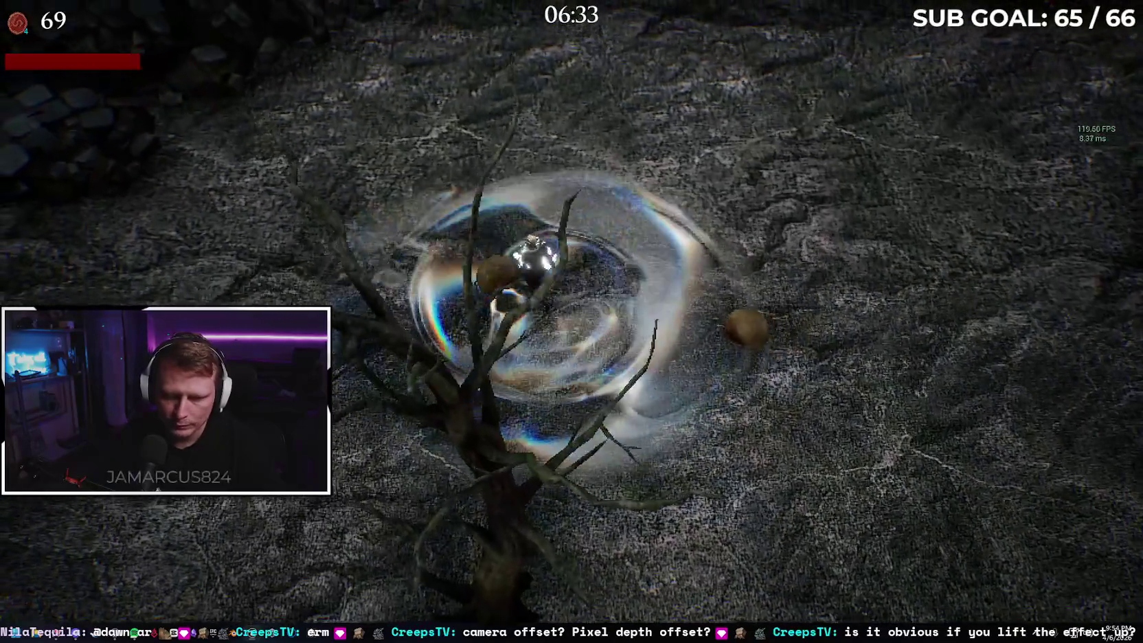
pyautogui.press('a')
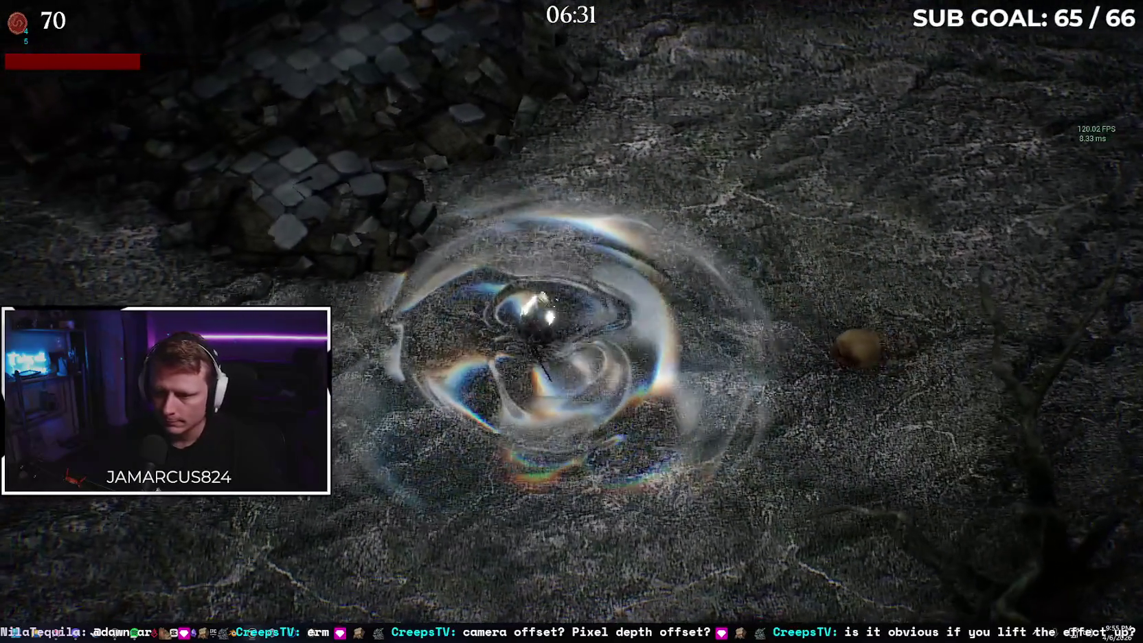
pyautogui.press('a')
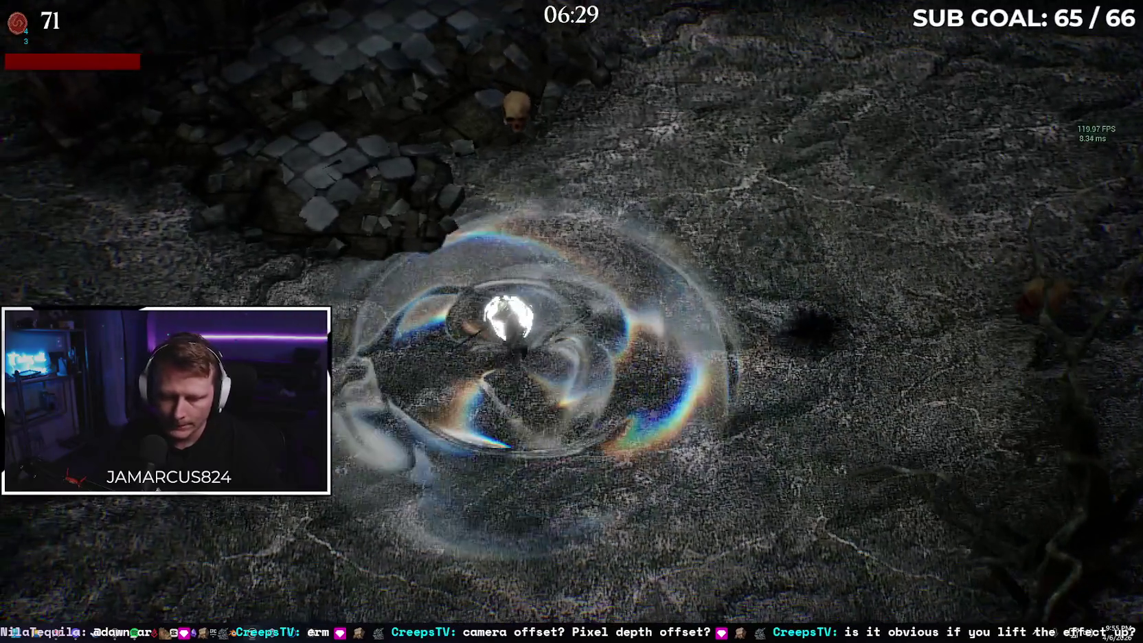
pyautogui.press('a')
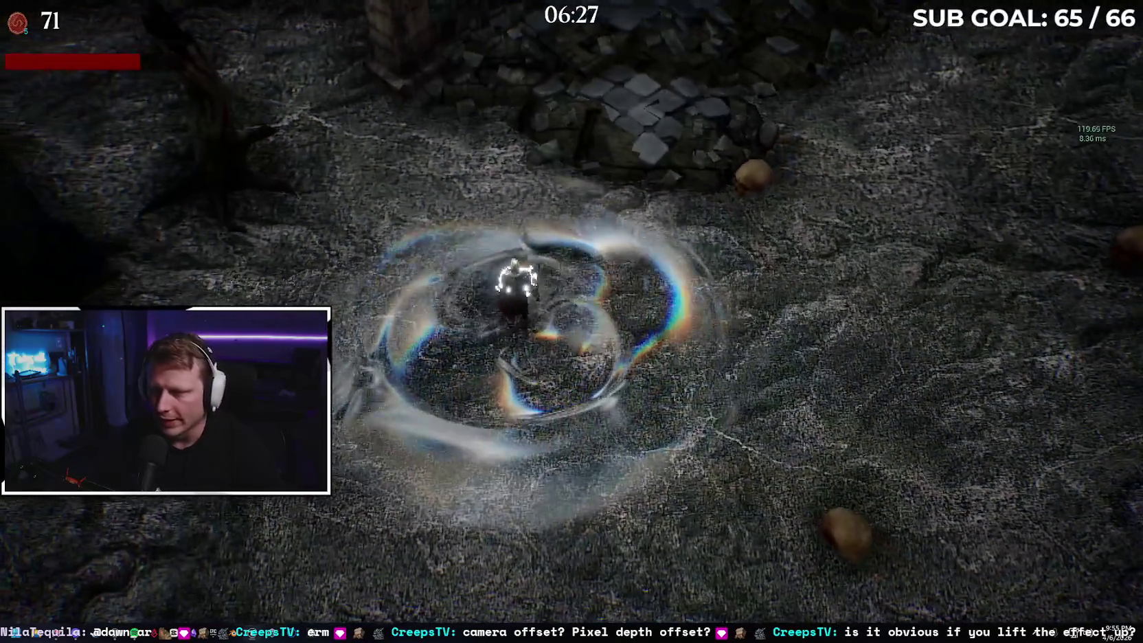
pyautogui.press('a')
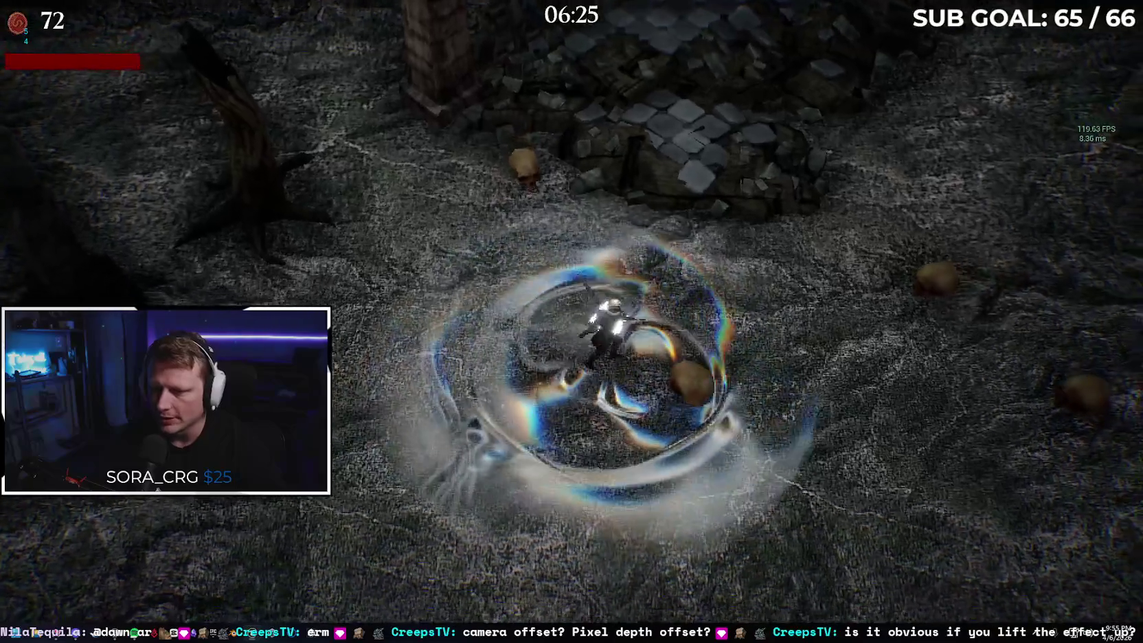
pyautogui.press('a')
pyautogui.press('a')
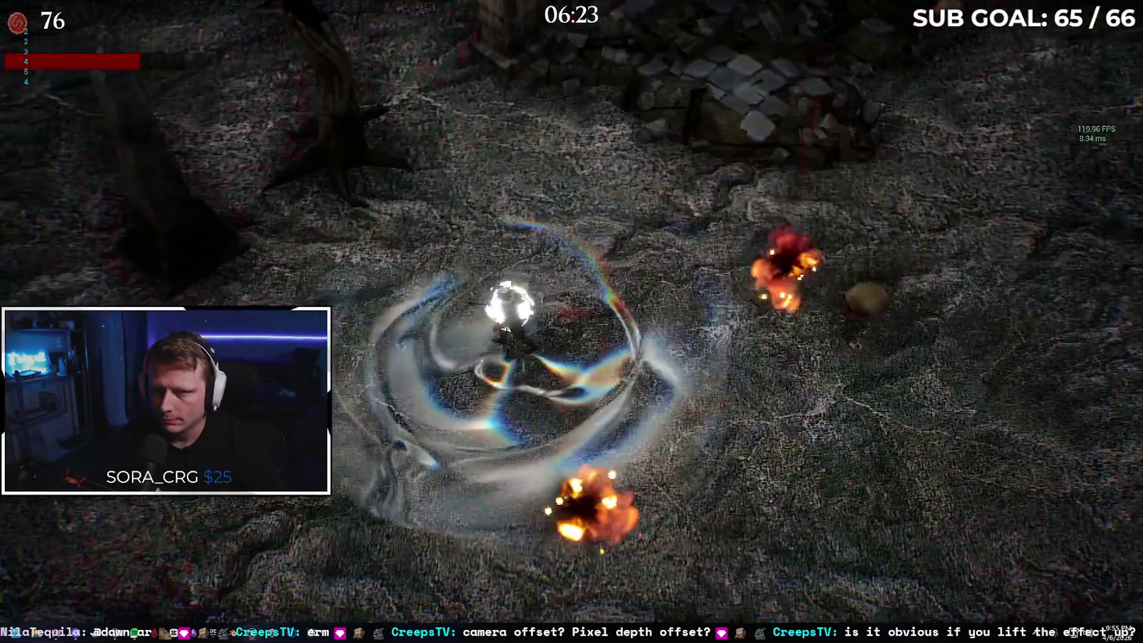
# Weave the character down and left through the skull enemies to keep killing.
pyautogui.press('s')
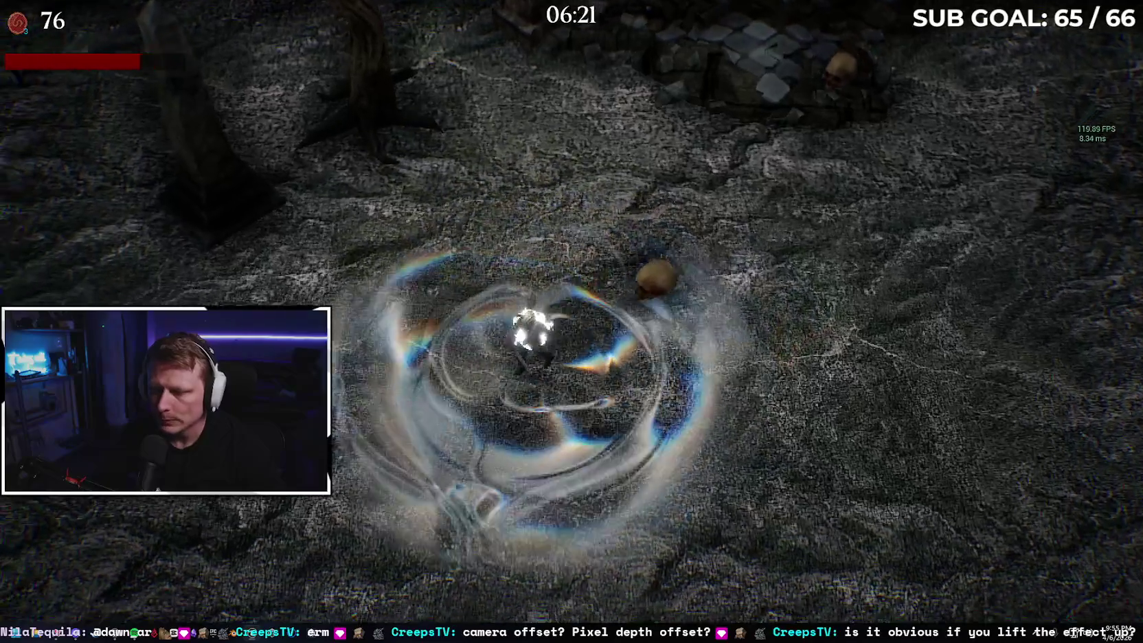
pyautogui.press('w')
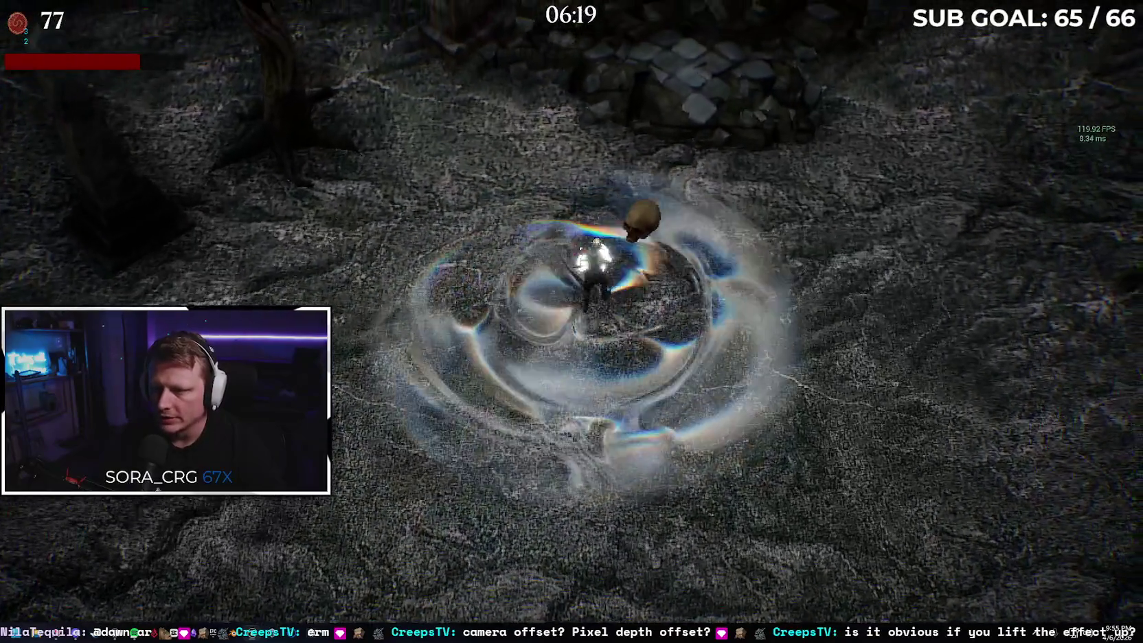
pyautogui.press('s')
pyautogui.press('a')
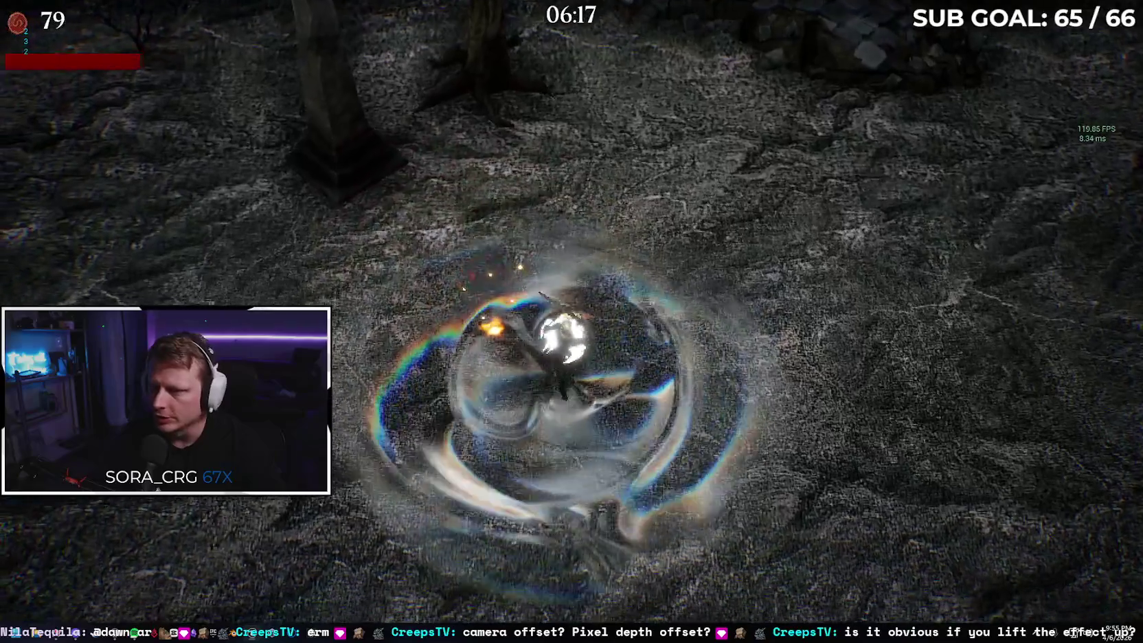
pyautogui.press('a')
pyautogui.press('s')
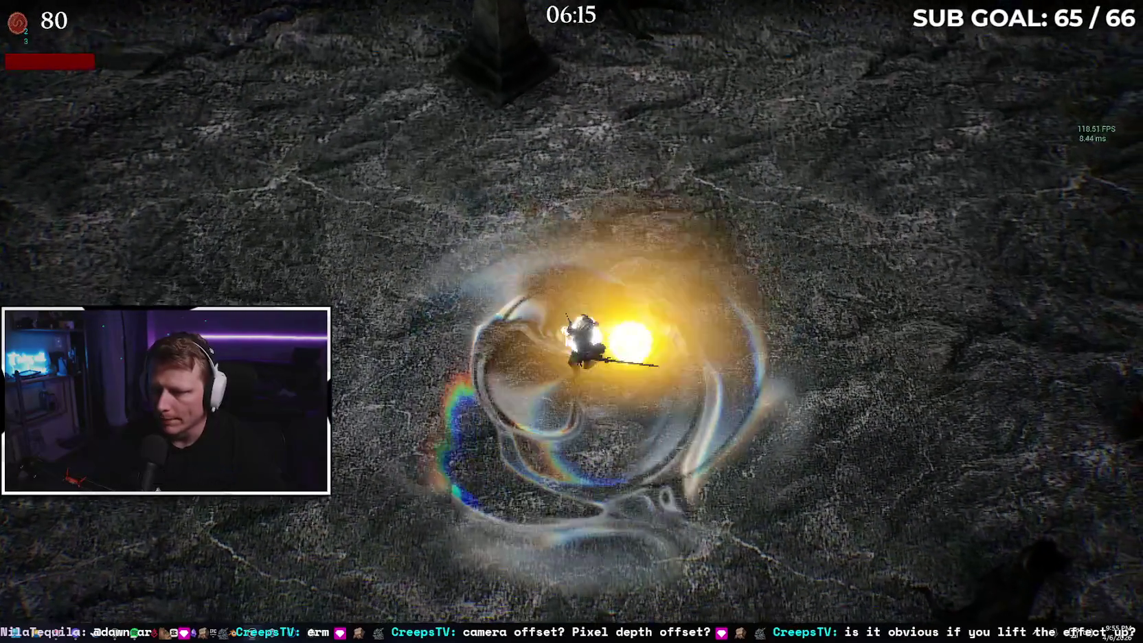
pyautogui.press('a')
pyautogui.press('s')
pyautogui.press('d')
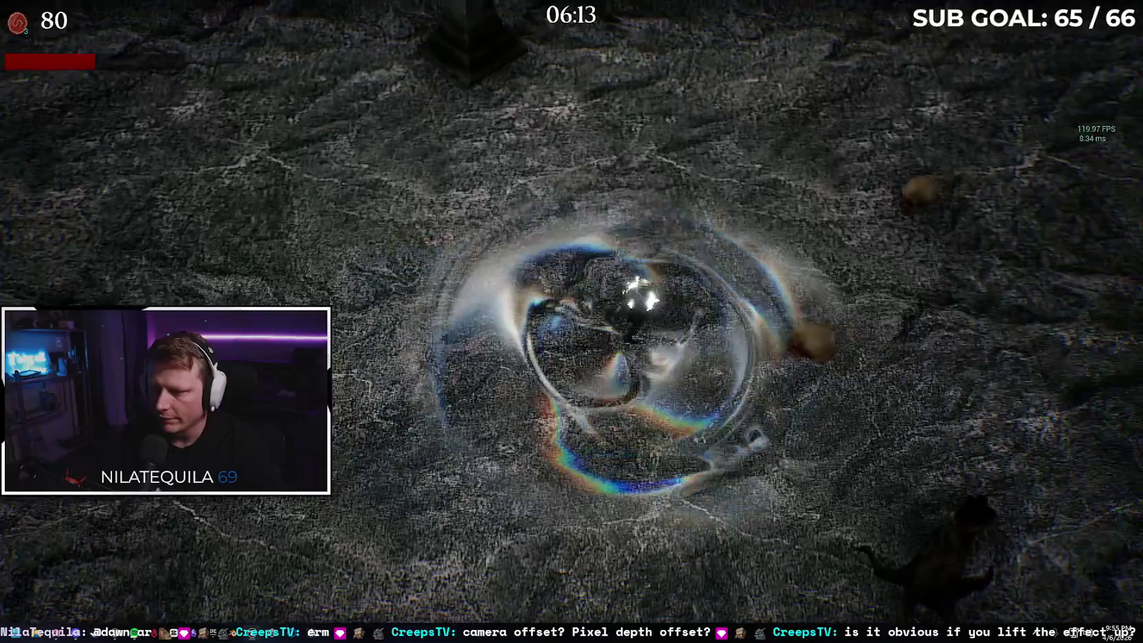
pyautogui.press('a')
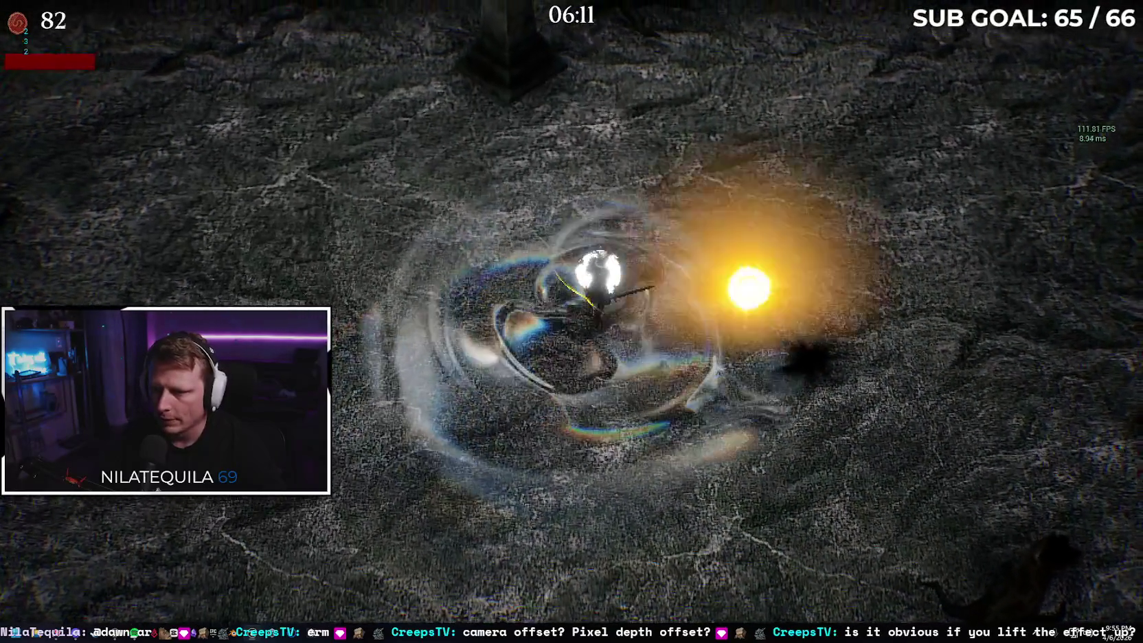
pyautogui.press('a')
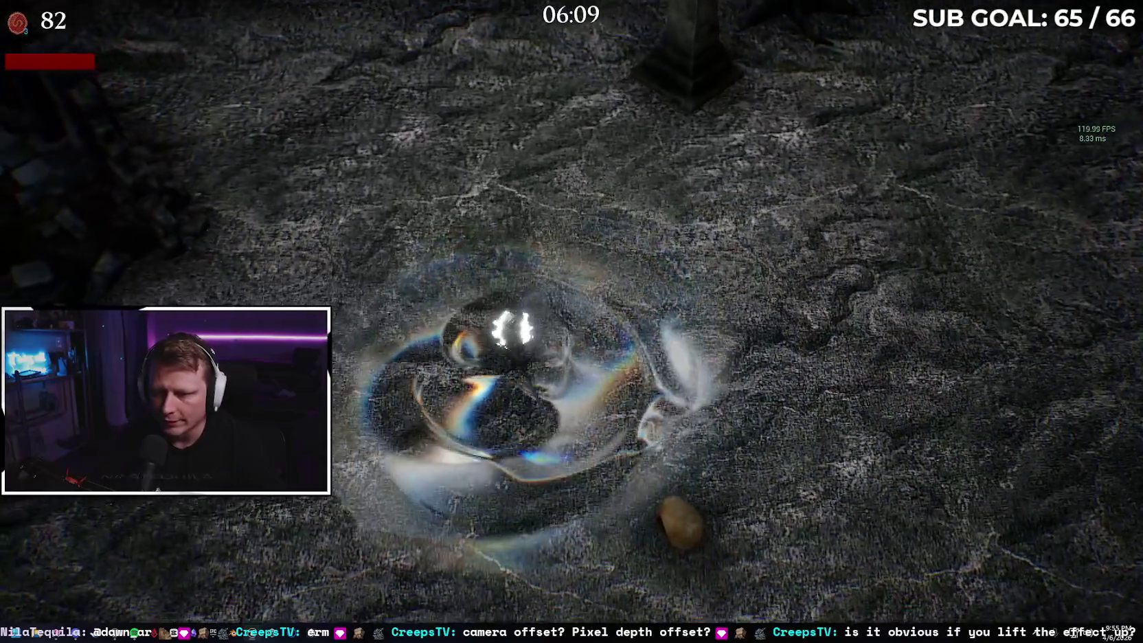
pyautogui.press('s')
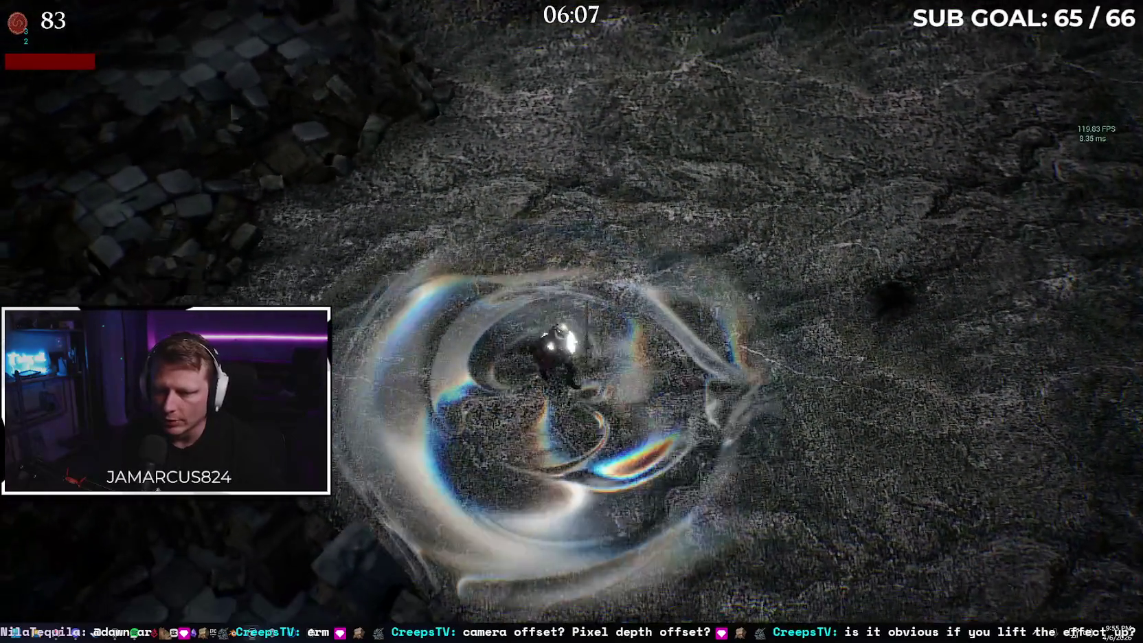
pyautogui.press('d')
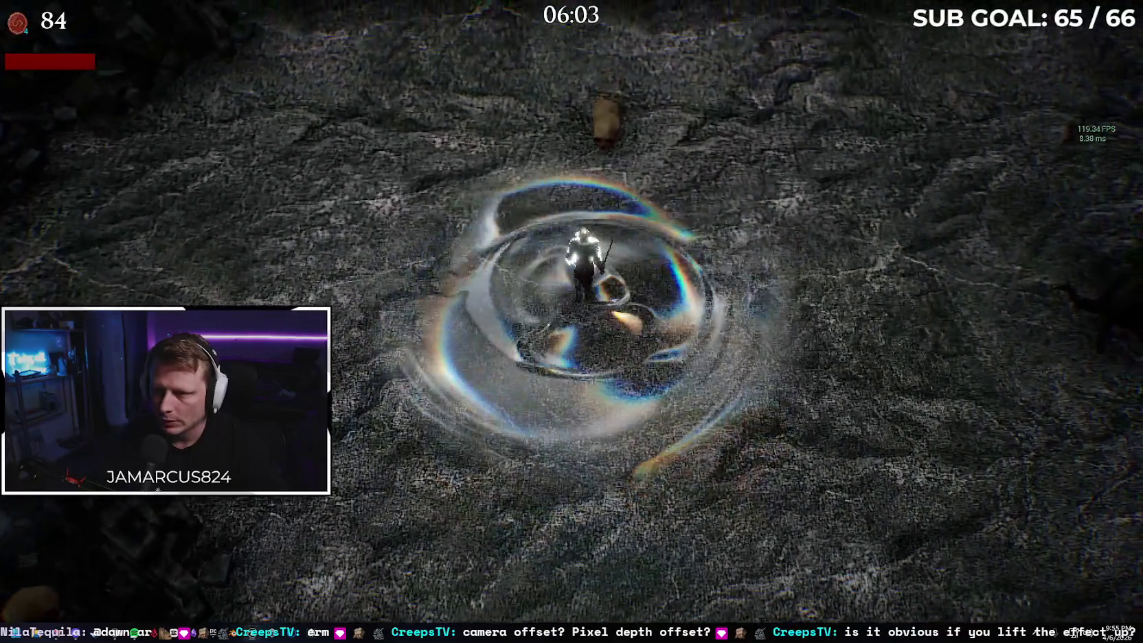
pyautogui.press('s')
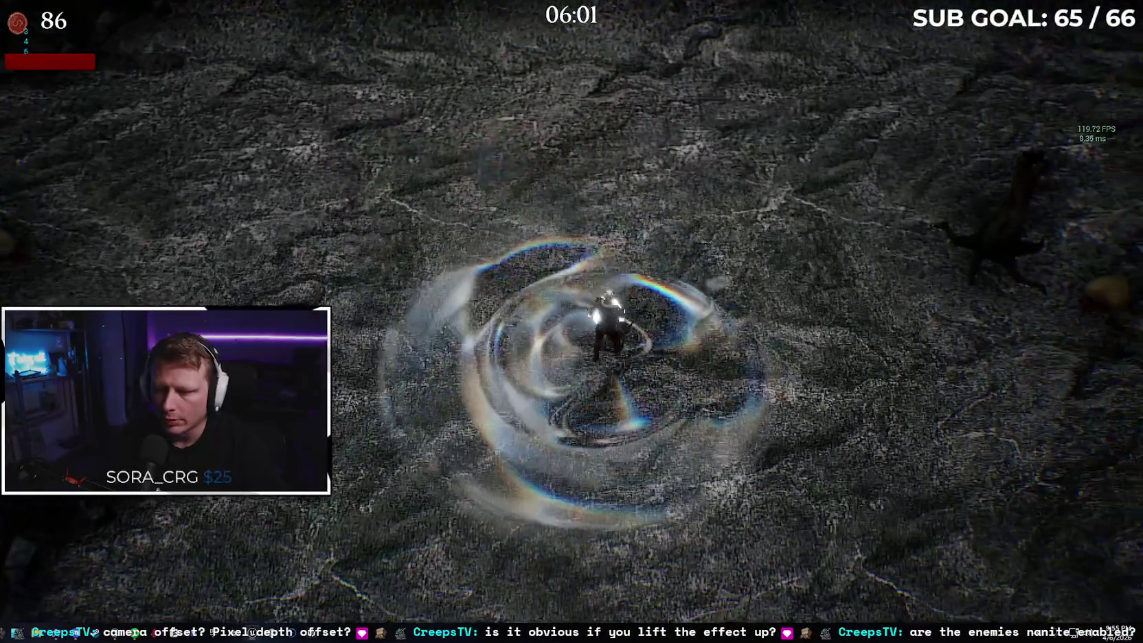
pyautogui.press('a')
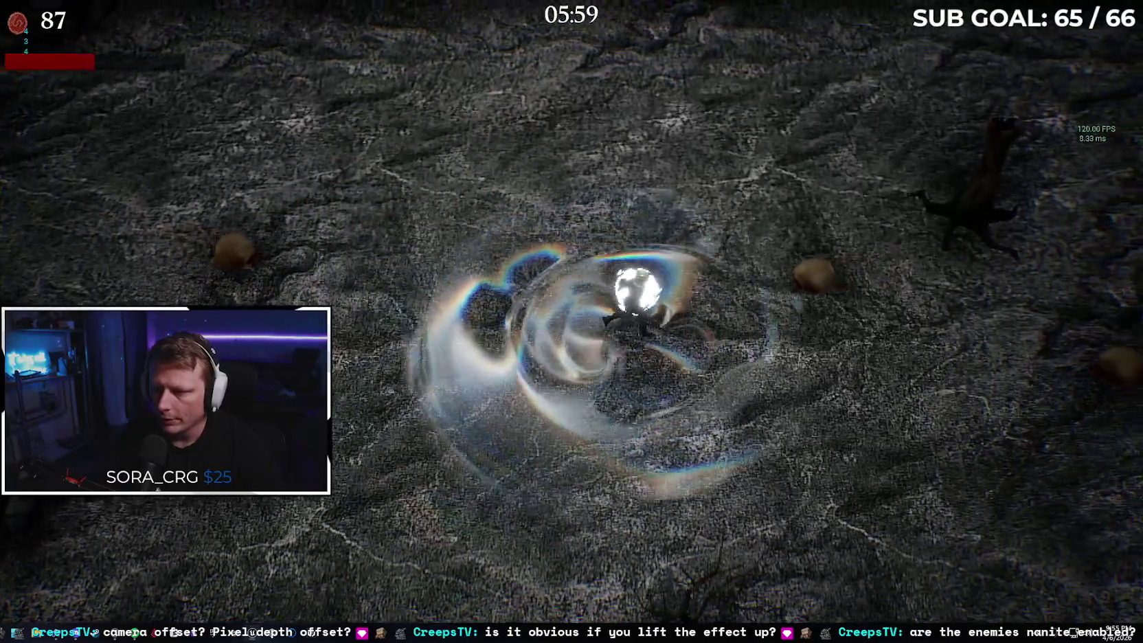
pyautogui.press('s')
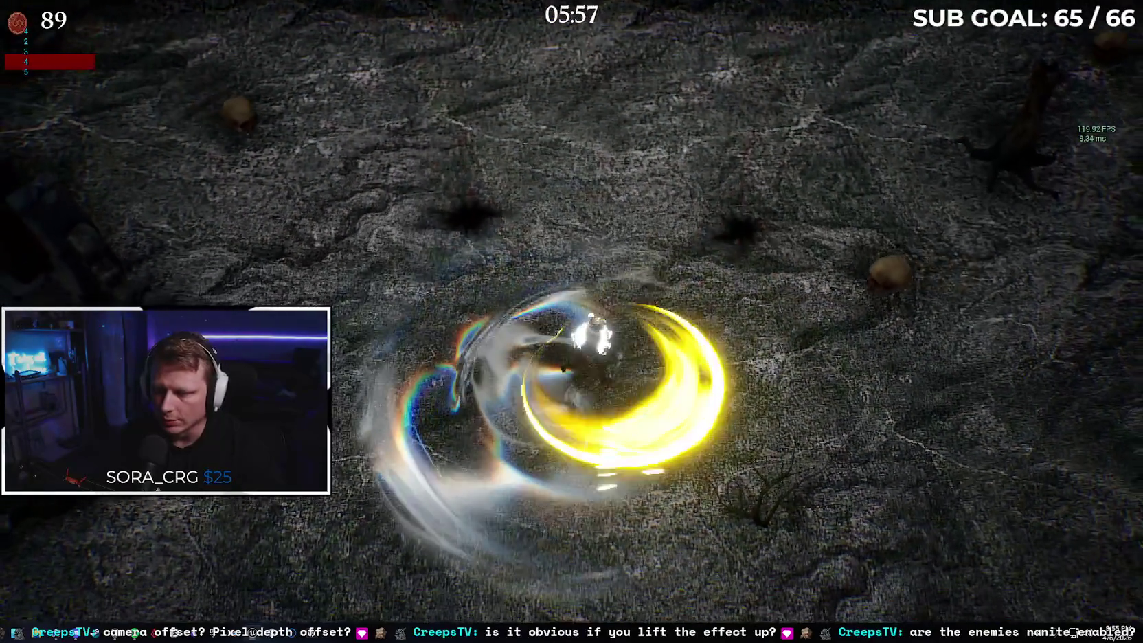
pyautogui.press('a')
pyautogui.press('a')
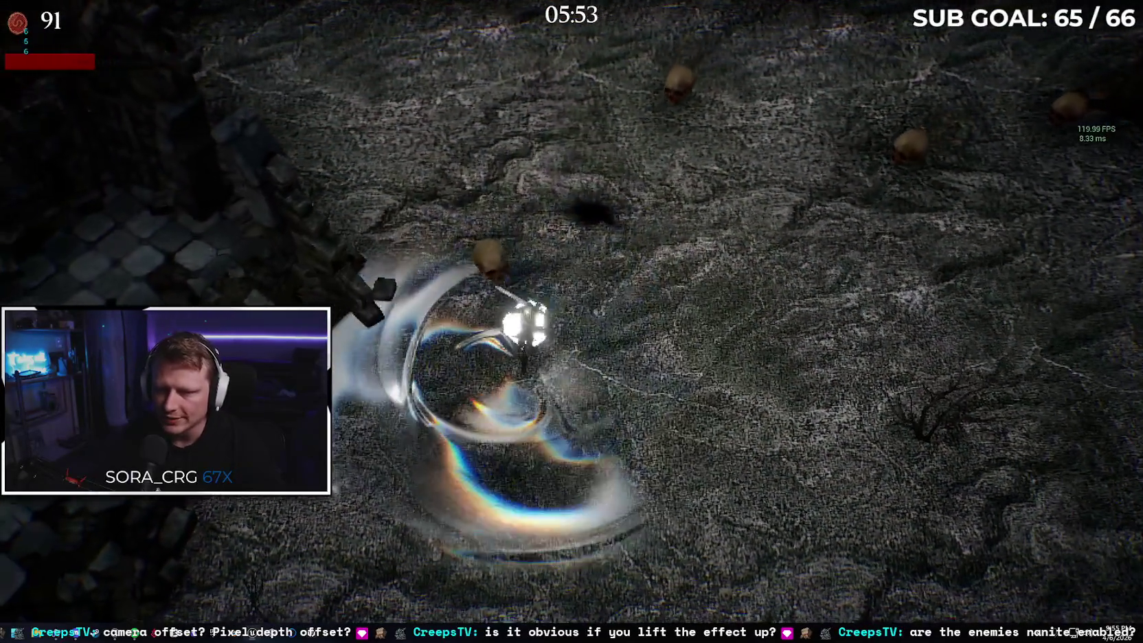
# Keep dodging the skulls until the kill count hits 107 and upgrades appear.
pyautogui.press('d')
pyautogui.press('a')
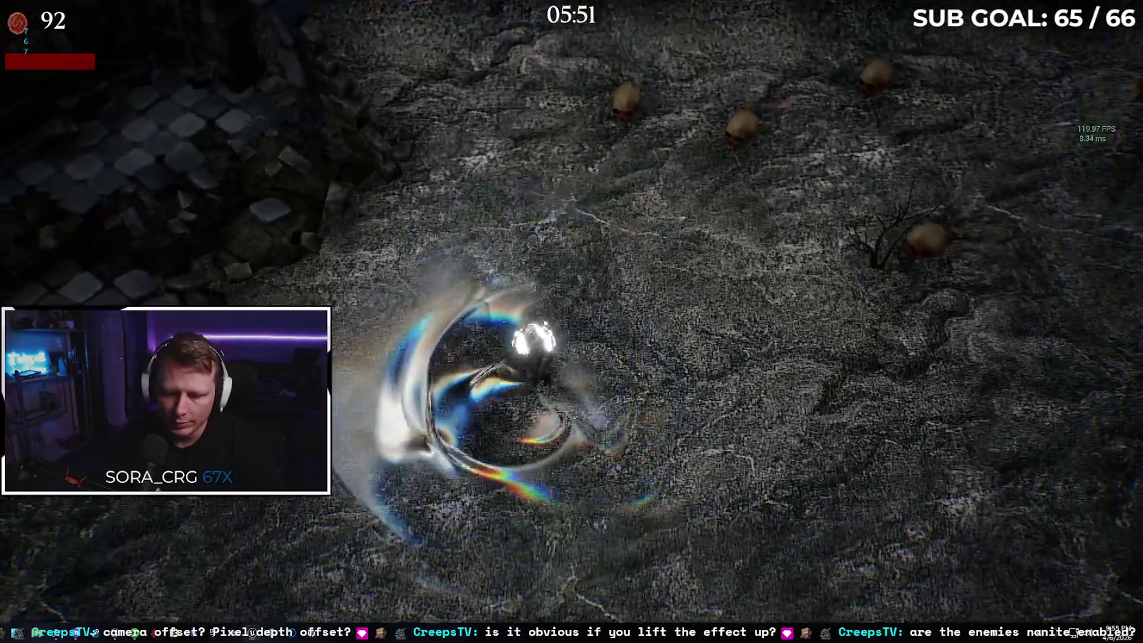
pyautogui.press('d')
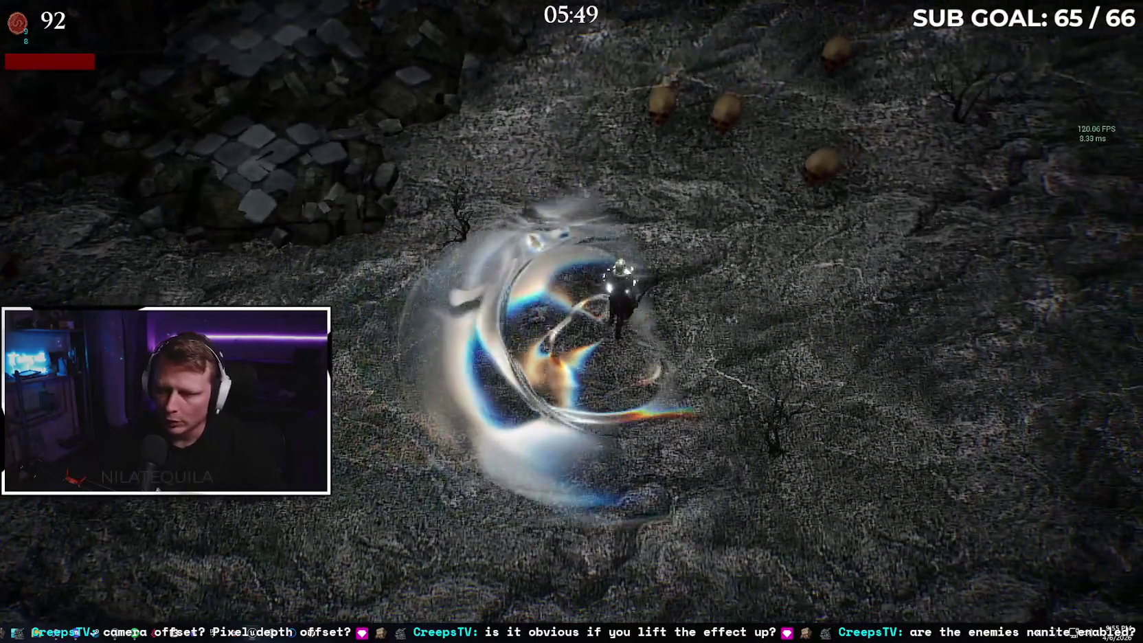
pyautogui.press('w')
pyautogui.press('a')
pyautogui.press('s')
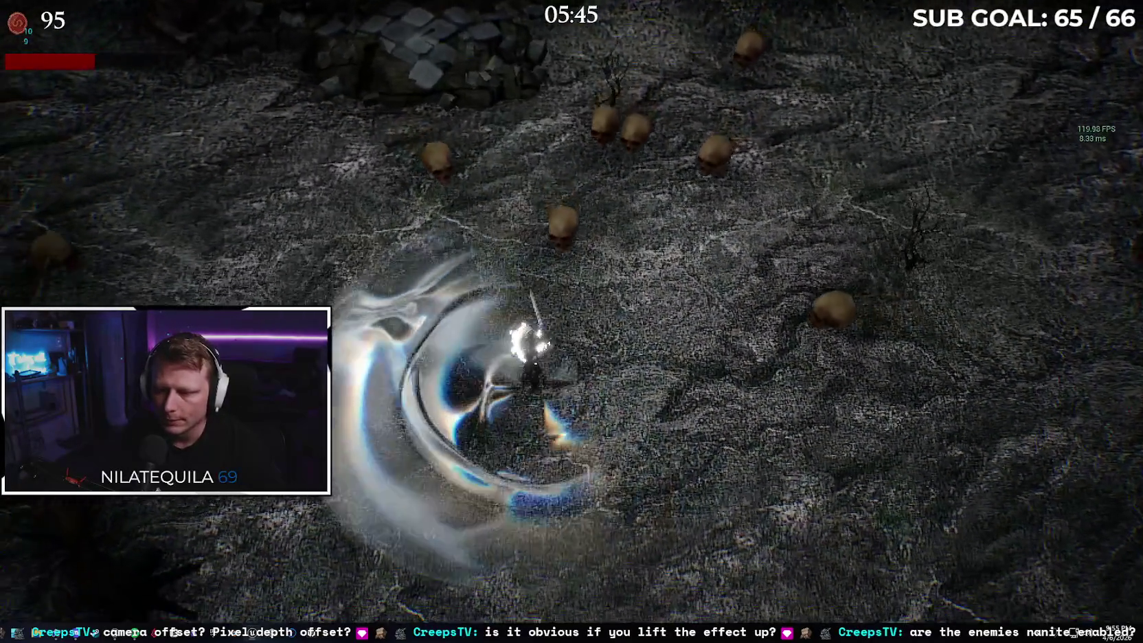
pyautogui.press('a')
pyautogui.press('s')
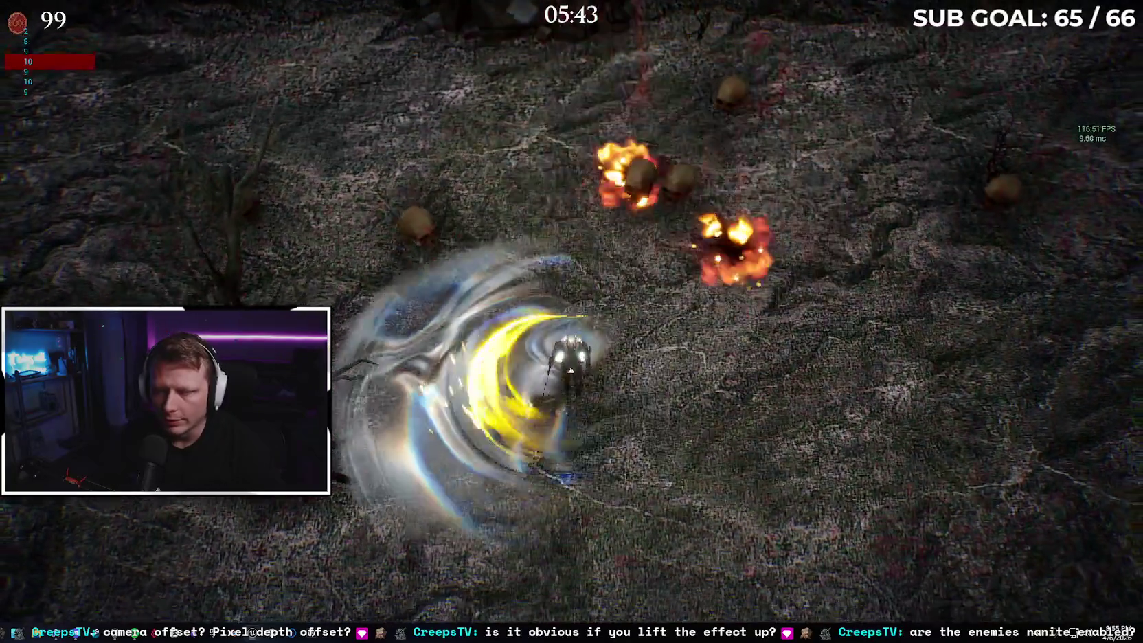
pyautogui.press('s')
pyautogui.press('a')
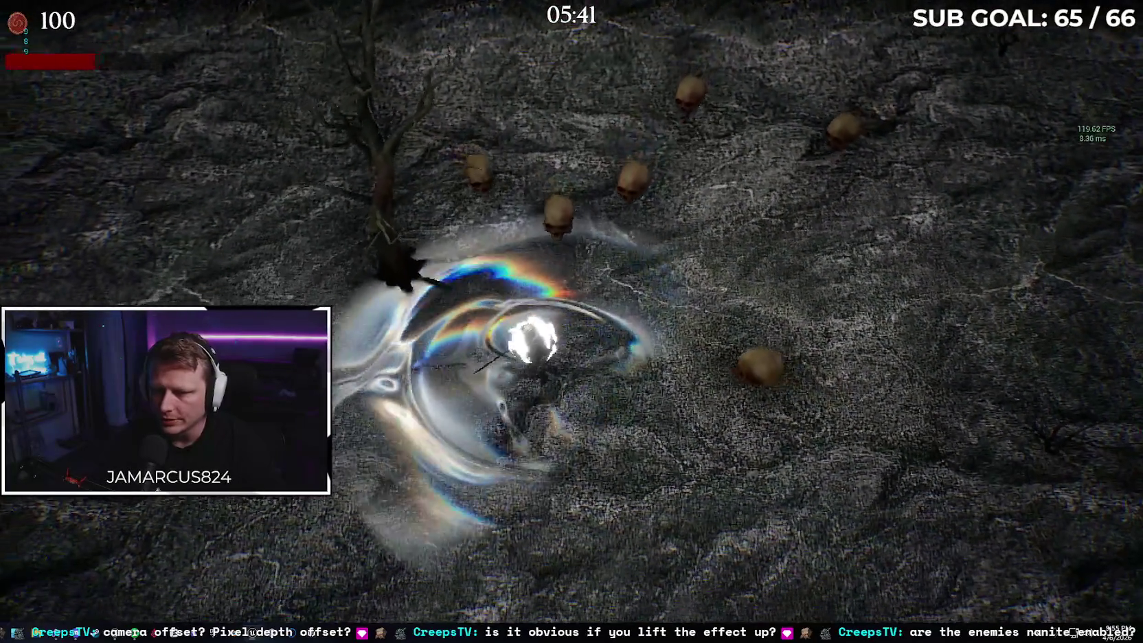
pyautogui.press('a')
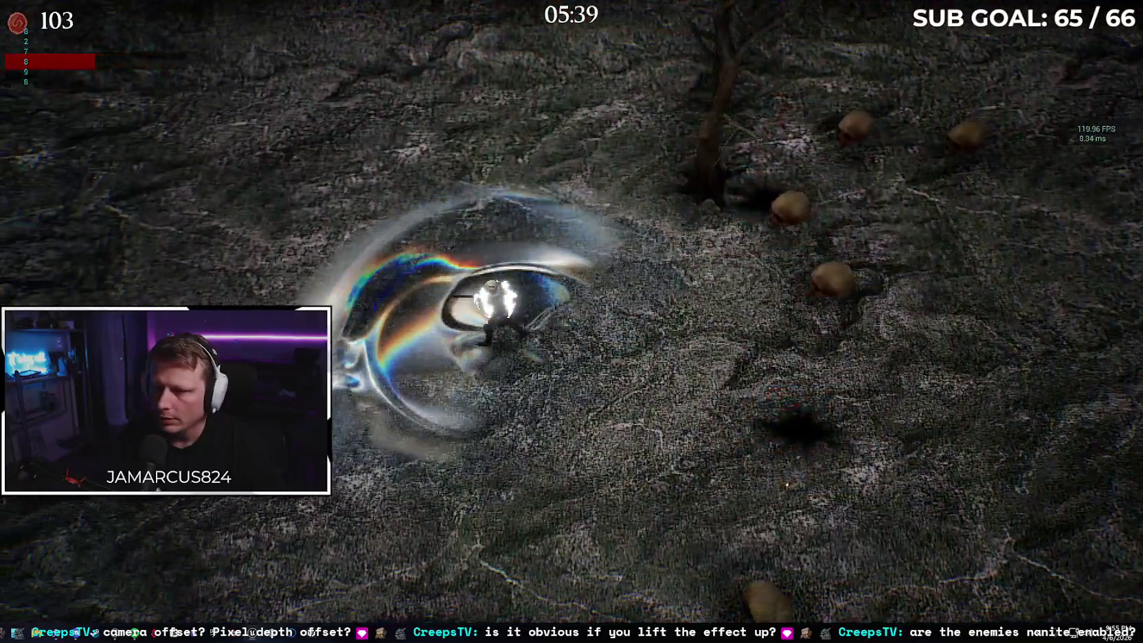
pyautogui.press('a')
pyautogui.press('w')
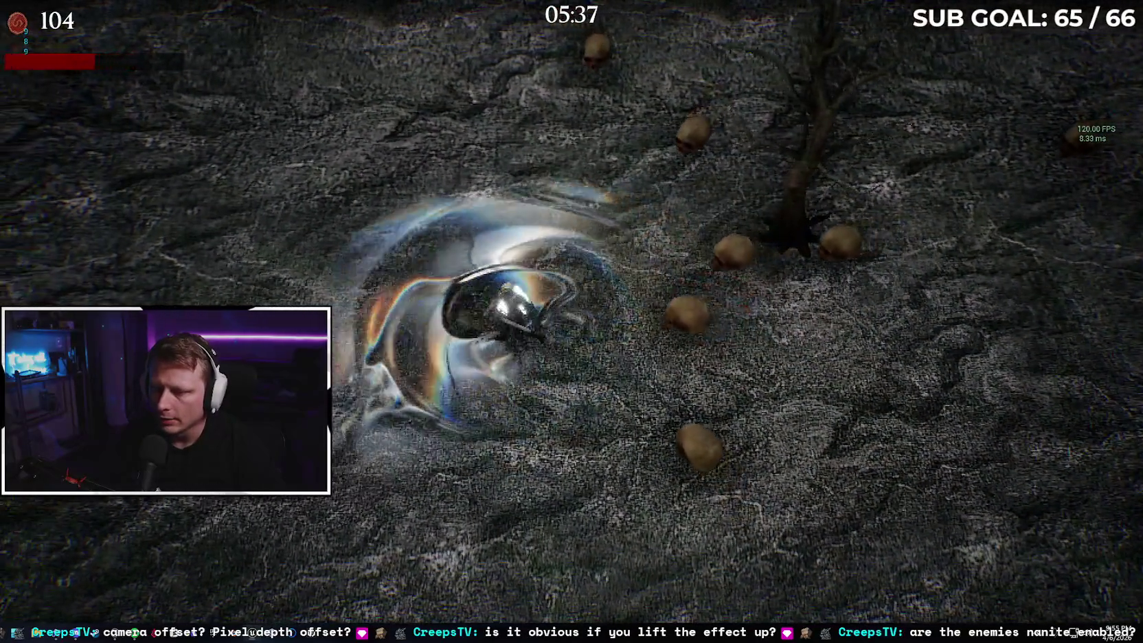
pyautogui.press('d')
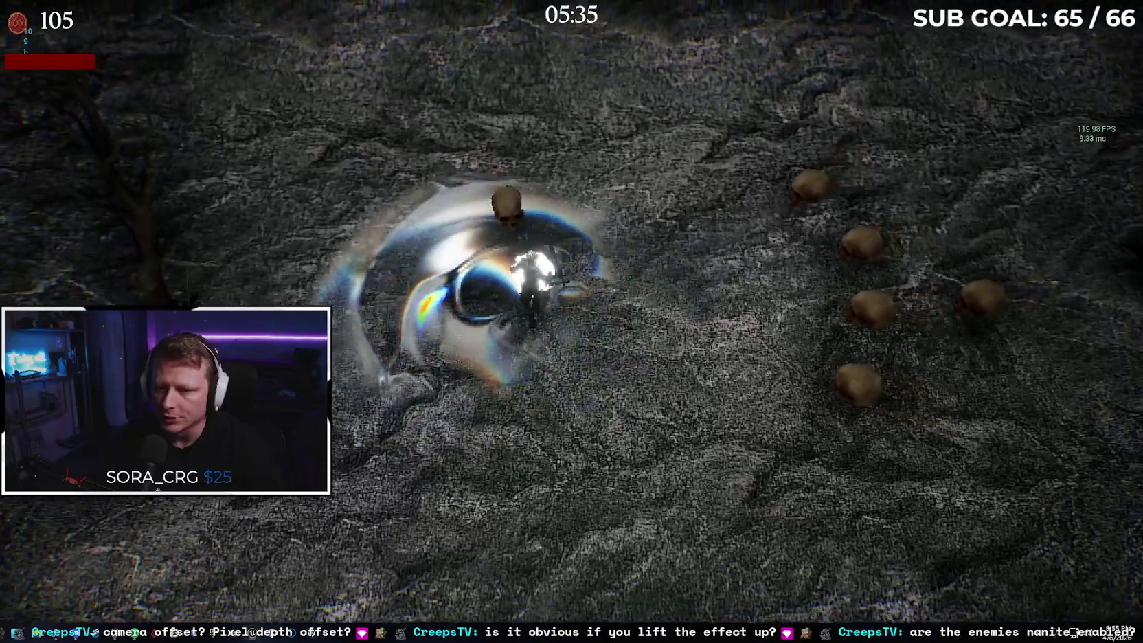
pyautogui.press('a')
pyautogui.press('s')
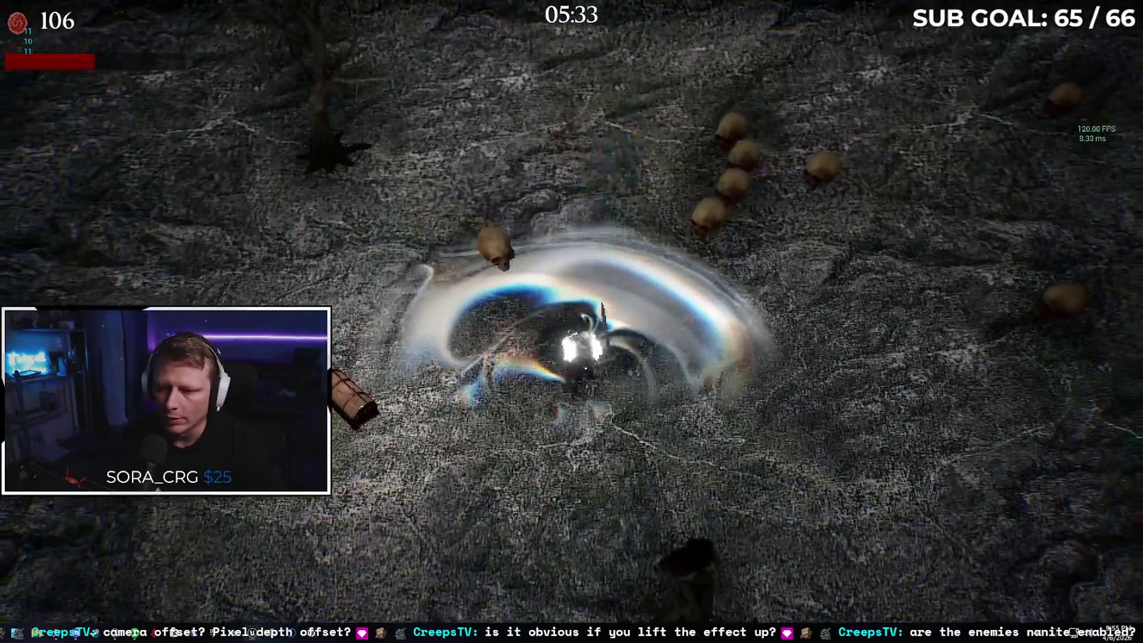
pyautogui.press('a')
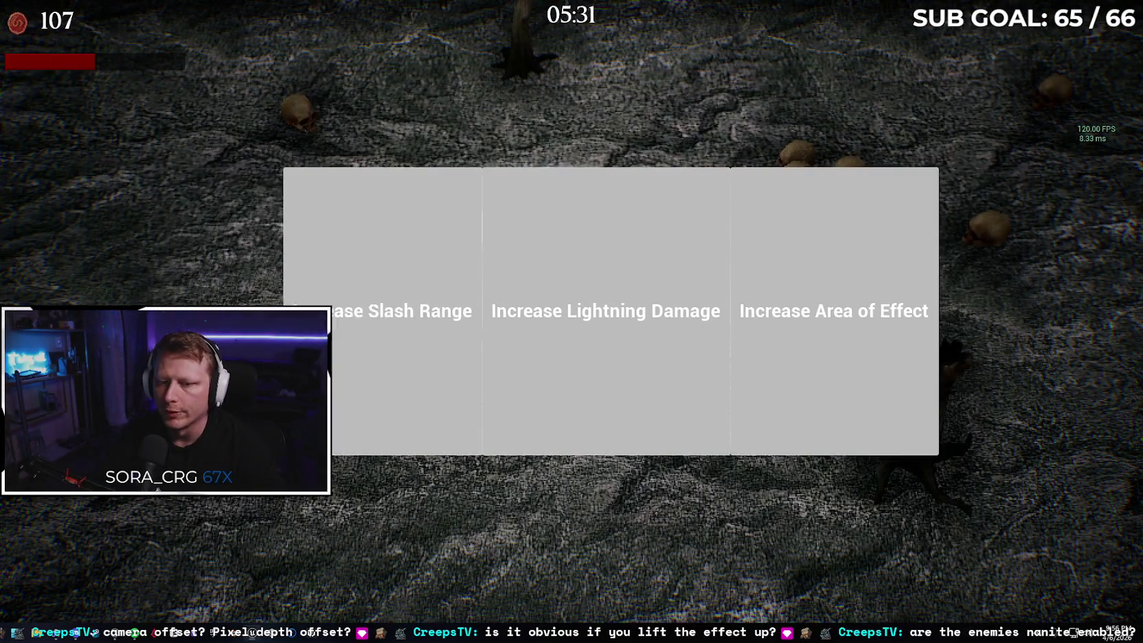
# Choose the Increase Area of Effect upgrade to resume play.
pyautogui.click(769, 302)
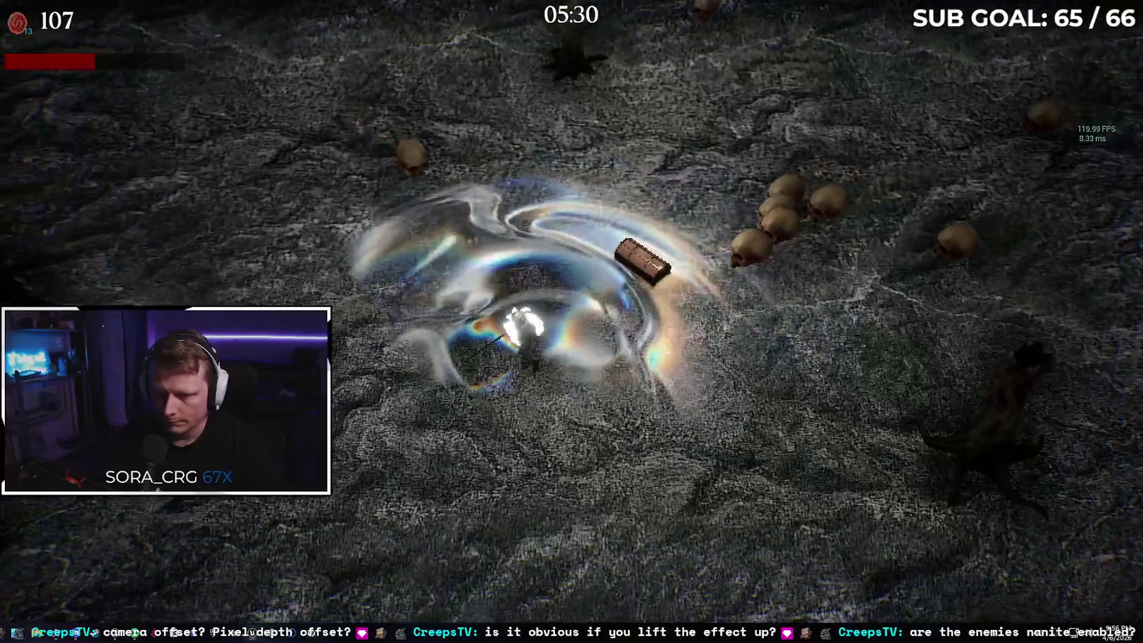
# Move the character up-left and down-left through the enemy group past the tree.
pyautogui.press('w')
pyautogui.press('a')
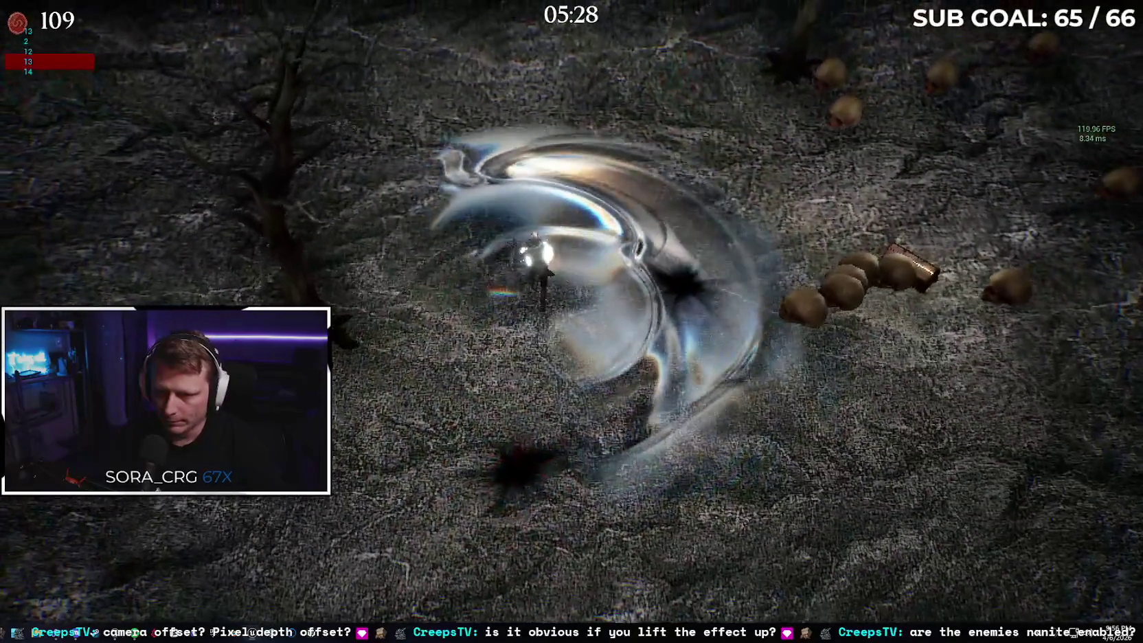
pyautogui.press('w')
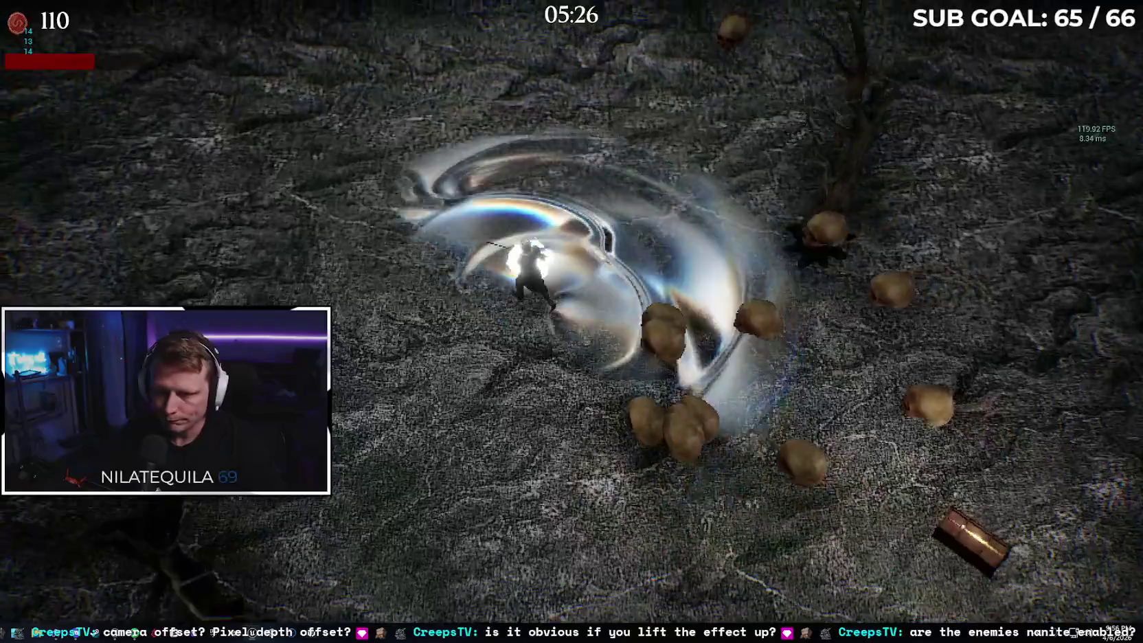
pyautogui.press('a')
pyautogui.press('s')
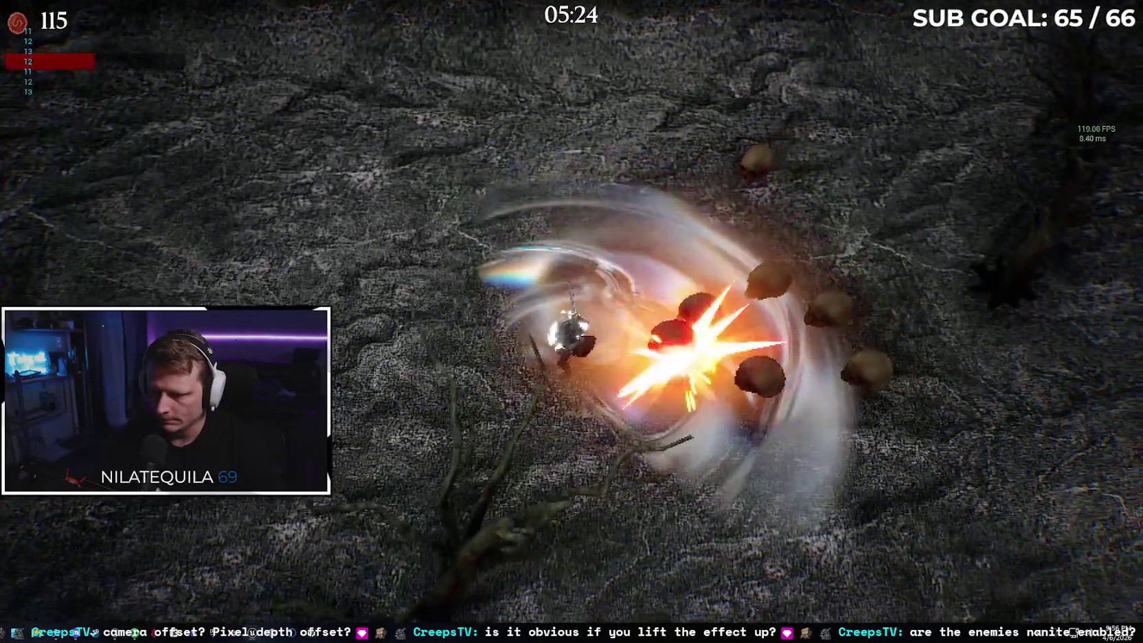
pyautogui.press('a')
pyautogui.press('w')
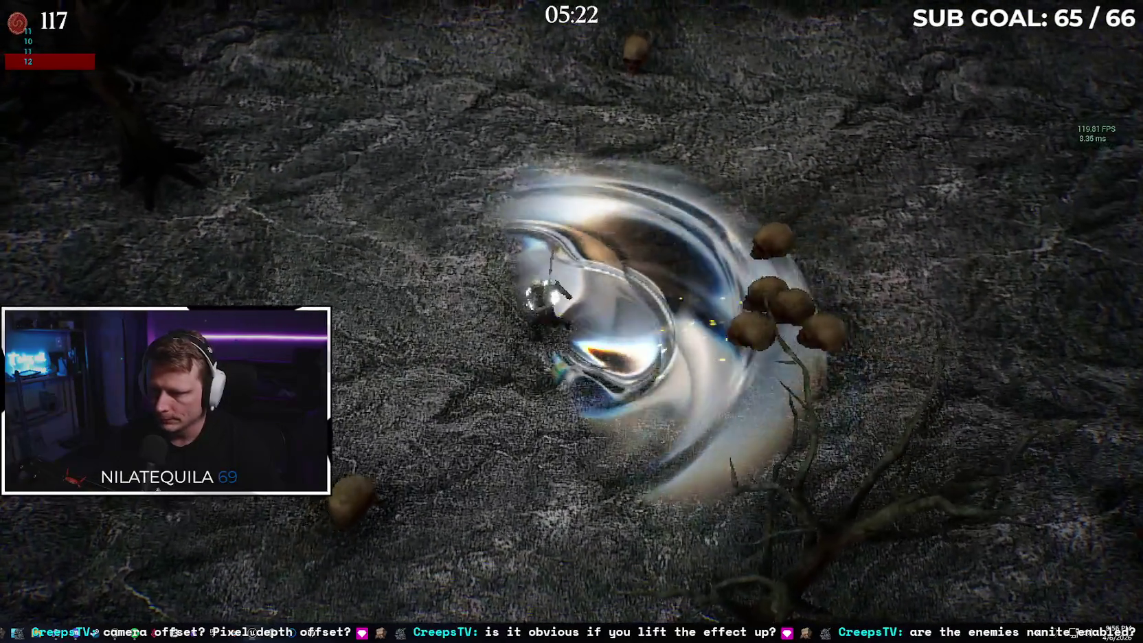
pyautogui.press('w')
pyautogui.press('a')
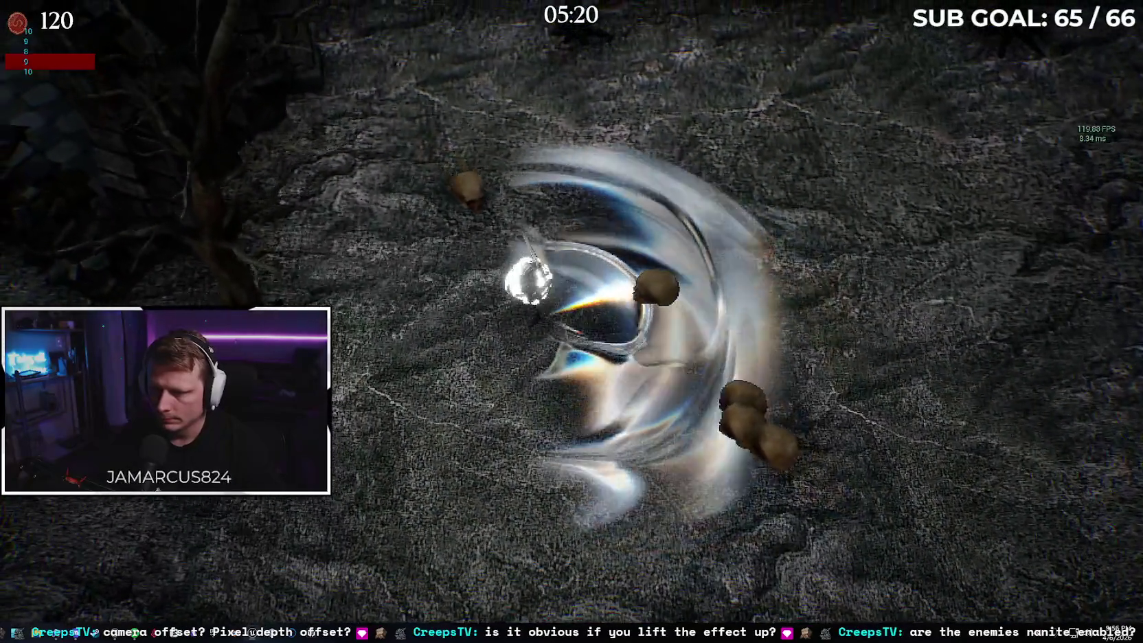
pyautogui.press('a')
pyautogui.press('s')
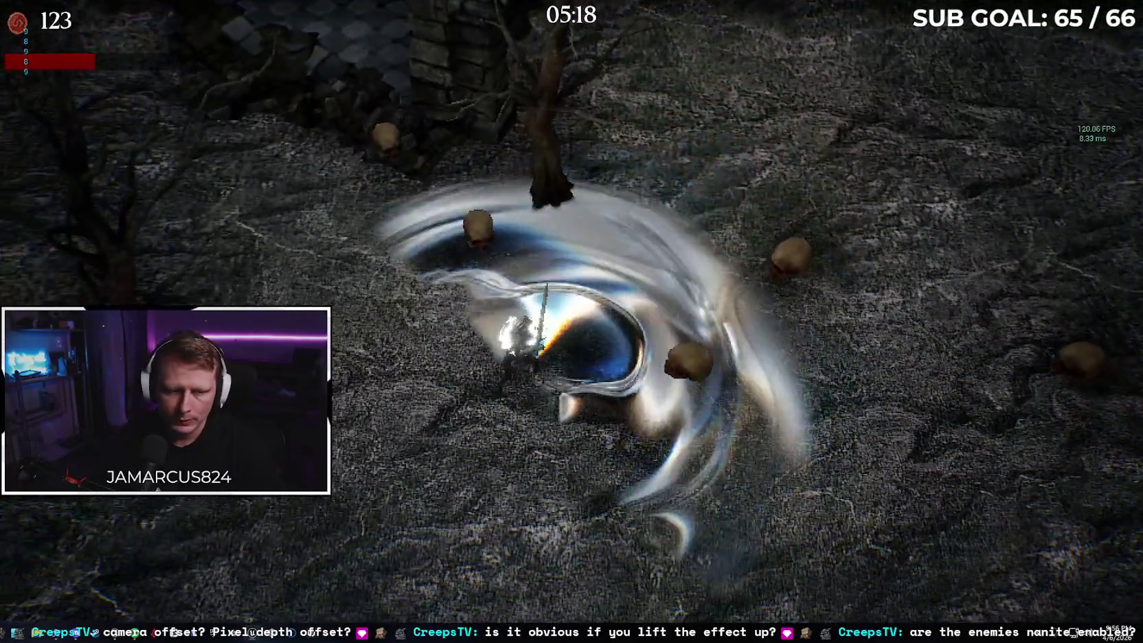
pyautogui.press('a')
pyautogui.press('a')
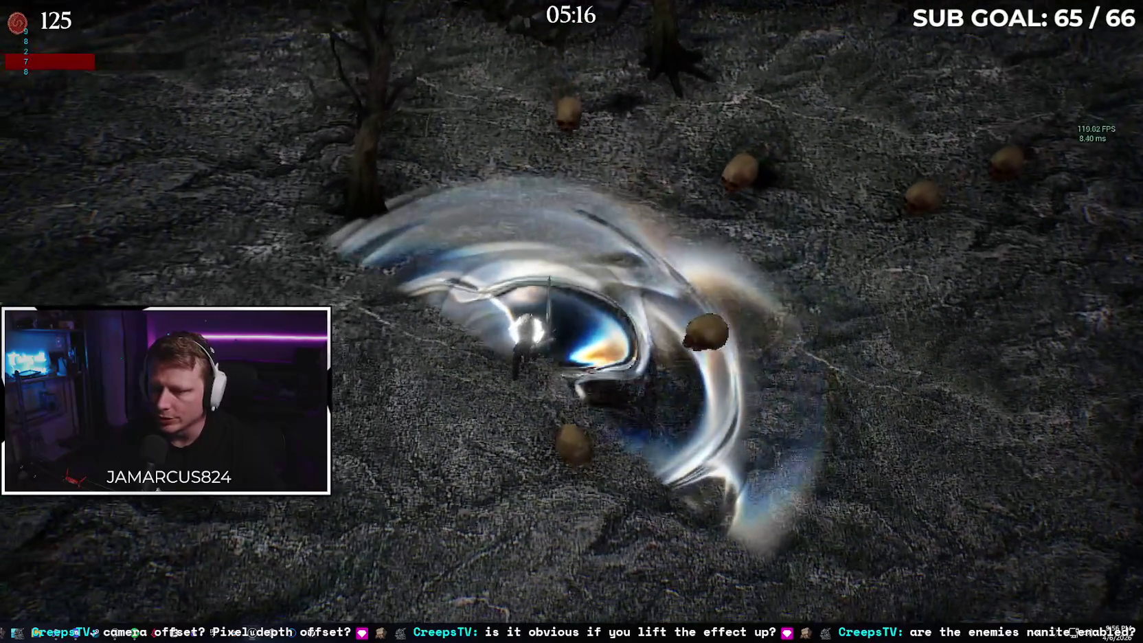
pyautogui.press('a')
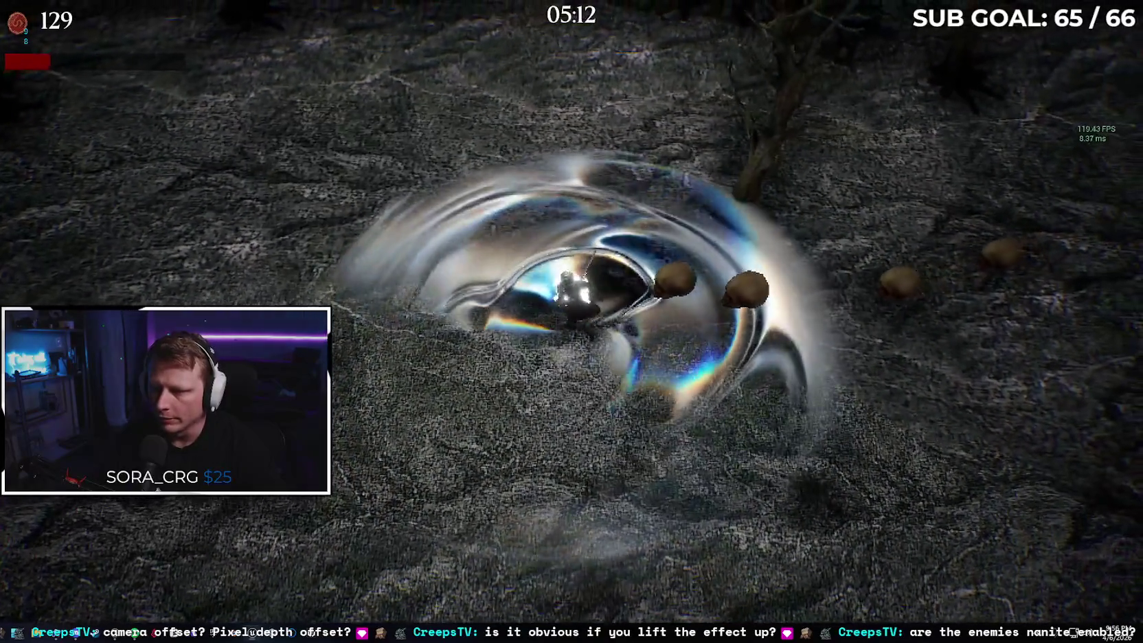
# Keep circling the skulls until the kill count reaches 209 and the upgrade panel appears.
pyautogui.press('a')
pyautogui.press('a')
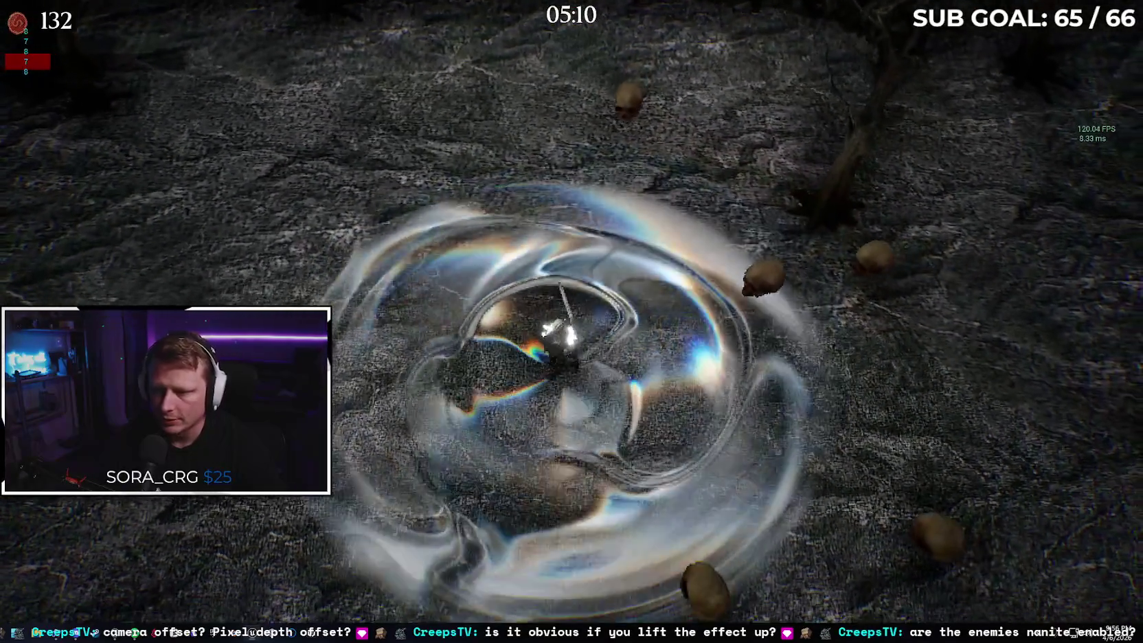
pyautogui.press('a')
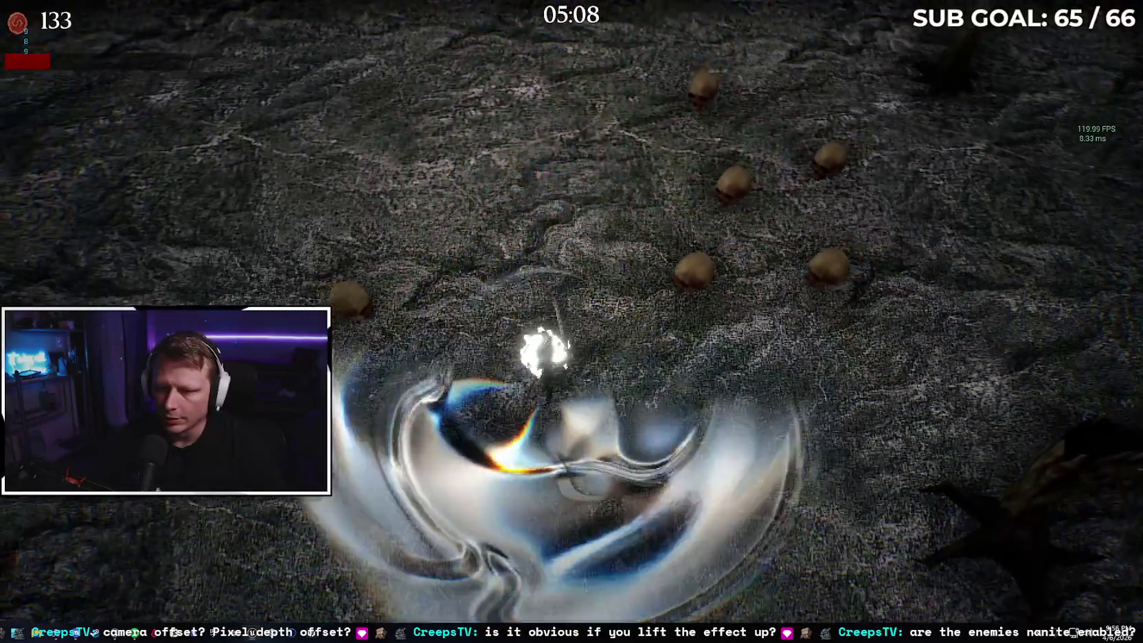
pyautogui.press('a')
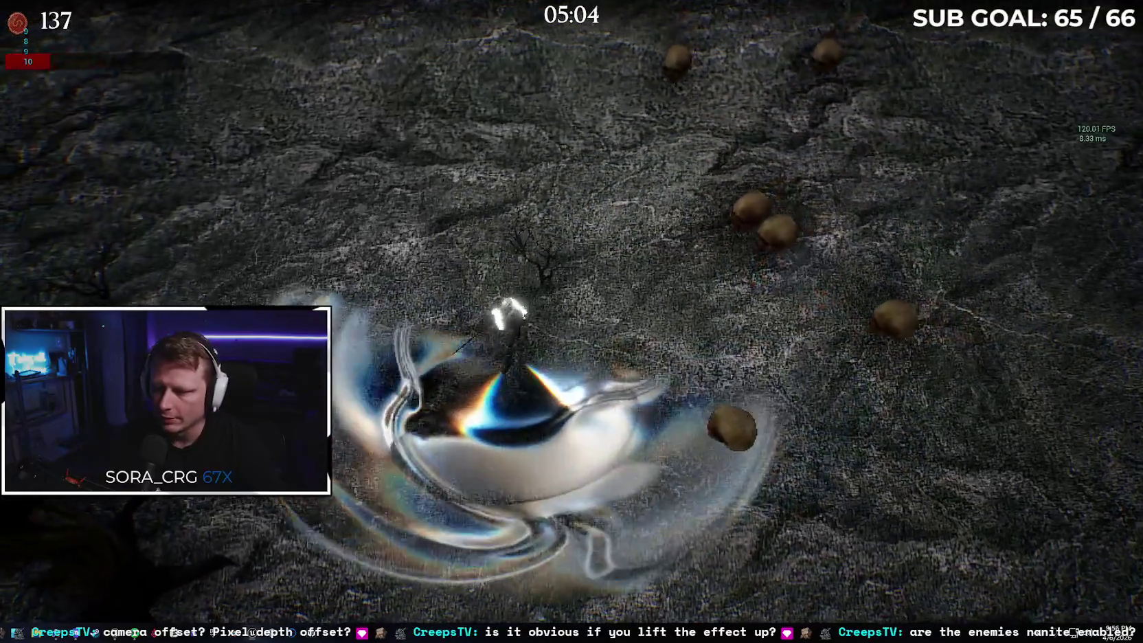
pyautogui.press('a')
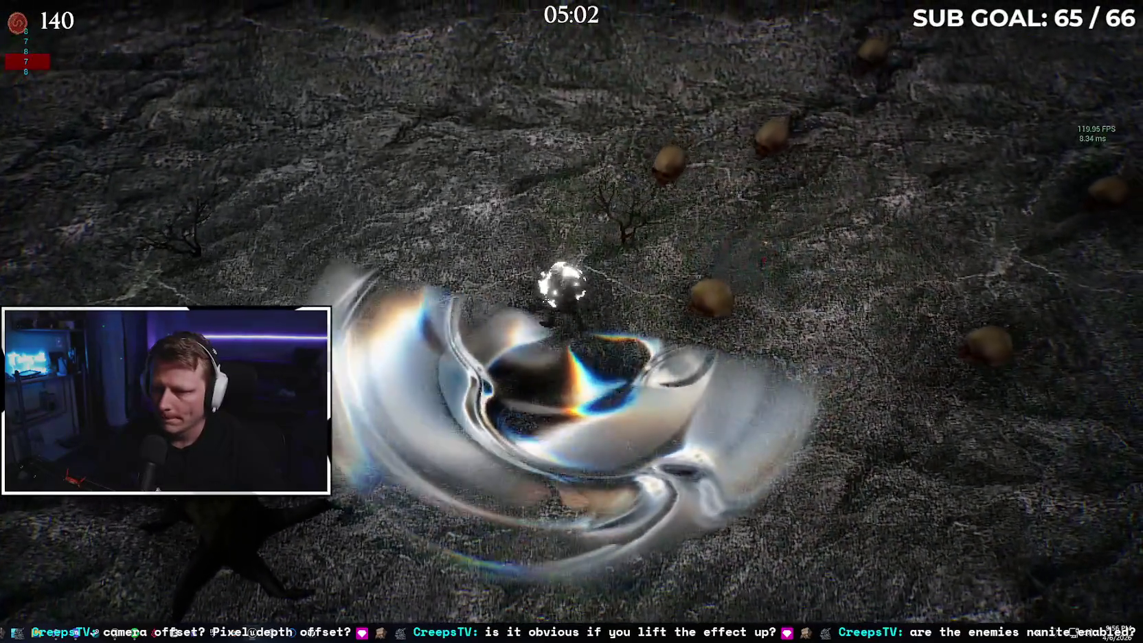
pyautogui.press('a')
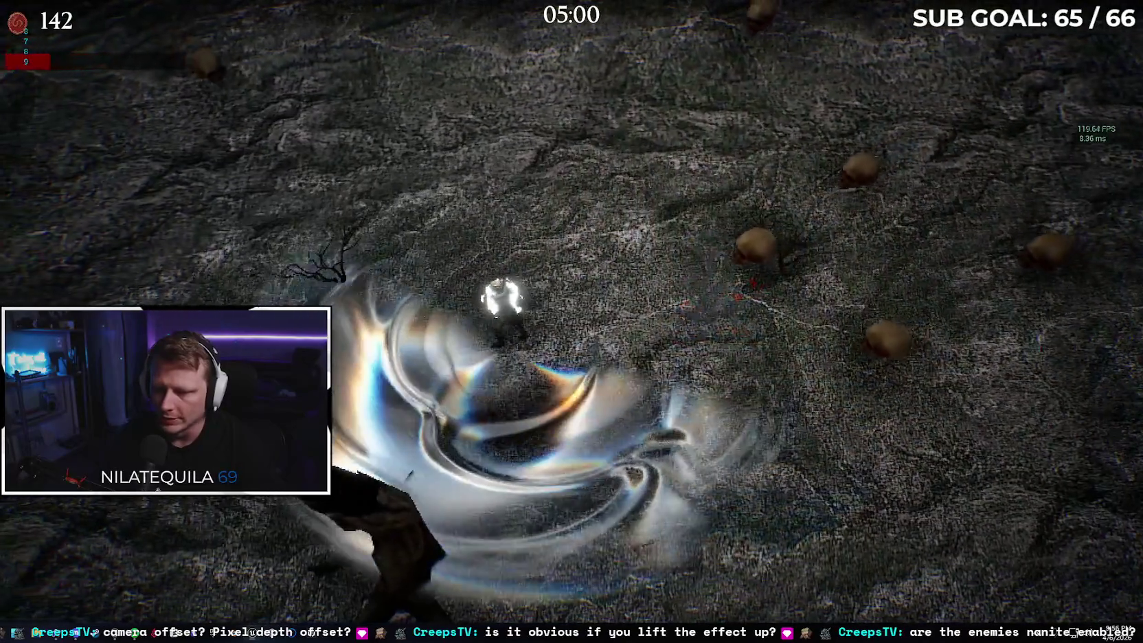
pyautogui.press('a')
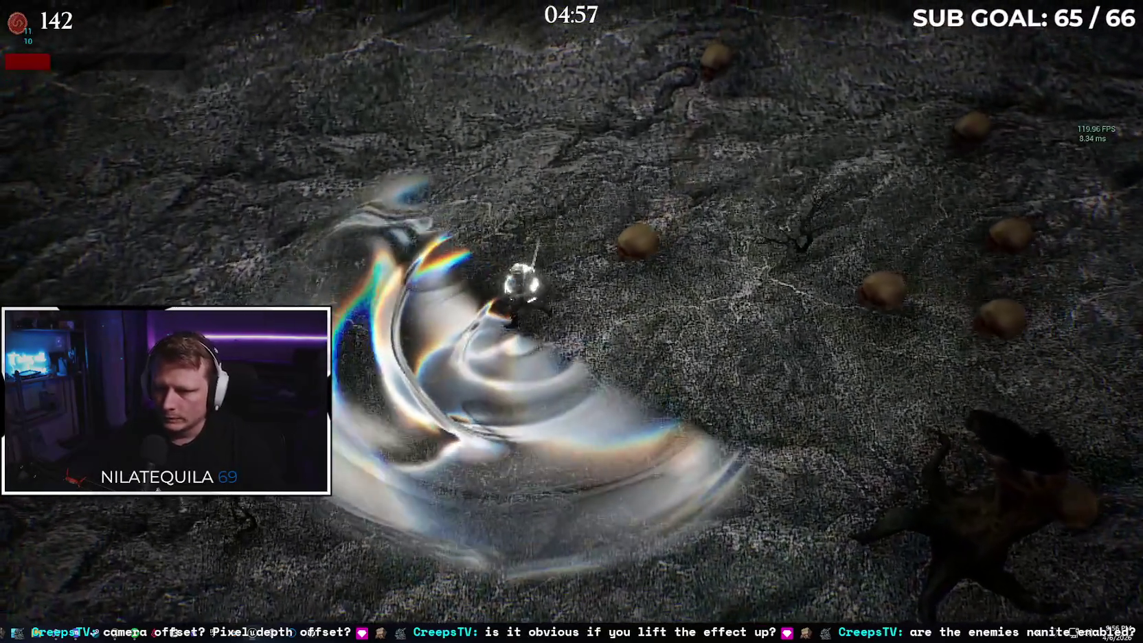
pyautogui.press('a')
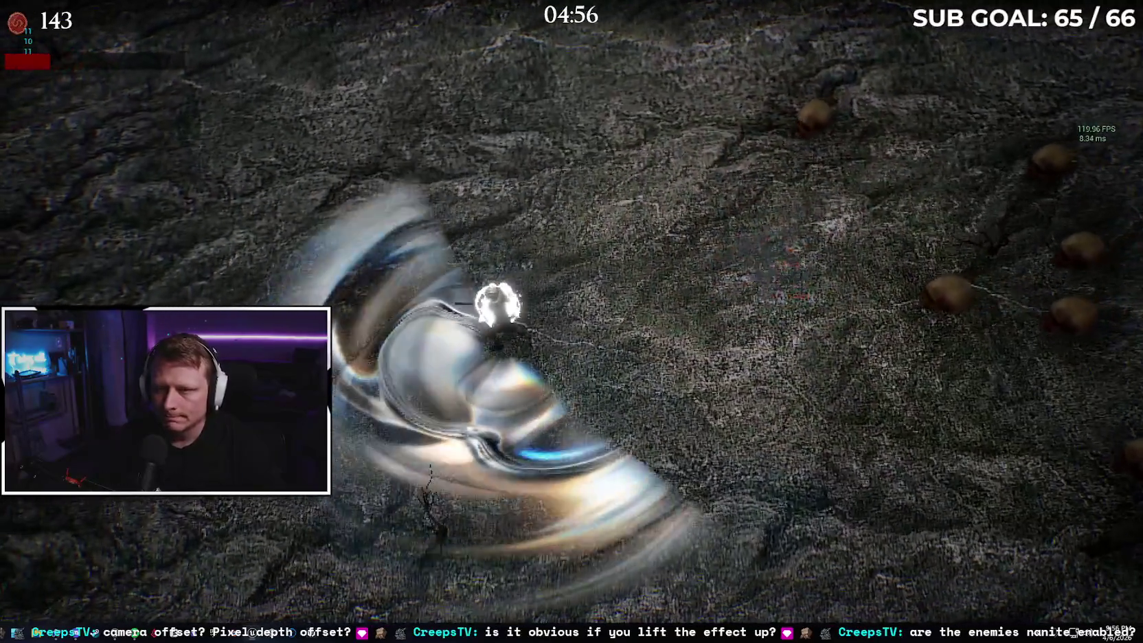
pyautogui.press('d')
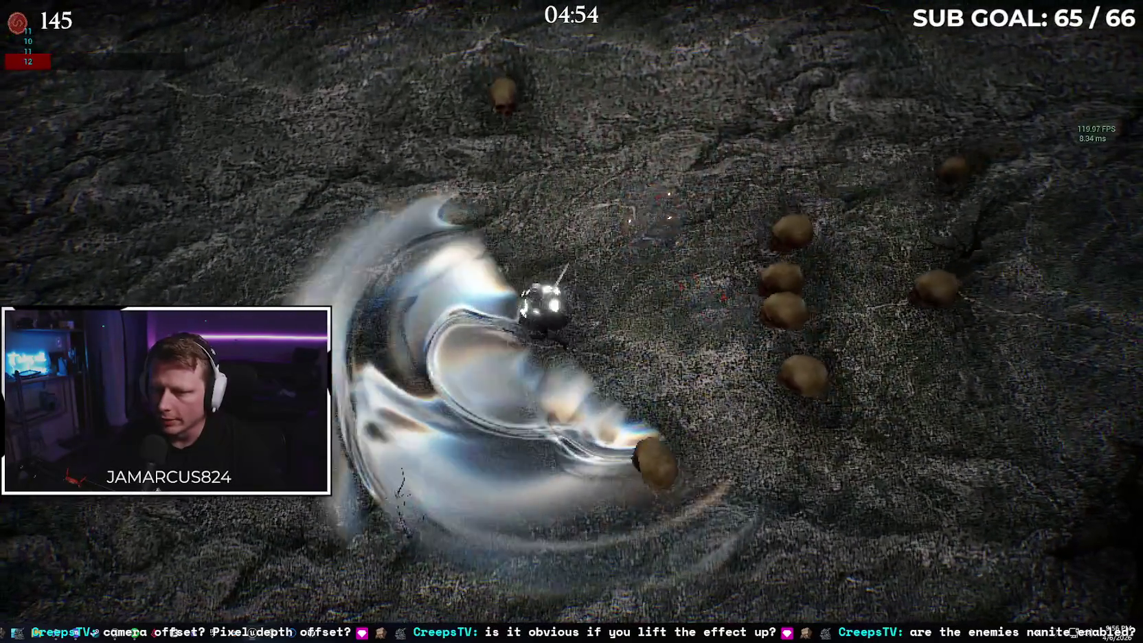
pyautogui.press('s')
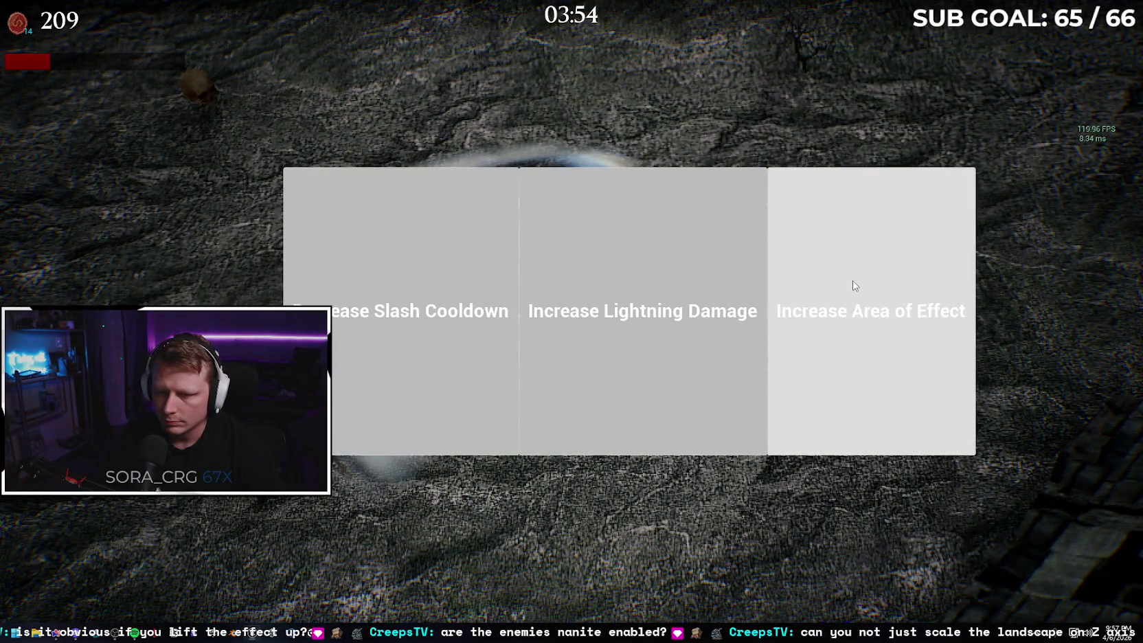
# Take Increase Area of Effect, then stop Play In Editor with Esc after the character dies.
pyautogui.click(854, 285)
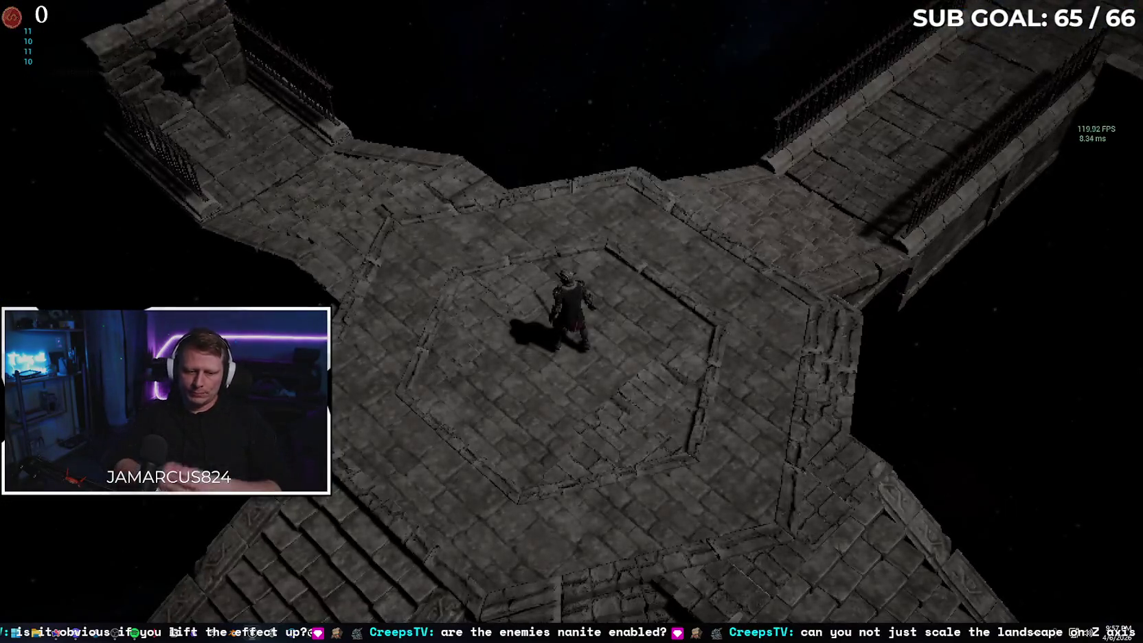
pyautogui.press('Escape')
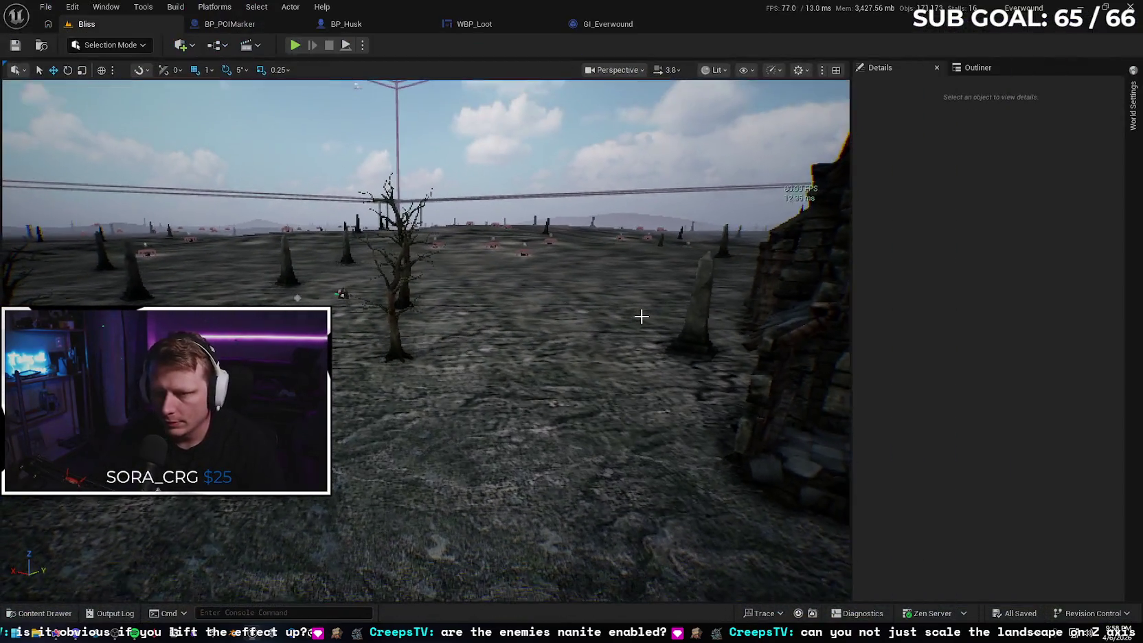
# Raise the camera over the Bliss landscape and switch the editor to Landscape Mode.
pyautogui.moveTo(629, 315)
pyautogui.mouseDown()
pyautogui.moveTo(629, 344)
pyautogui.moveTo(591, 354)
pyautogui.moveTo(591, 306)
pyautogui.mouseUp()
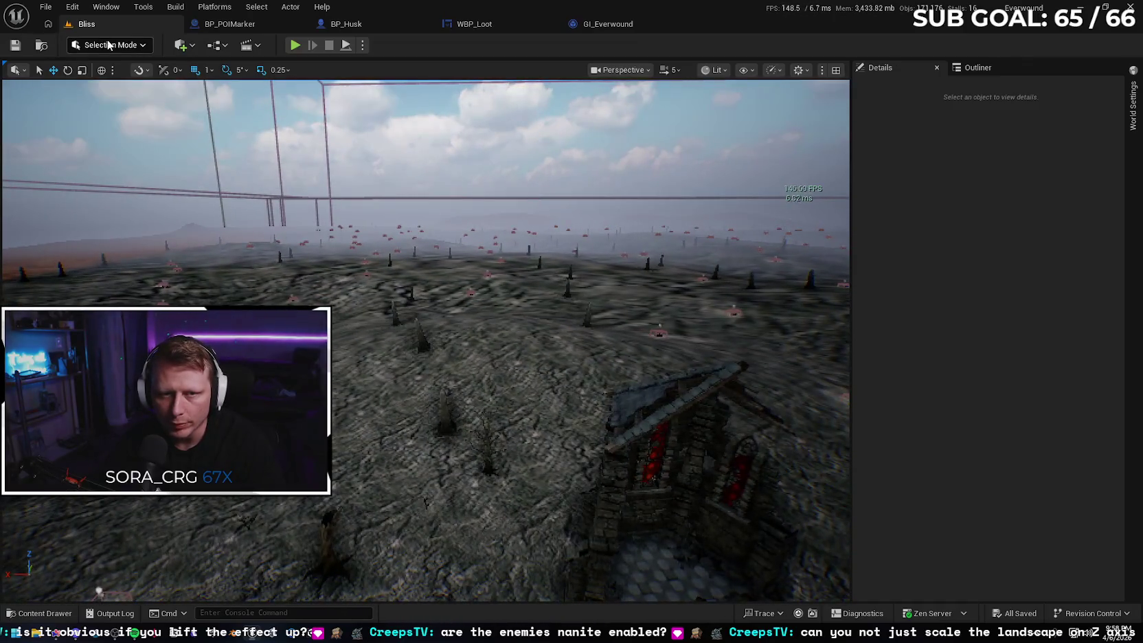
pyautogui.click(113, 45)
pyautogui.click(136, 79)
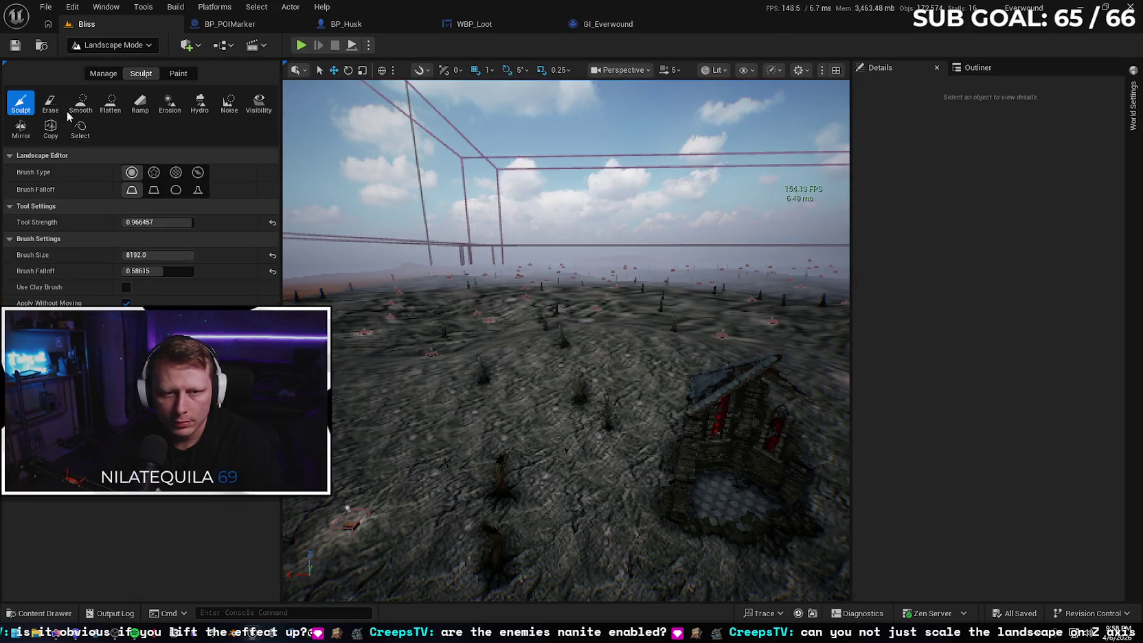
# Pick the Smooth sculpt tool and smooth the first rough spot of terrain.
pyautogui.click(79, 104)
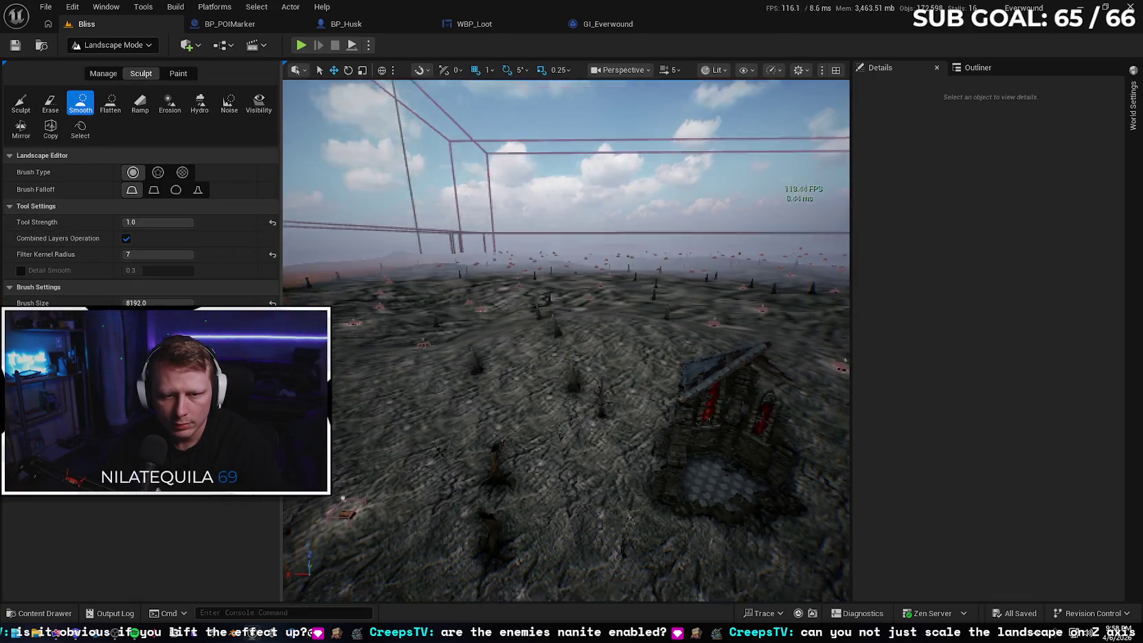
pyautogui.click(550, 290)
pyautogui.scroll(5, 567, 284)
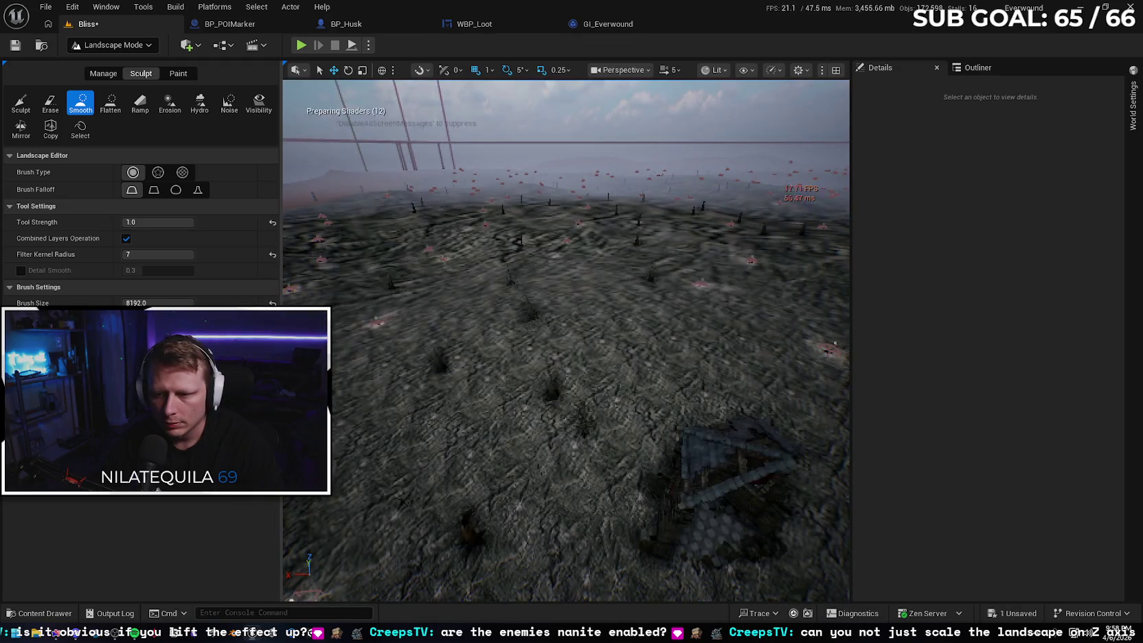
pyautogui.scroll(5, 535, 246)
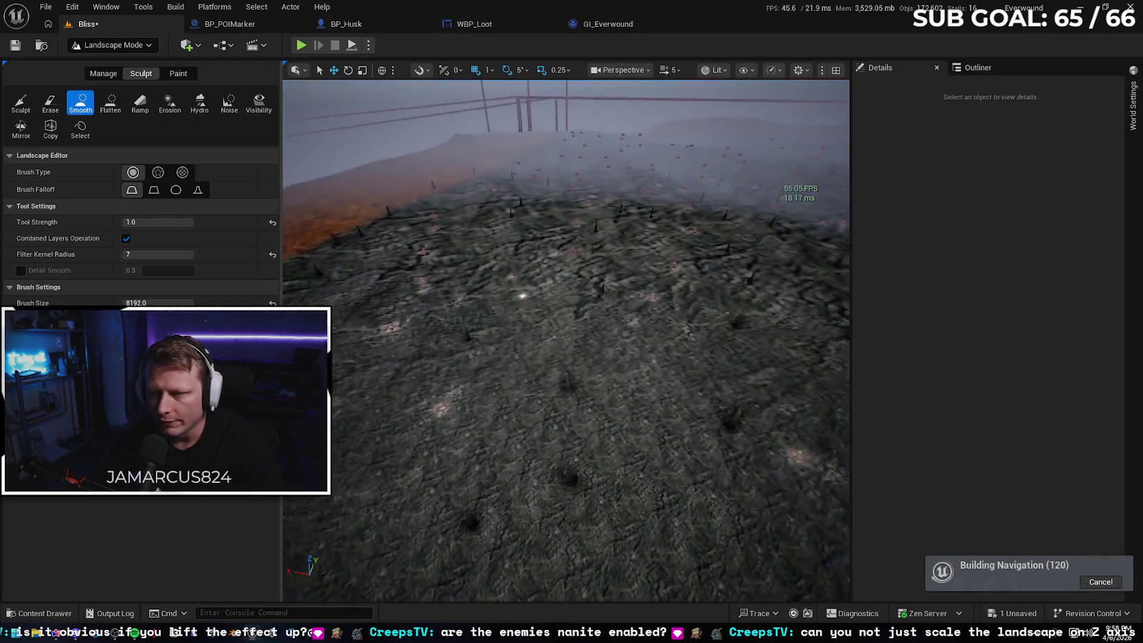
pyautogui.scroll(5, 549, 268)
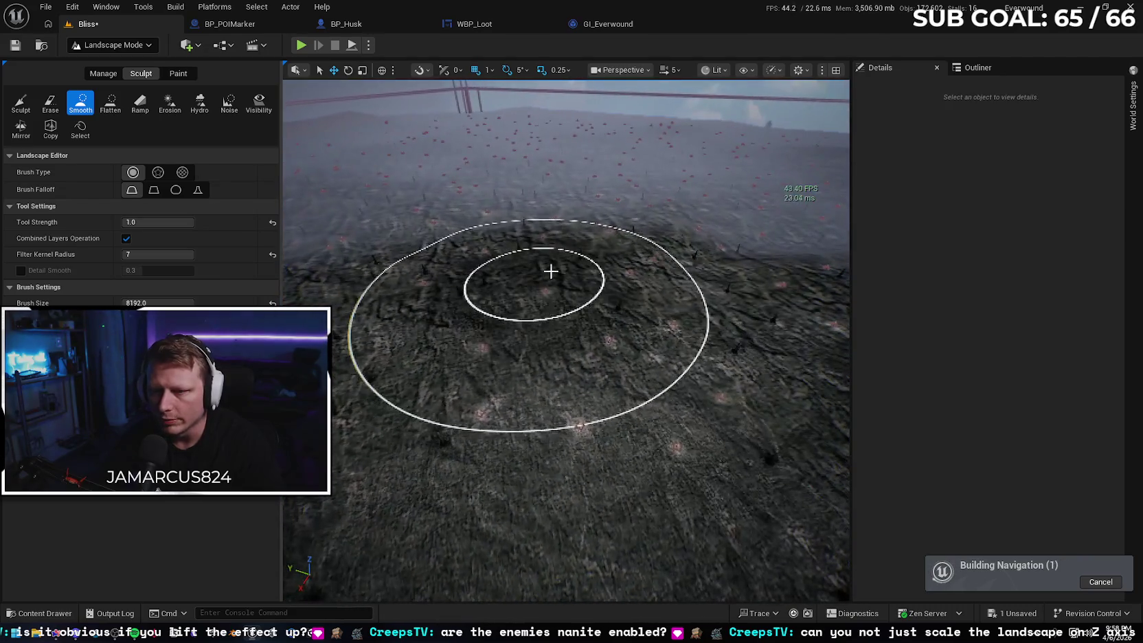
pyautogui.scroll(5, 656, 255)
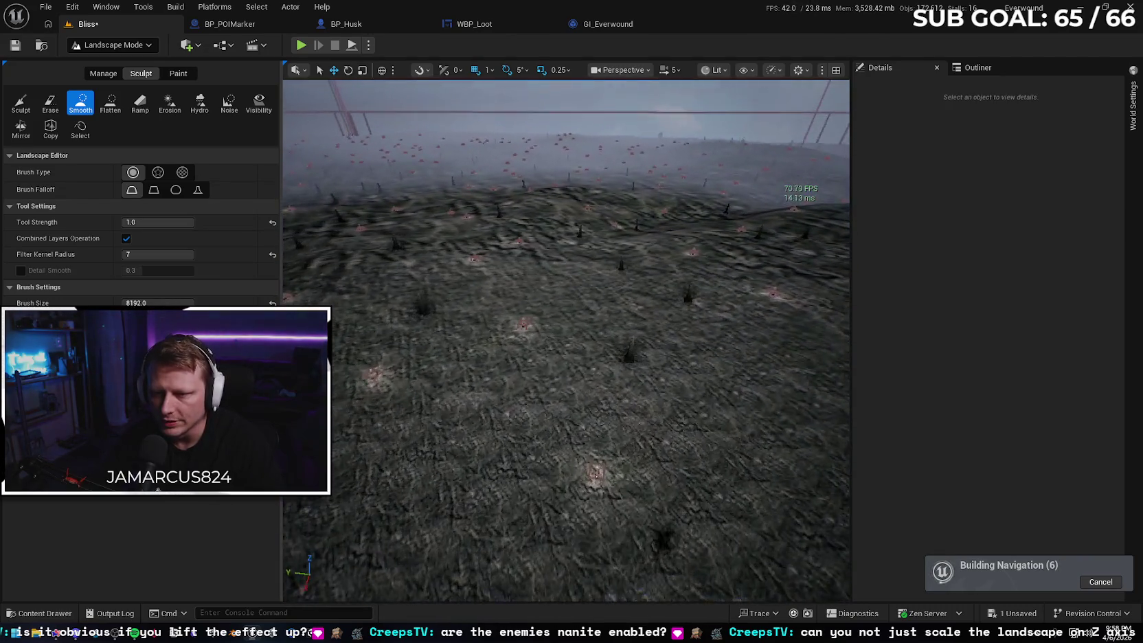
pyautogui.scroll(5, 628, 243)
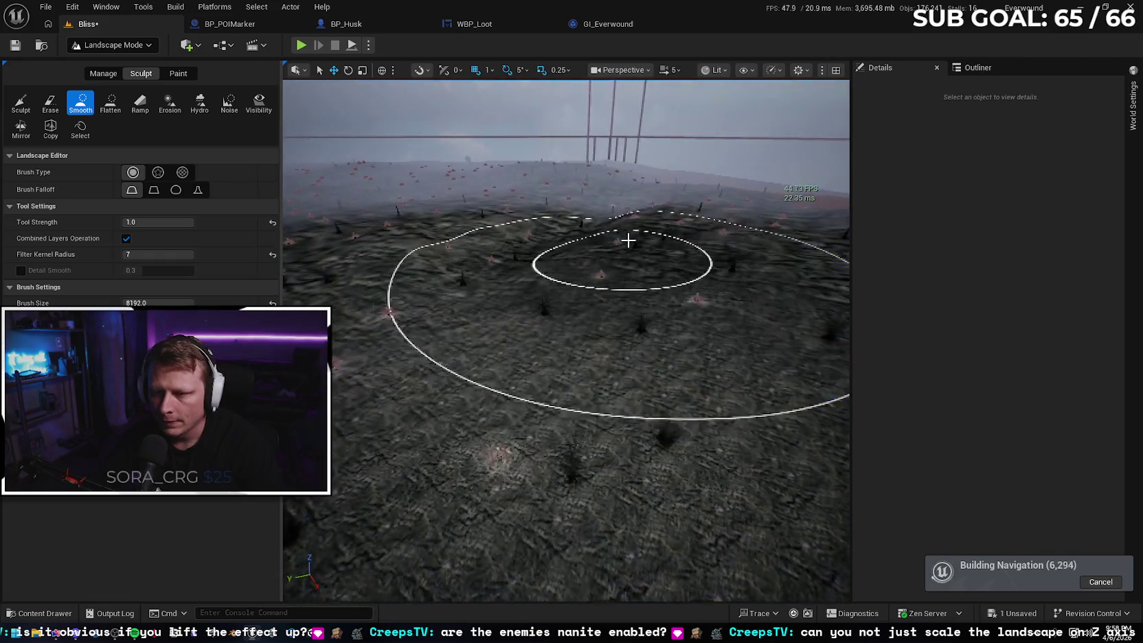
pyautogui.scroll(2, 629, 246)
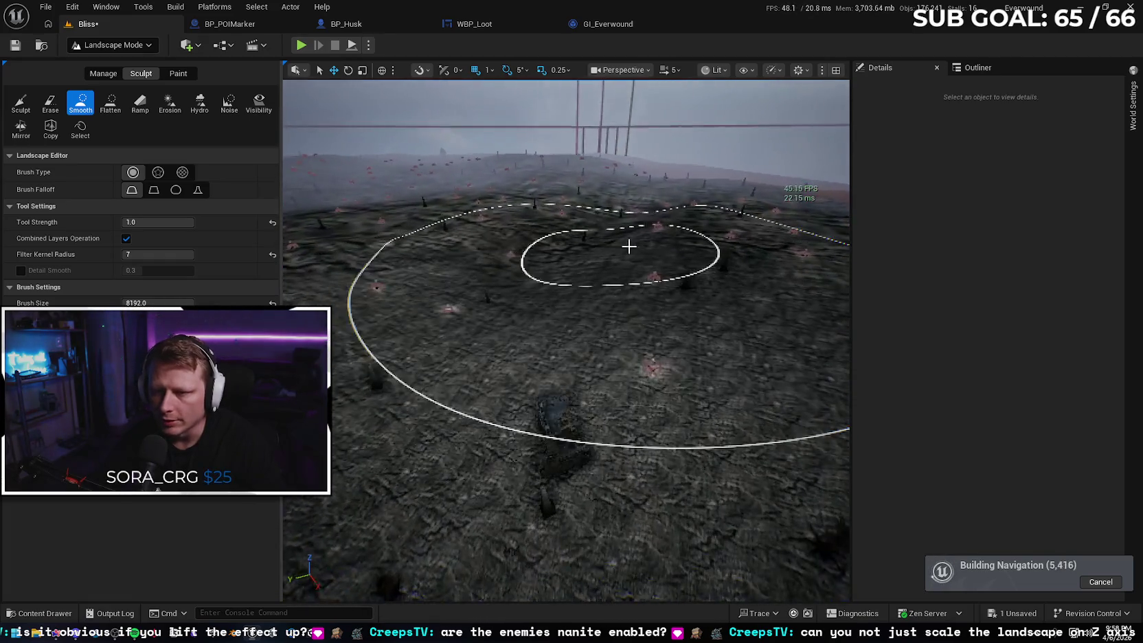
pyautogui.scroll(3, 614, 260)
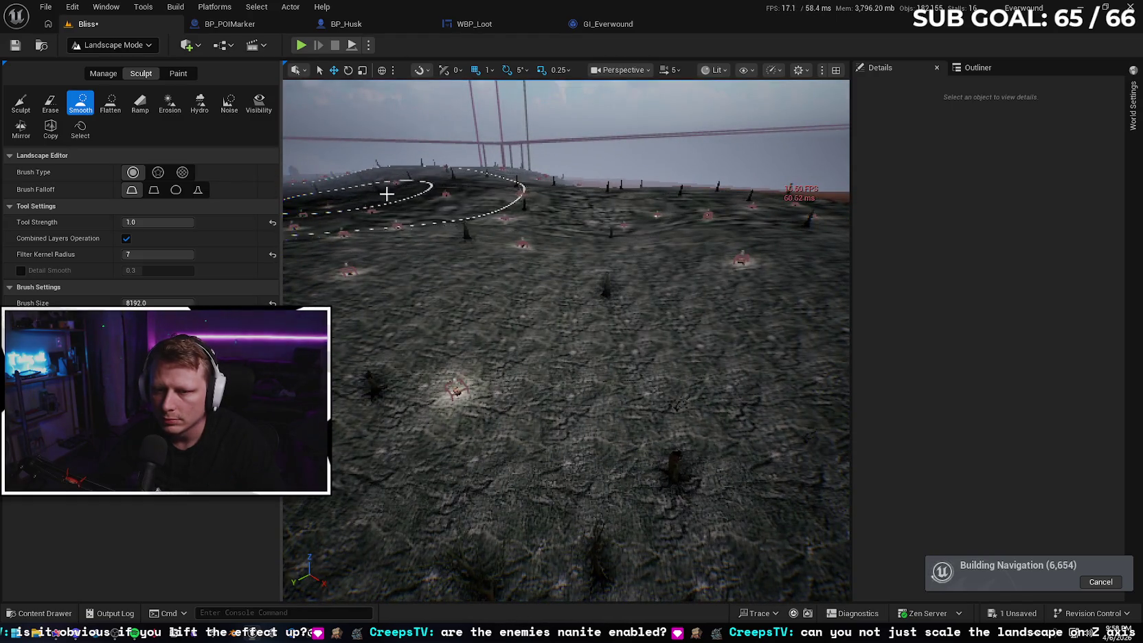
pyautogui.scroll(-3, 500, 258)
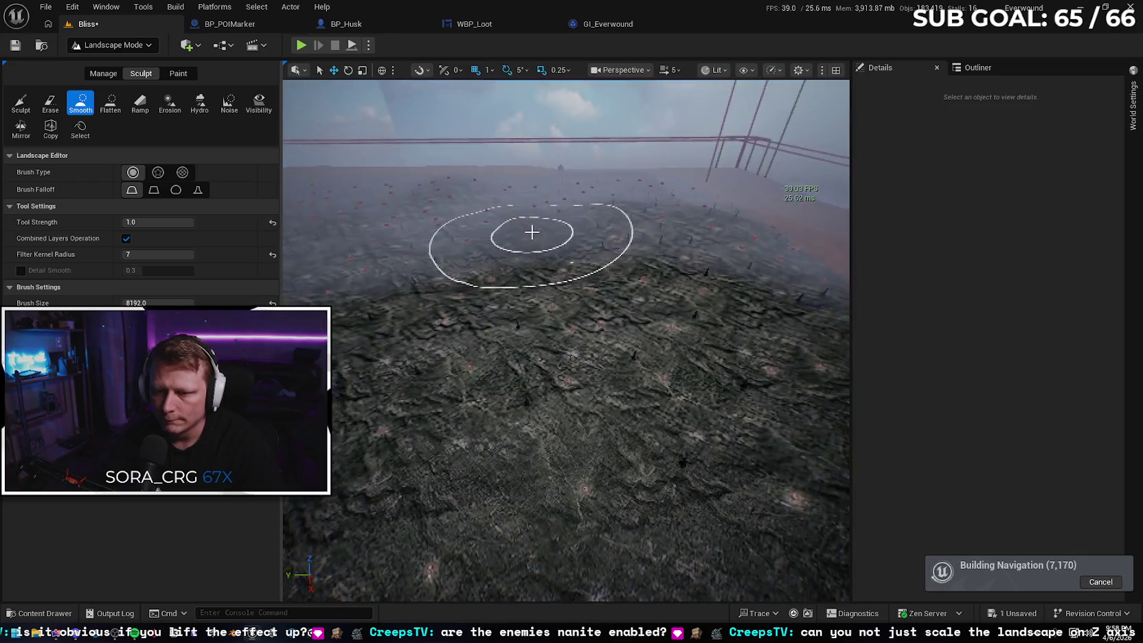
pyautogui.scroll(3, 586, 279)
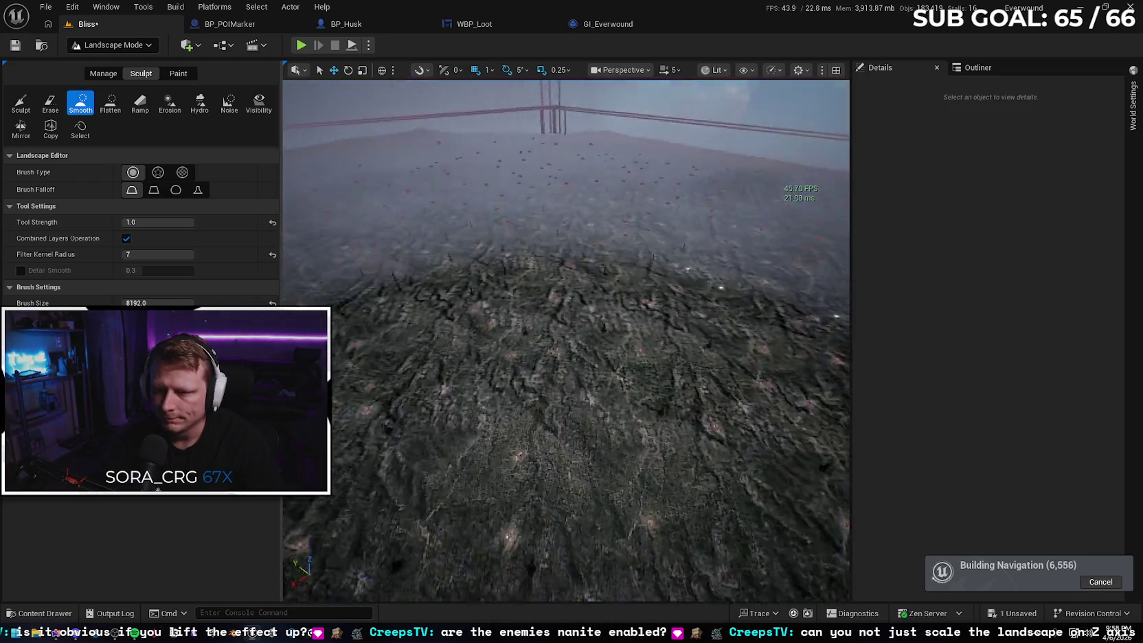
# Smooth the remaining rough patches going up the hill and across the hillside.
pyautogui.moveTo(670, 257)
pyautogui.mouseDown()
pyautogui.moveTo(646, 230)
pyautogui.moveTo(719, 289)
pyautogui.moveTo(469, 283)
pyautogui.moveTo(470, 204)
pyautogui.moveTo(681, 194)
pyautogui.moveTo(531, 255)
pyautogui.moveTo(648, 292)
pyautogui.moveTo(649, 258)
pyautogui.moveTo(648, 279)
pyautogui.moveTo(632, 273)
pyautogui.mouseUp()
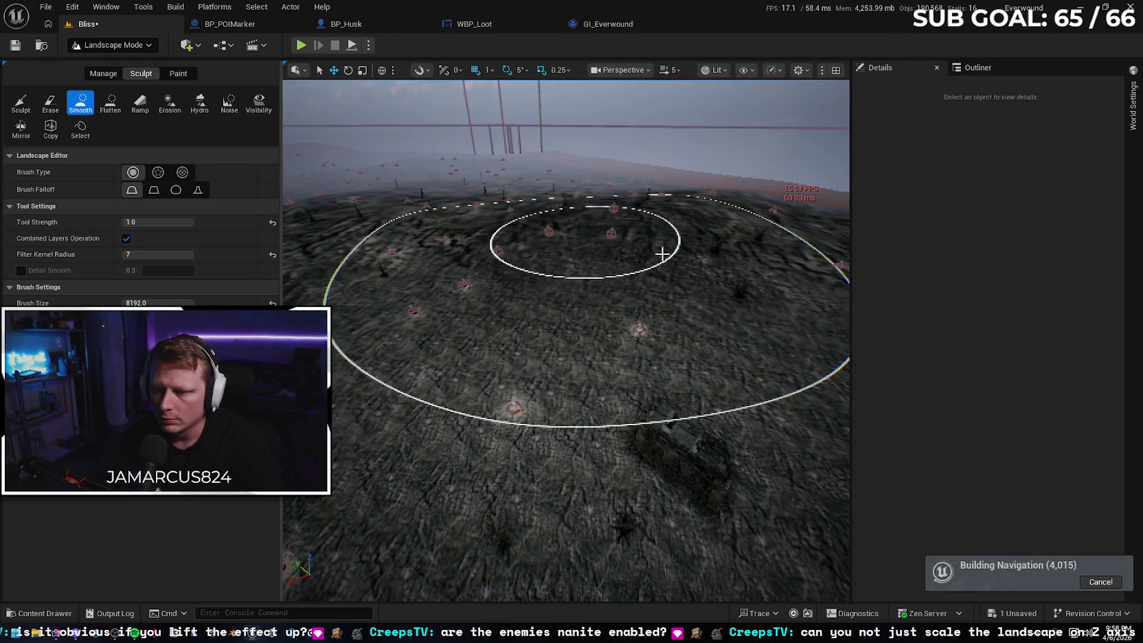
pyautogui.moveTo(673, 307)
pyautogui.mouseDown()
pyautogui.moveTo(708, 306)
pyautogui.moveTo(671, 244)
pyautogui.moveTo(672, 257)
pyautogui.moveTo(638, 243)
pyautogui.mouseUp()
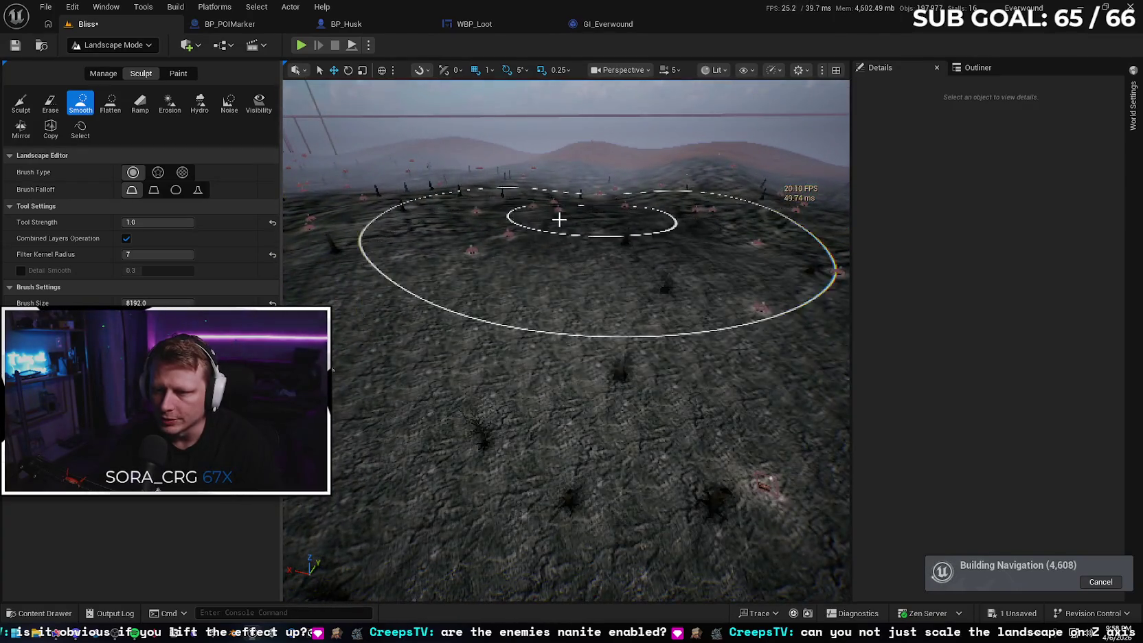
pyautogui.moveTo(515, 235); pyautogui.dragTo(515, 248)
pyautogui.moveTo(553, 302); pyautogui.dragTo(663, 200)
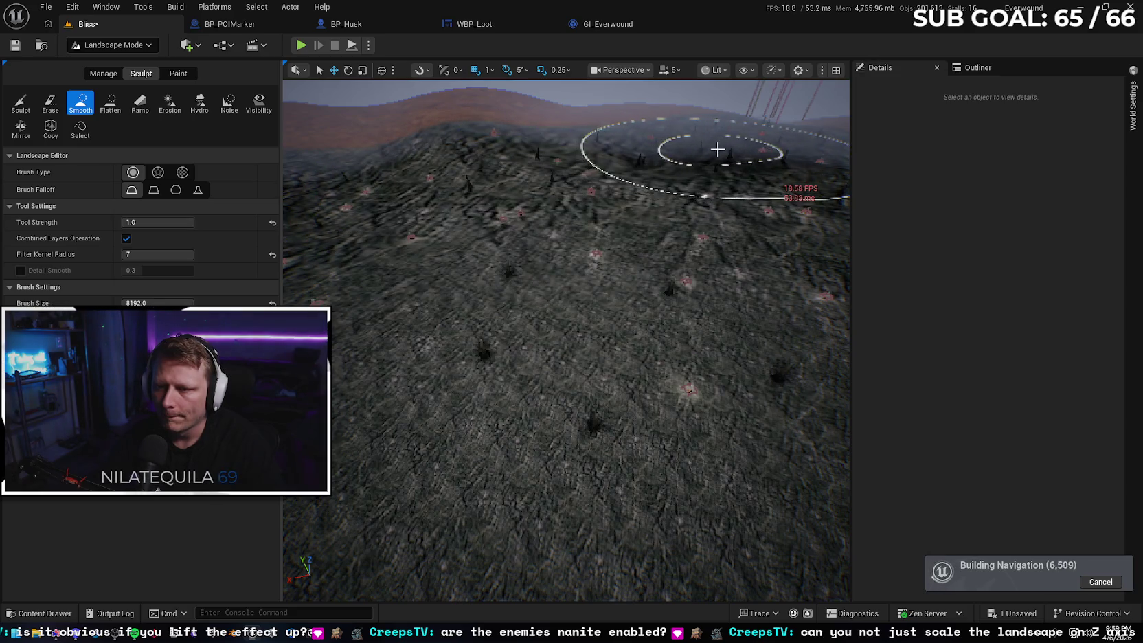
pyautogui.moveTo(718, 150)
pyautogui.mouseDown()
pyautogui.moveTo(626, 235)
pyautogui.moveTo(632, 204)
pyautogui.mouseUp()
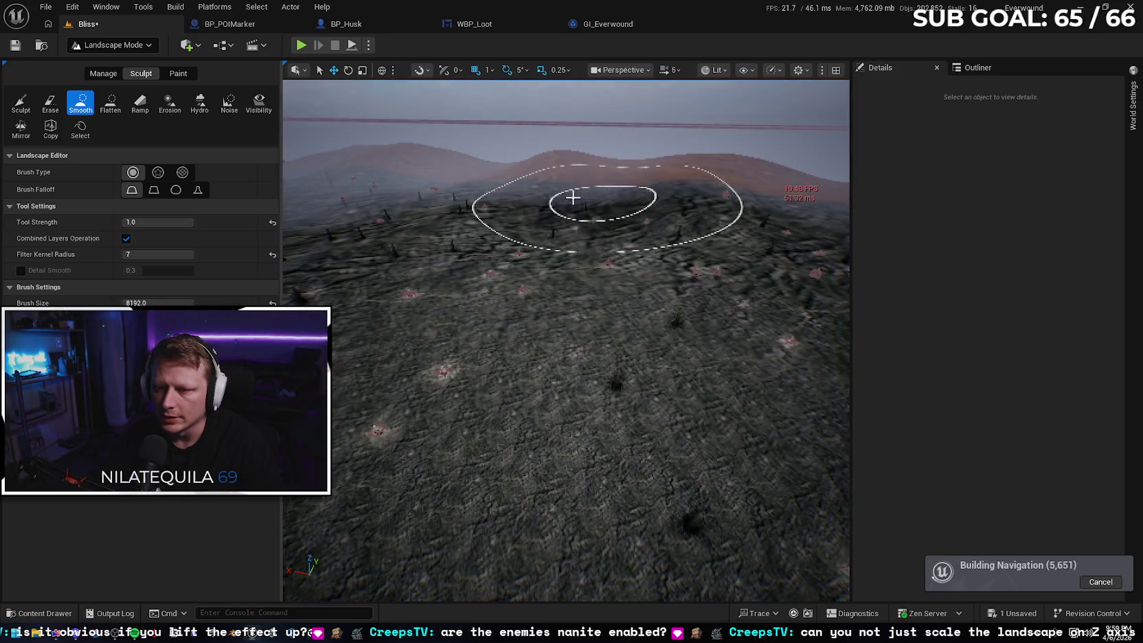
# Fly the view forward toward the distant power-line pylons and pan across the terrain.
pyautogui.press('w')
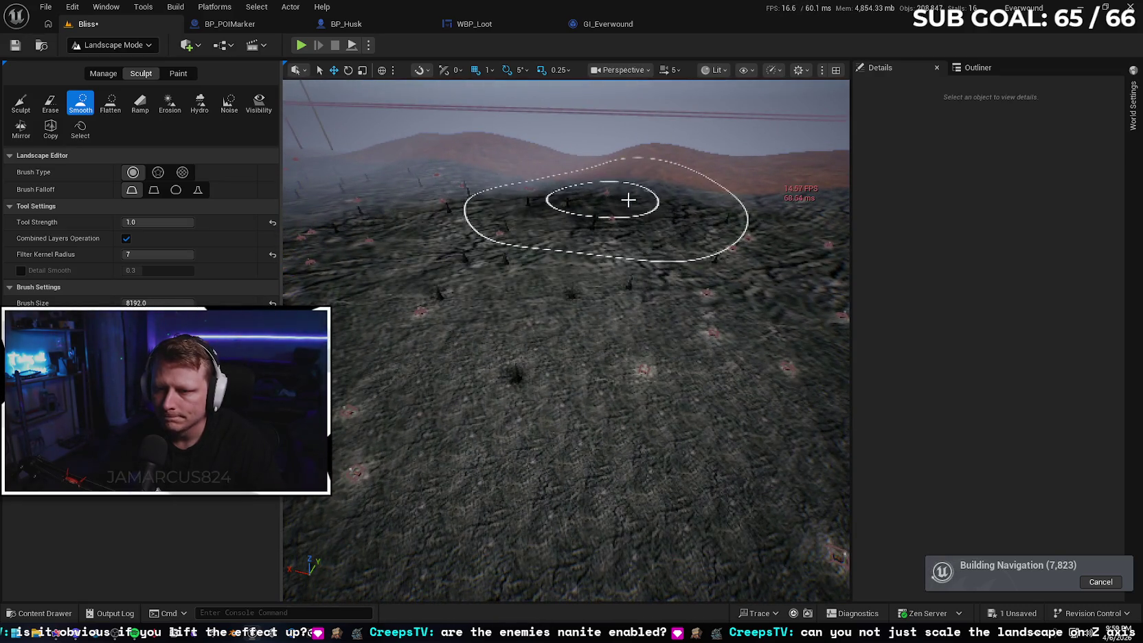
pyautogui.press('w')
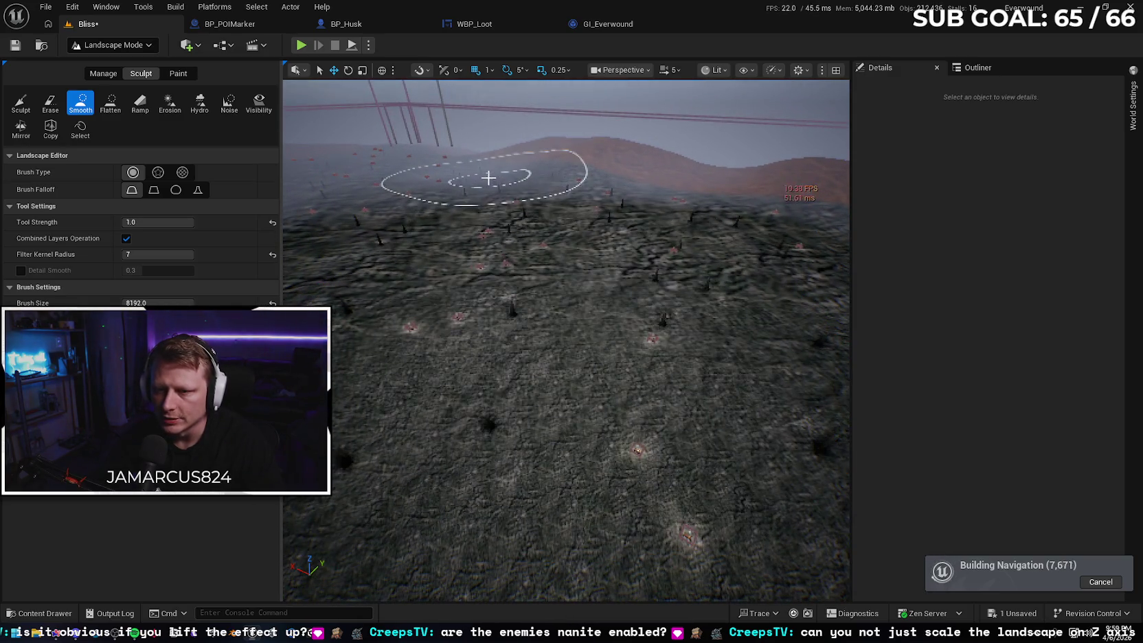
pyautogui.press('s')
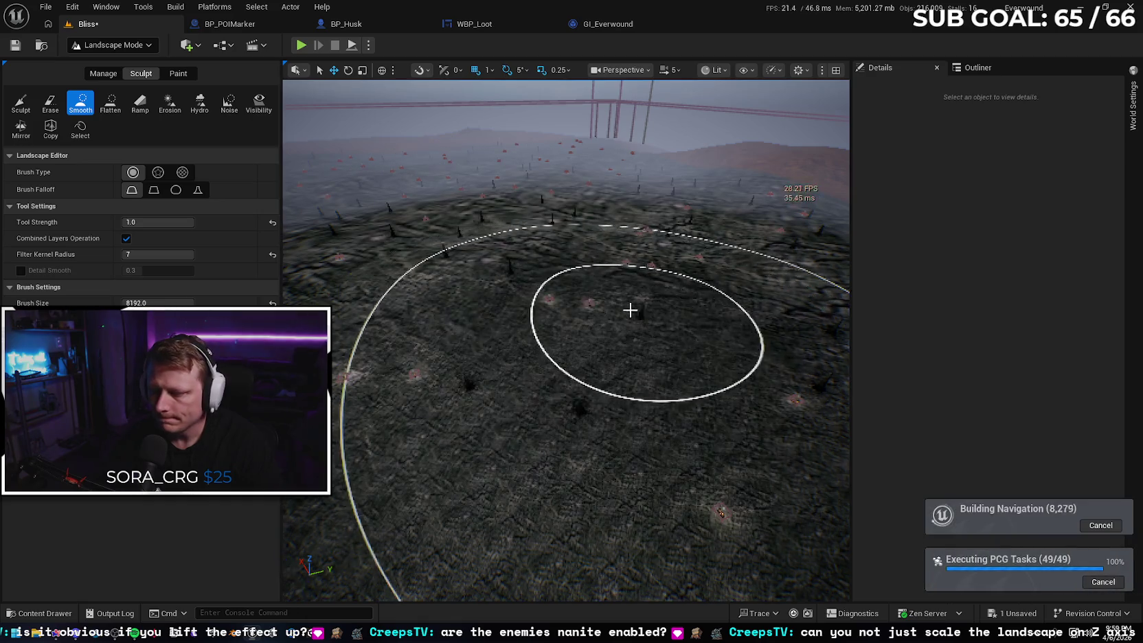
pyautogui.moveTo(630, 309); pyautogui.dragTo(693, 313)
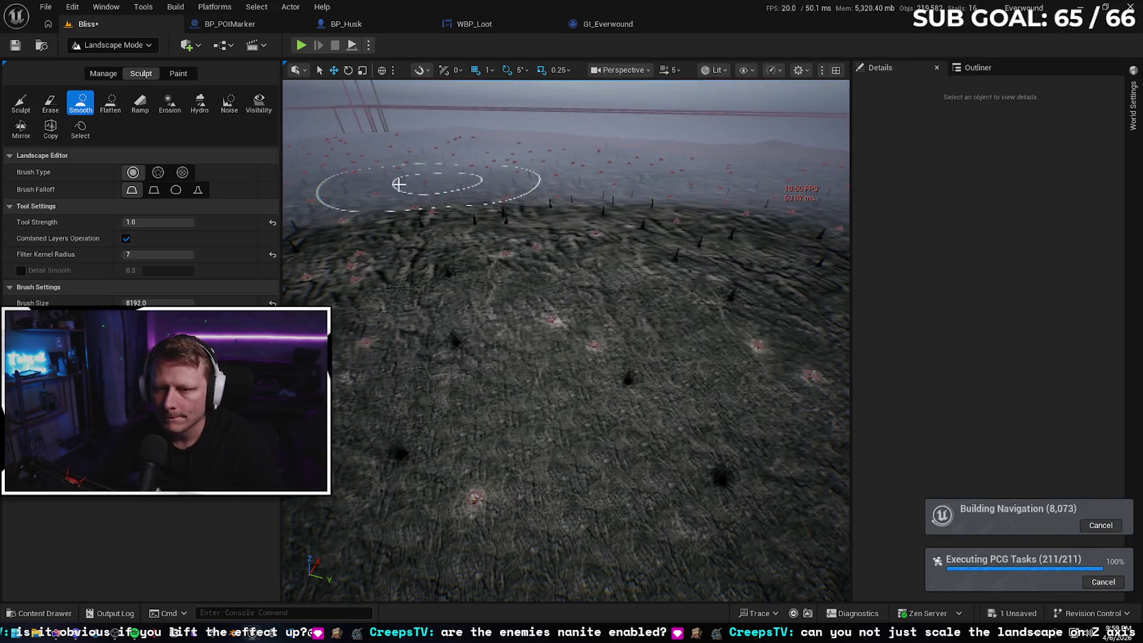
pyautogui.hotkey('ctrl', 'shift', 'h')
pyautogui.moveTo(618, 275); pyautogui.dragTo(582, 222)
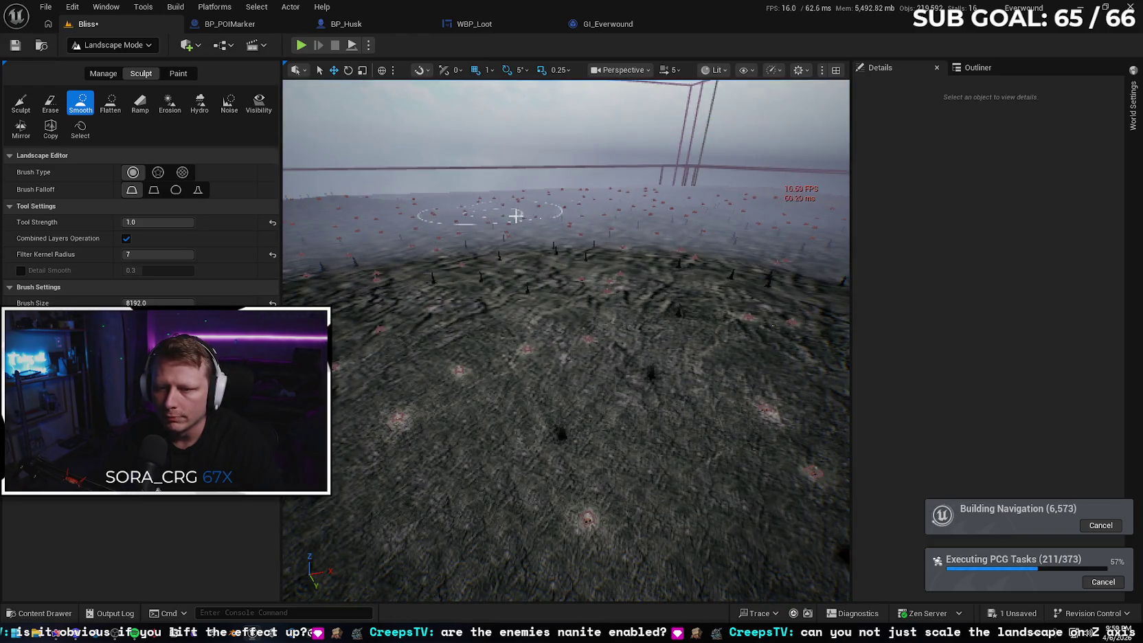
# Save the Bliss level and return the editor to Selection Mode.
pyautogui.click(16, 46)
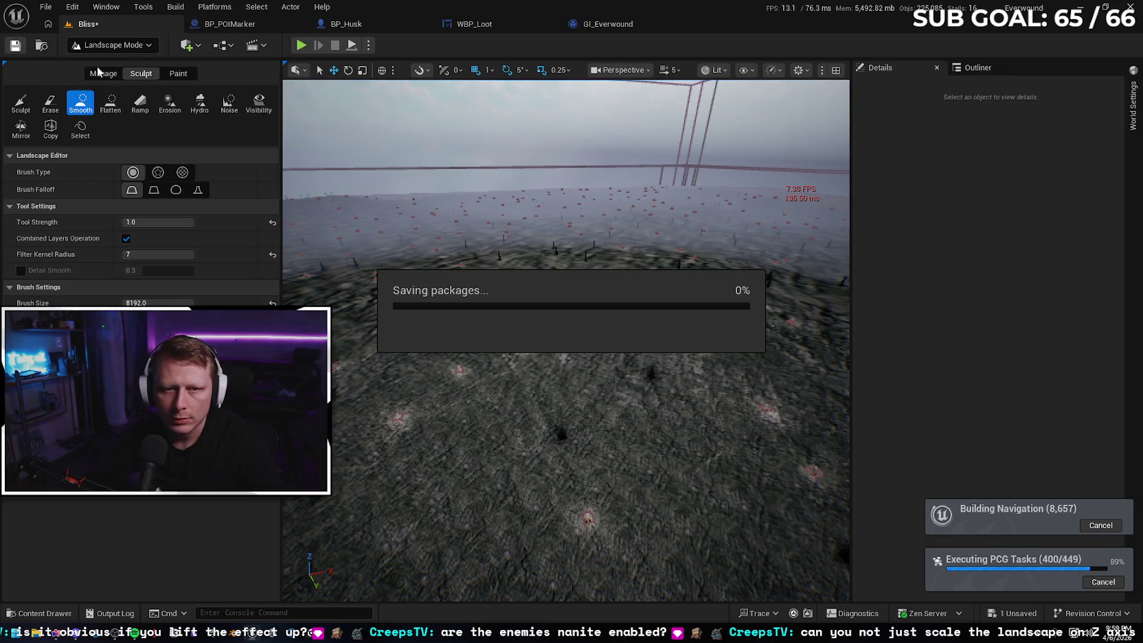
pyautogui.click(137, 48)
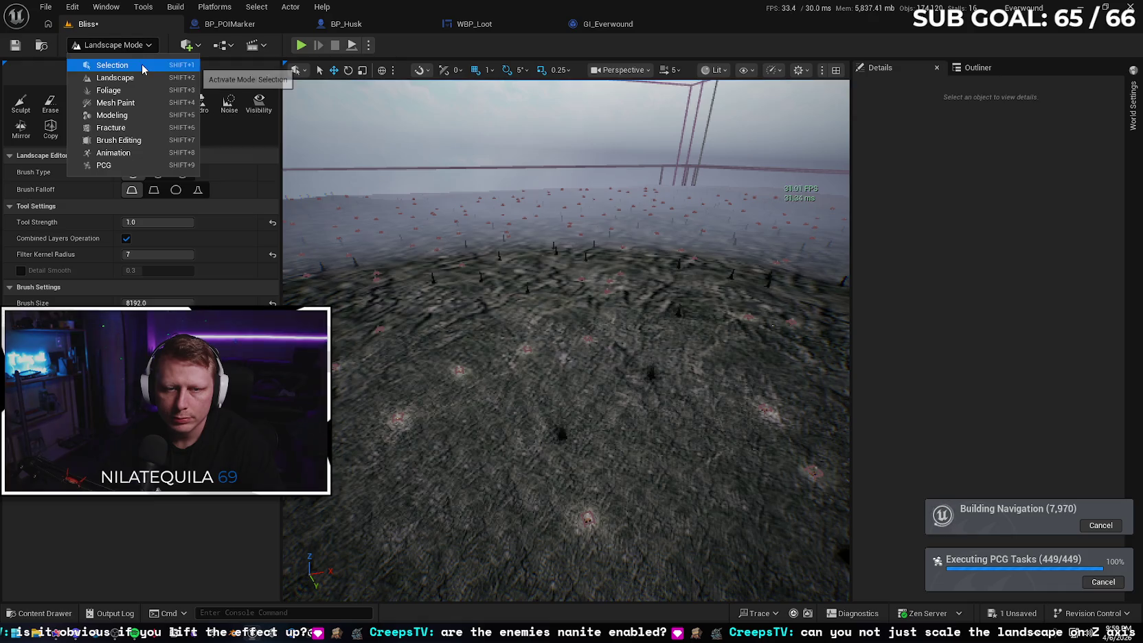
pyautogui.click(141, 65)
pyautogui.hotkey('ctrl', 's')
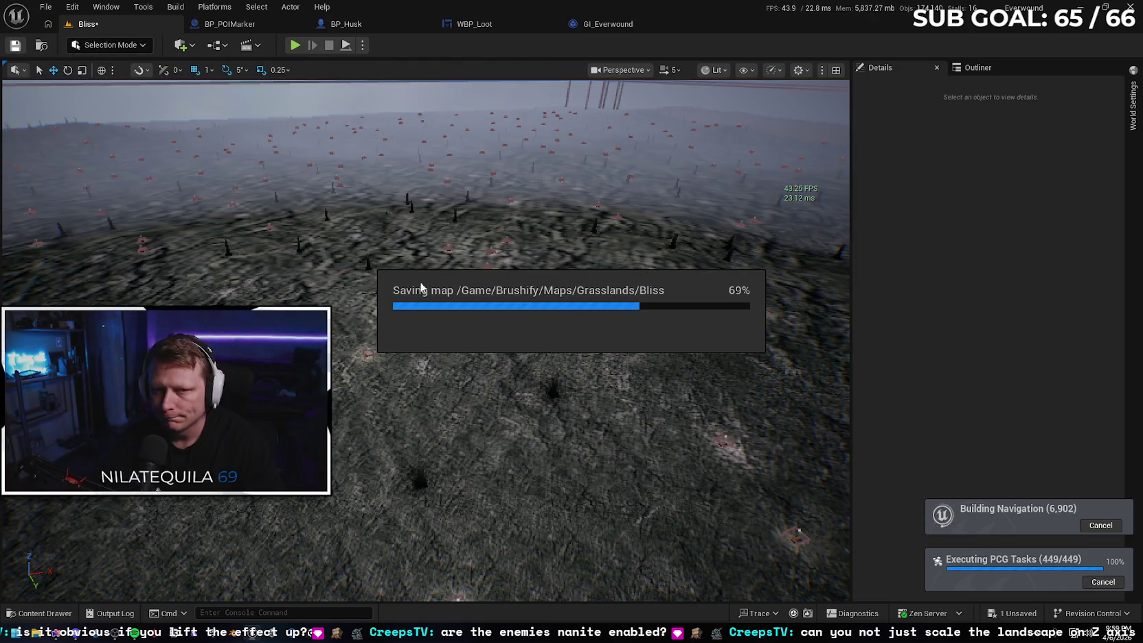
pyautogui.moveTo(401, 288)
pyautogui.mouseDown()
pyautogui.moveTo(401, 233)
pyautogui.moveTo(347, 214)
pyautogui.mouseUp()
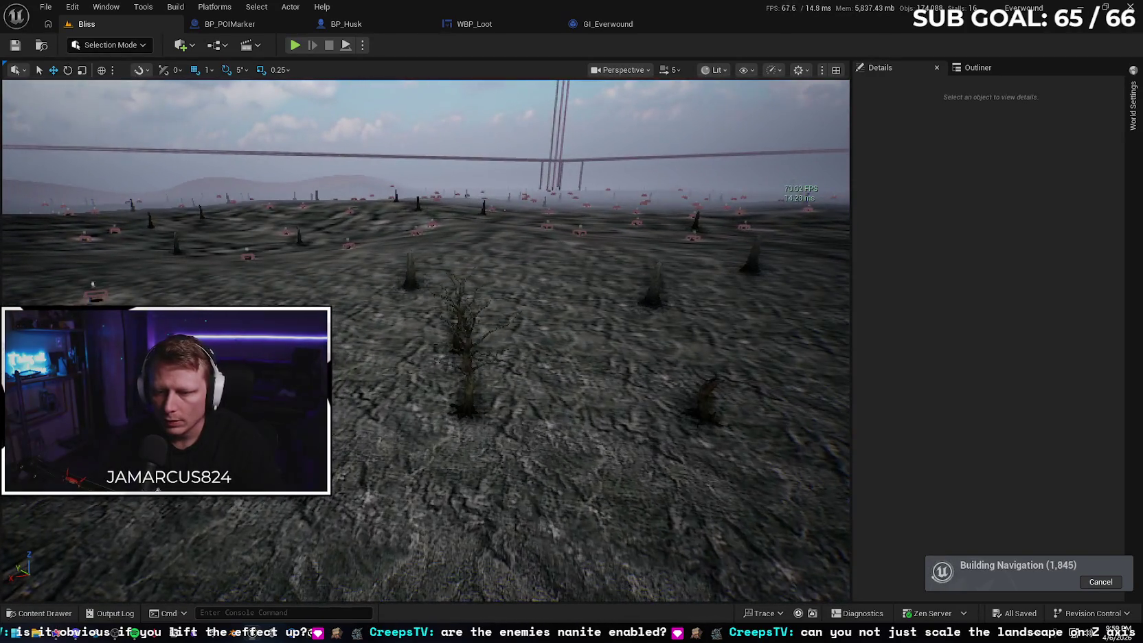
# Select the PCG_Forest volume in the Outliner and open its PCG graph from Details.
pyautogui.click(975, 67)
pyautogui.click(889, 134)
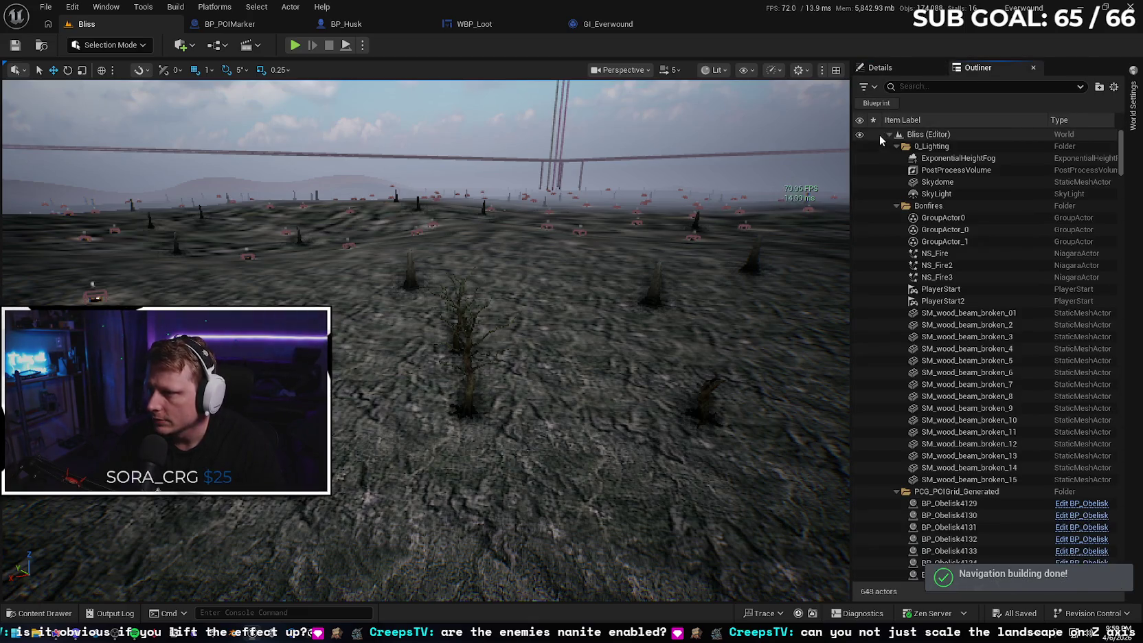
pyautogui.click(896, 146)
pyautogui.click(895, 158)
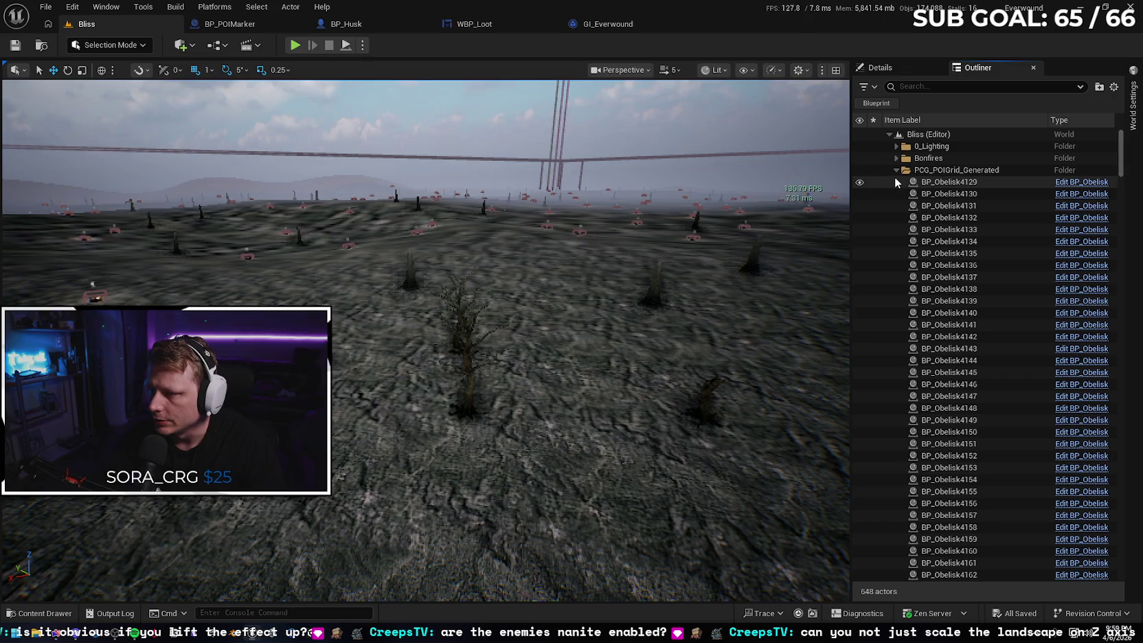
pyautogui.click(896, 170)
pyautogui.click(934, 277)
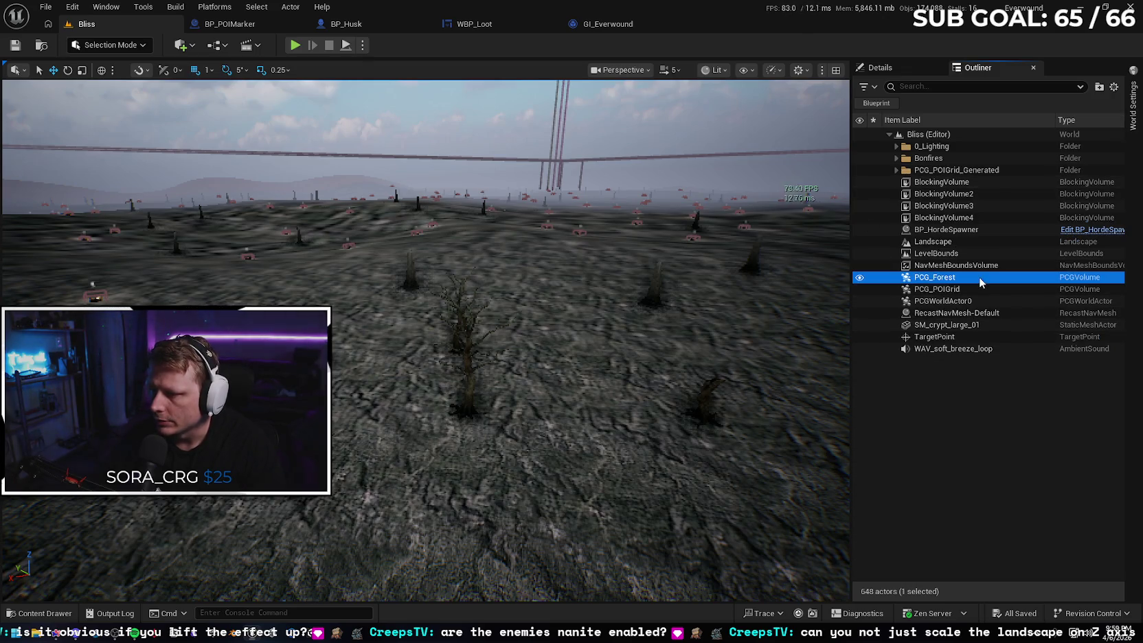
pyautogui.click(879, 67)
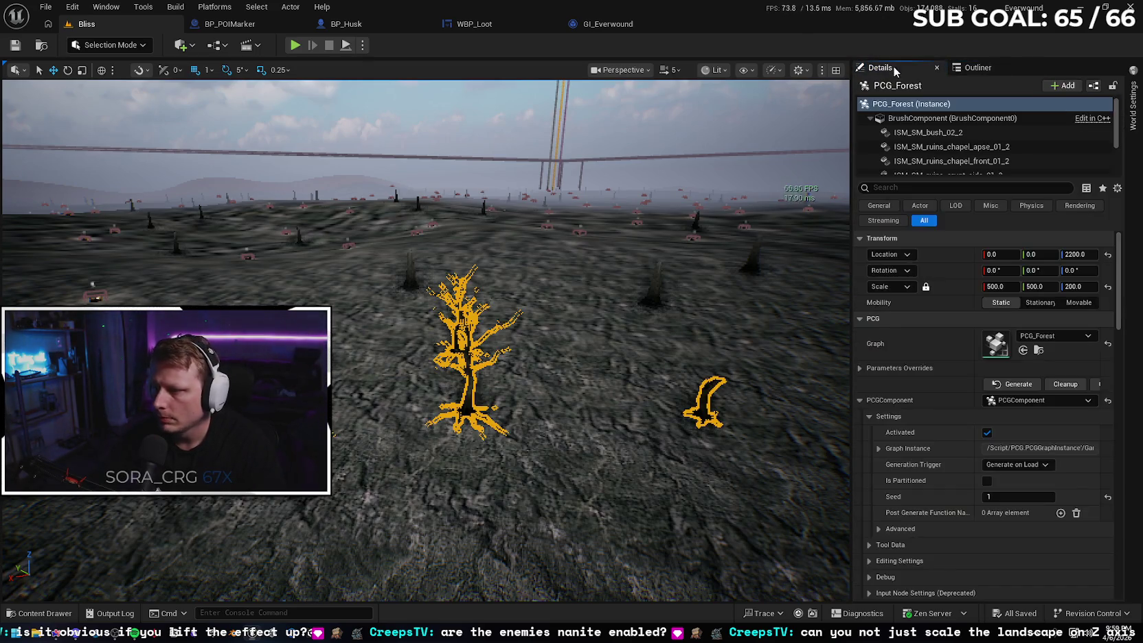
pyautogui.click(1039, 351)
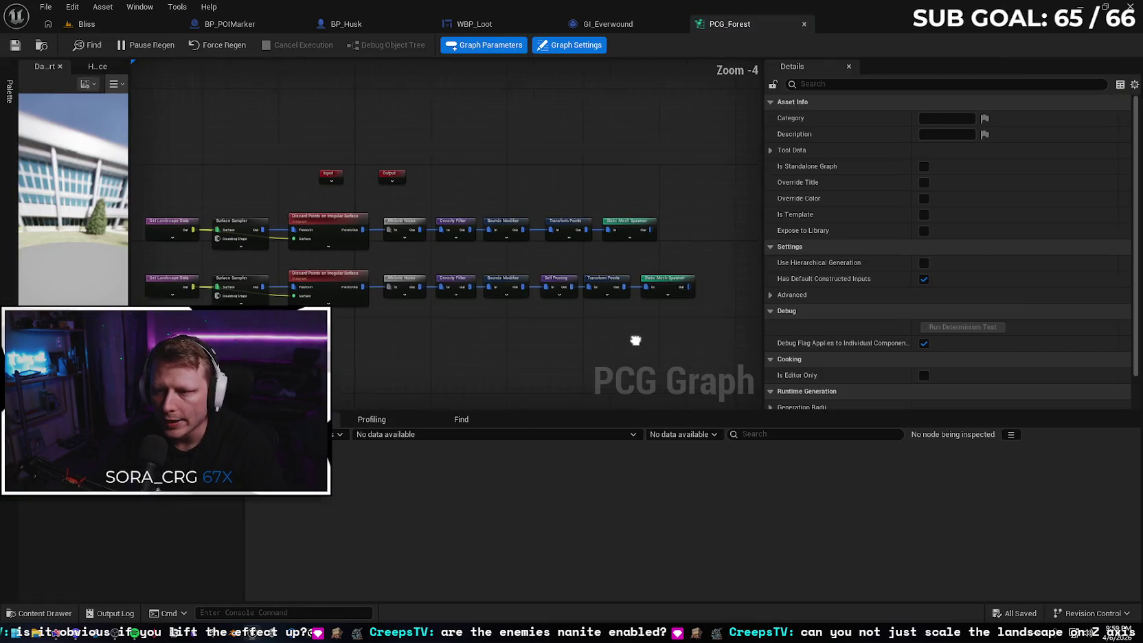
# Set end cull distance 5000 for SM_bush_02, SM_tree_dead and SM_tree_stump in the upper spawner.
pyautogui.click(608, 229)
pyautogui.write('cull')
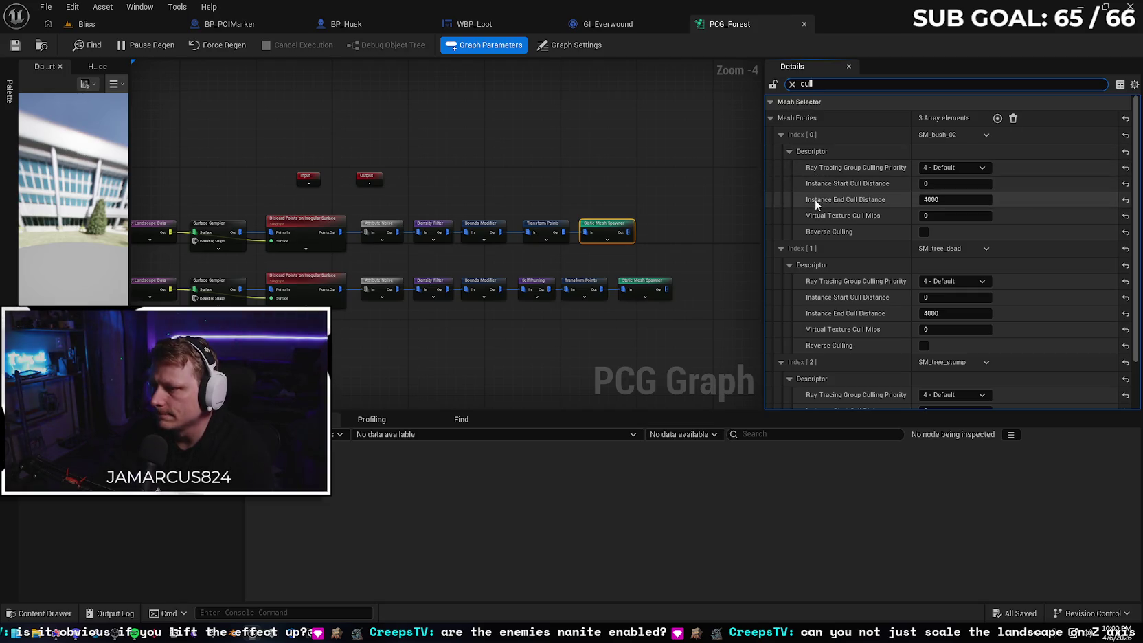
pyautogui.scroll(-1, 805, 188)
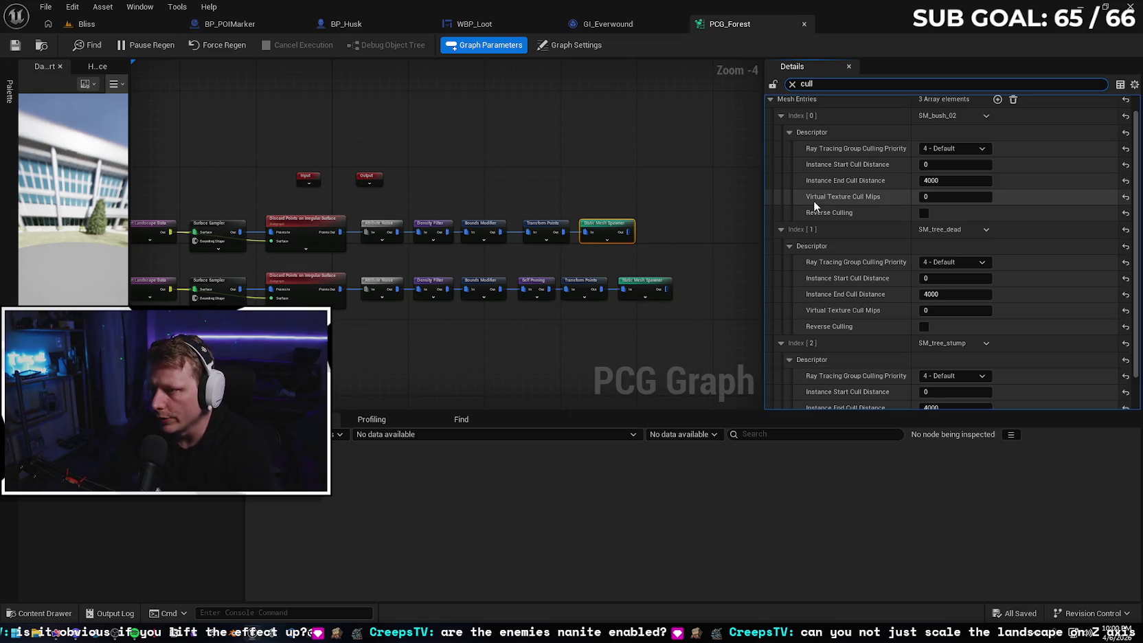
pyautogui.click(935, 181)
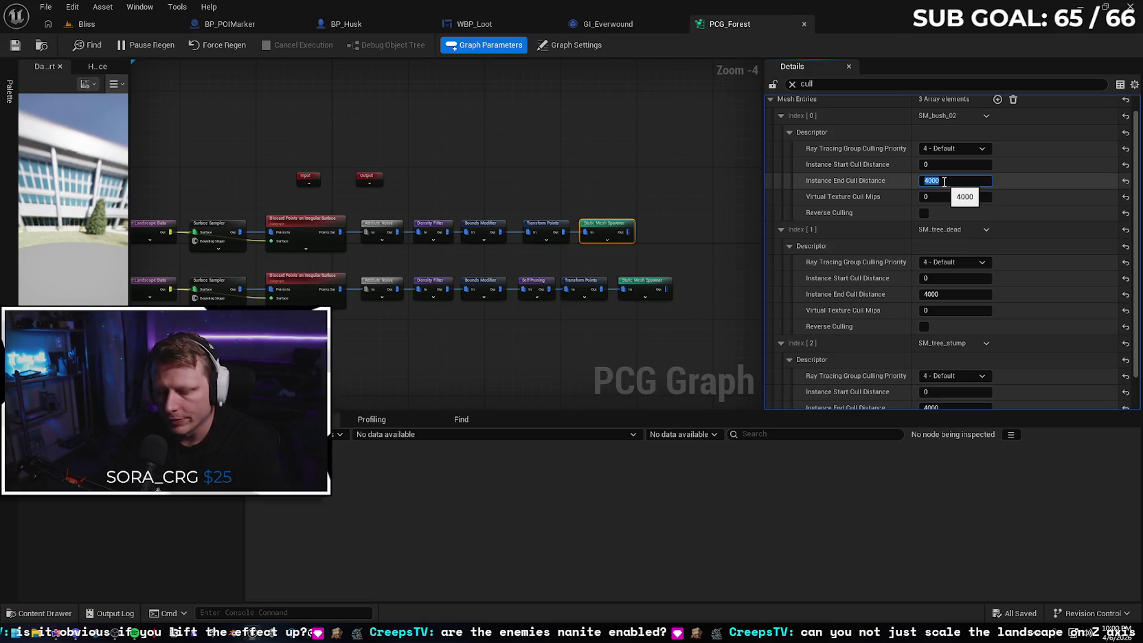
pyautogui.write('5000')
pyautogui.press('Return')
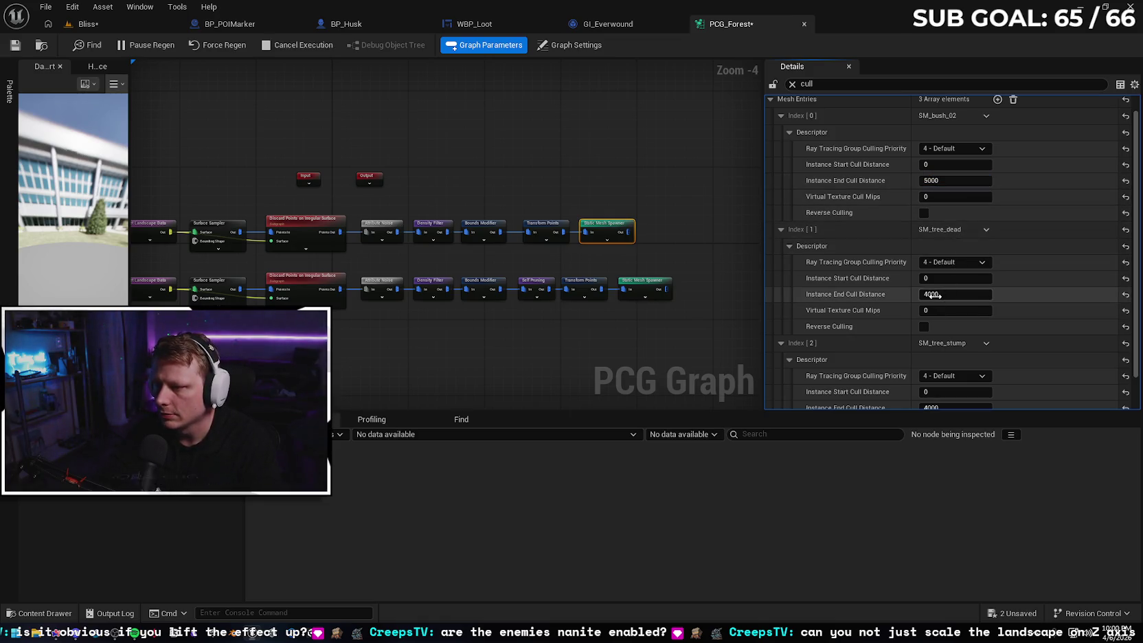
pyautogui.click(934, 295)
pyautogui.write('5000')
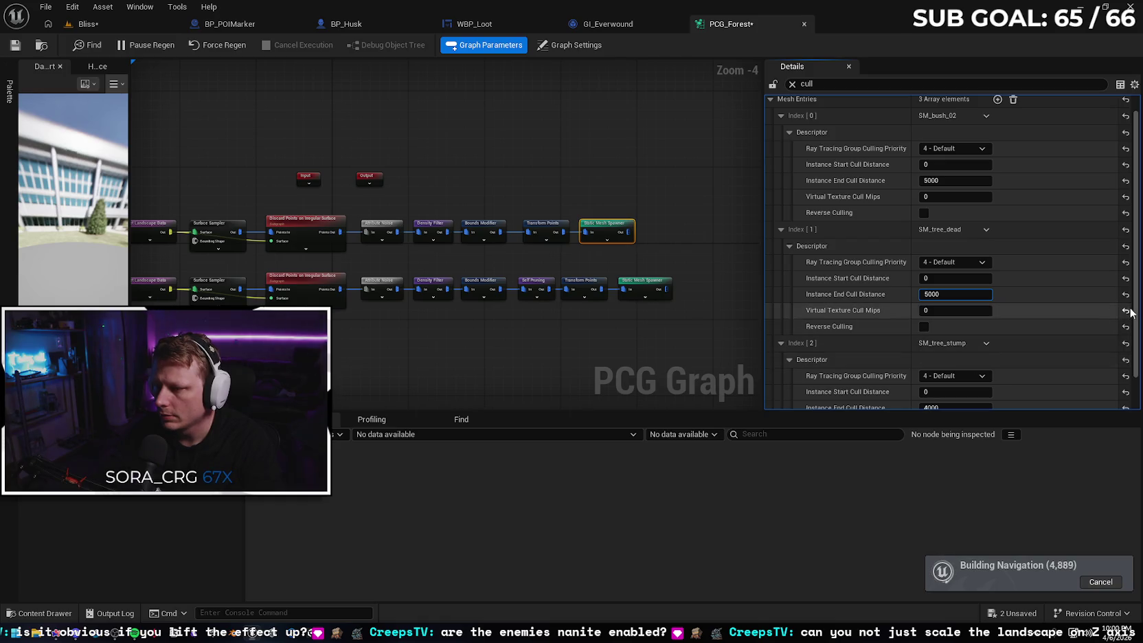
pyautogui.press('Return')
pyautogui.scroll(-1, 1100, 330)
pyautogui.click(942, 369)
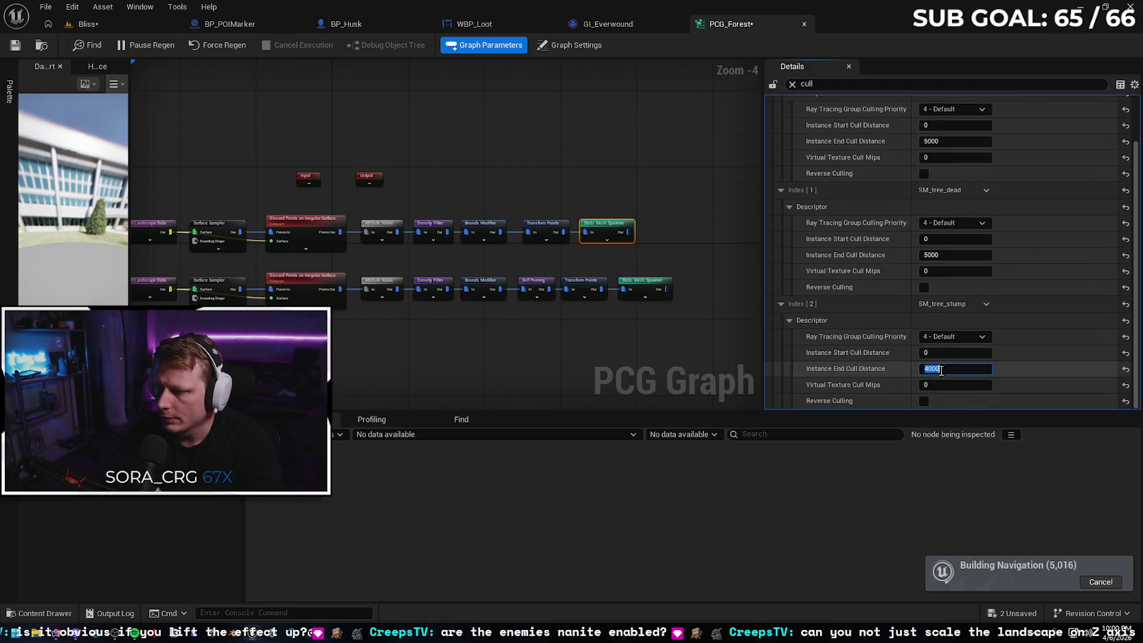
pyautogui.write('5000')
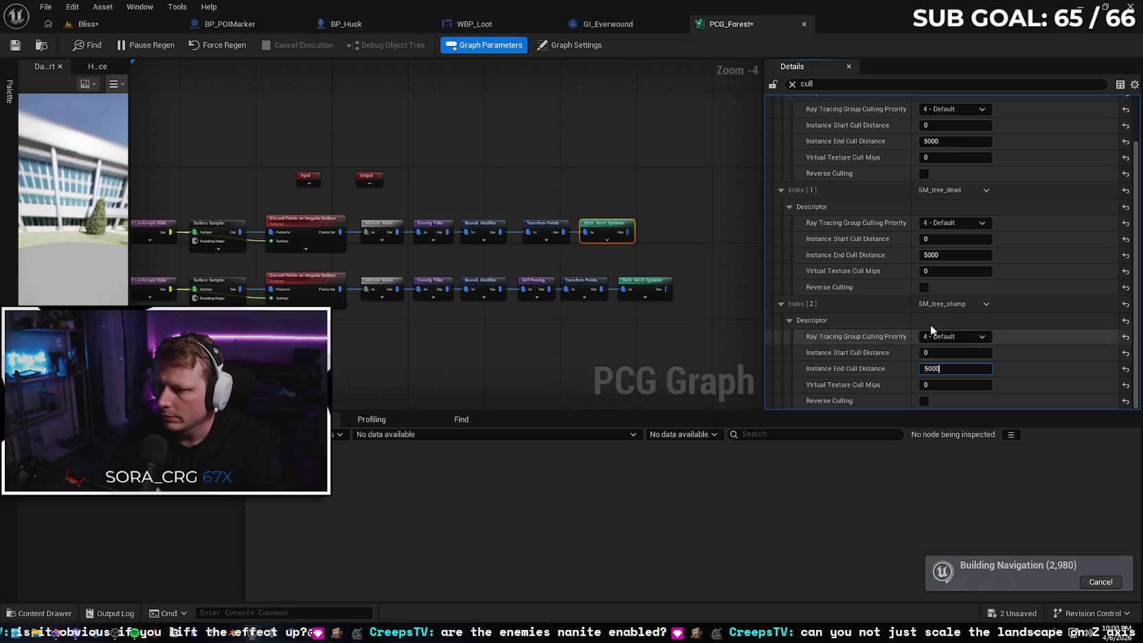
pyautogui.press('Return')
# Set end cull distance 5000 for the lower spawner's three ruins meshes and save the graph.
pyautogui.click(645, 284)
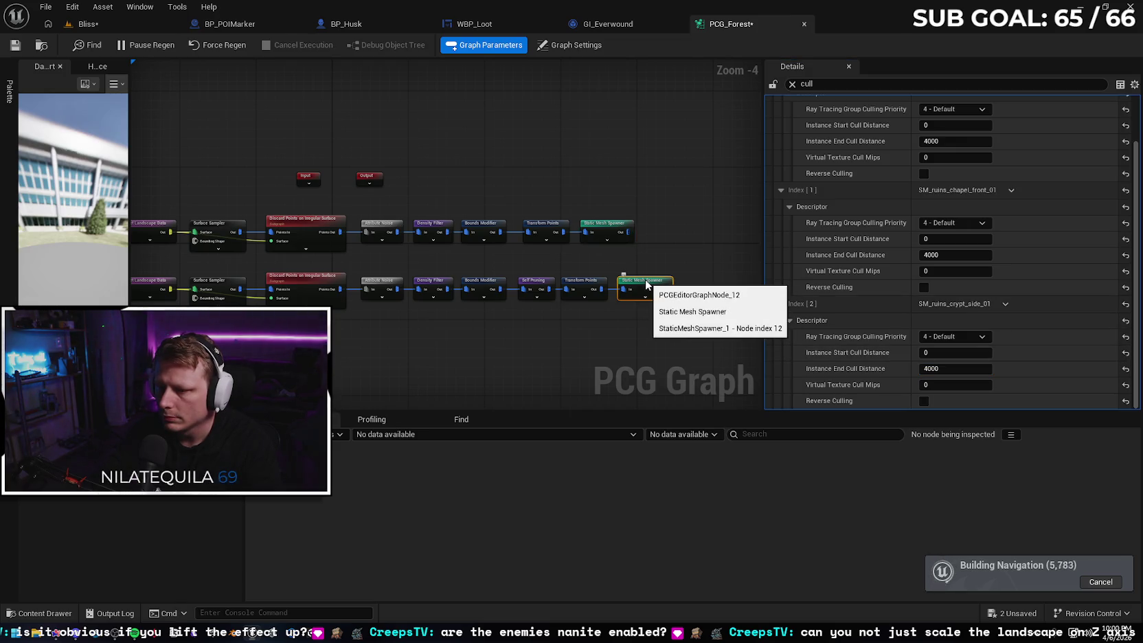
pyautogui.scroll(2, 1099, 220)
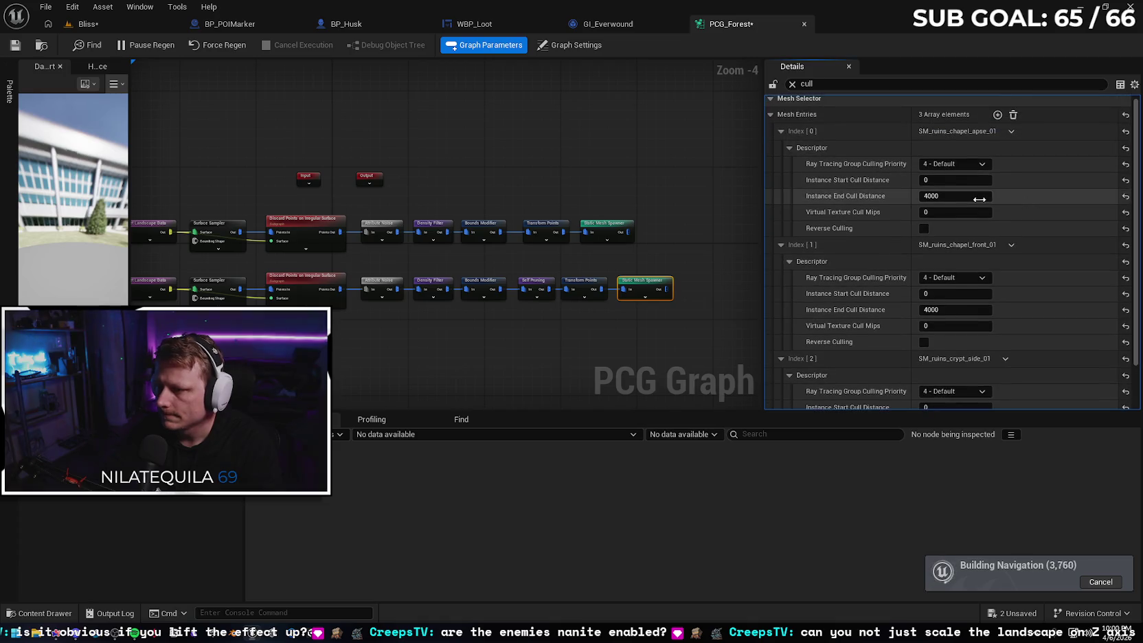
pyautogui.click(960, 196)
pyautogui.write('5000')
pyautogui.click(962, 311)
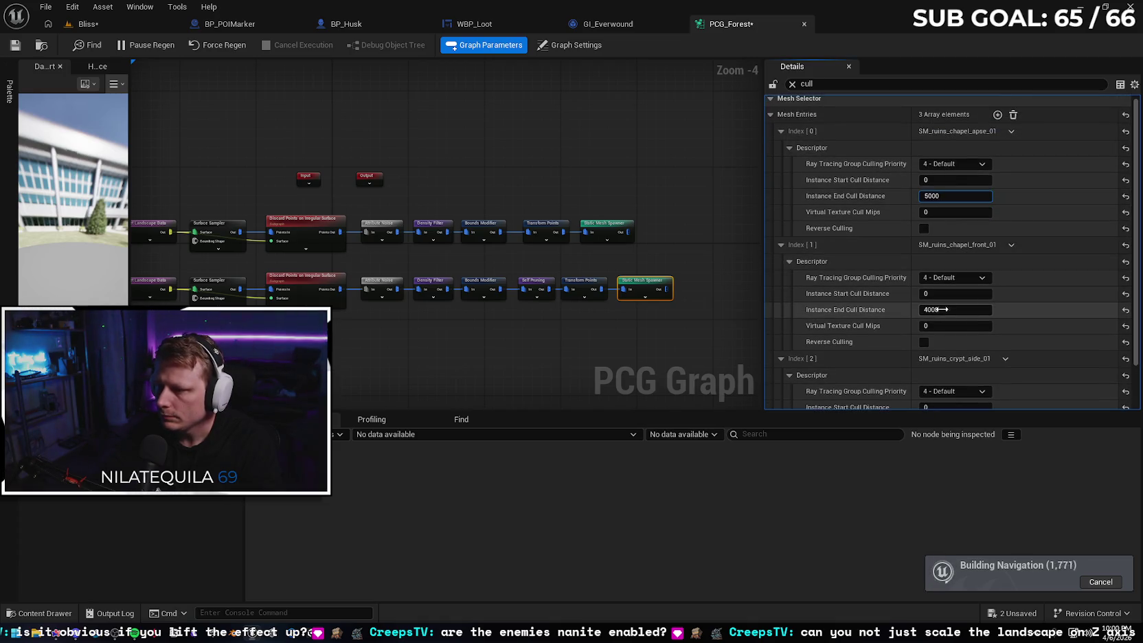
pyautogui.write('5000')
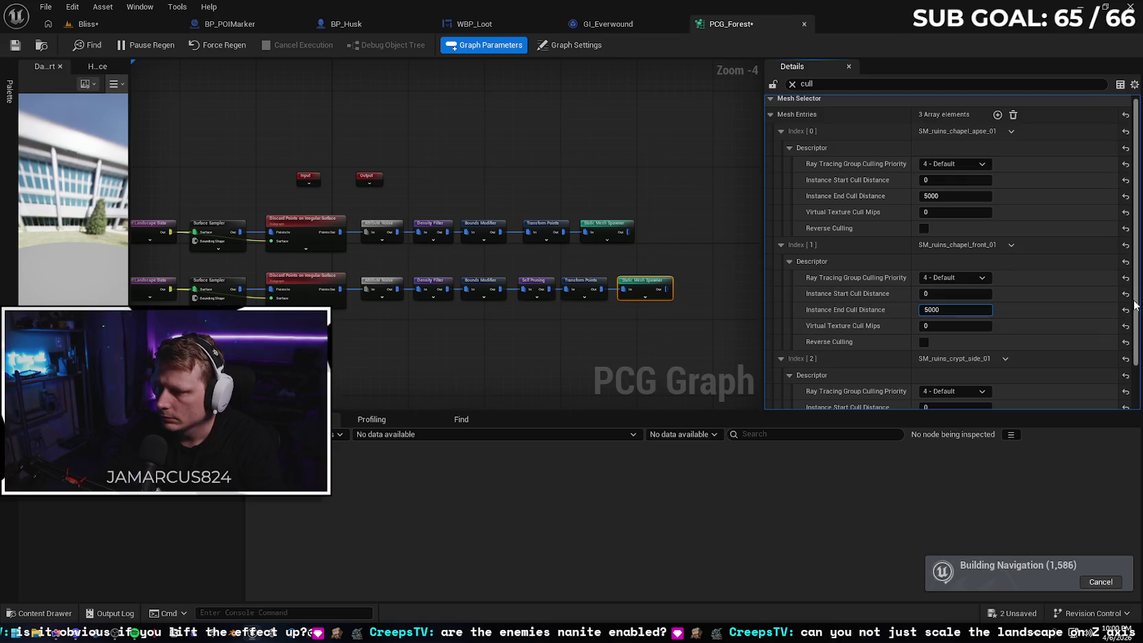
pyautogui.scroll(-2, 1132, 364)
pyautogui.click(957, 368)
pyautogui.write('5000')
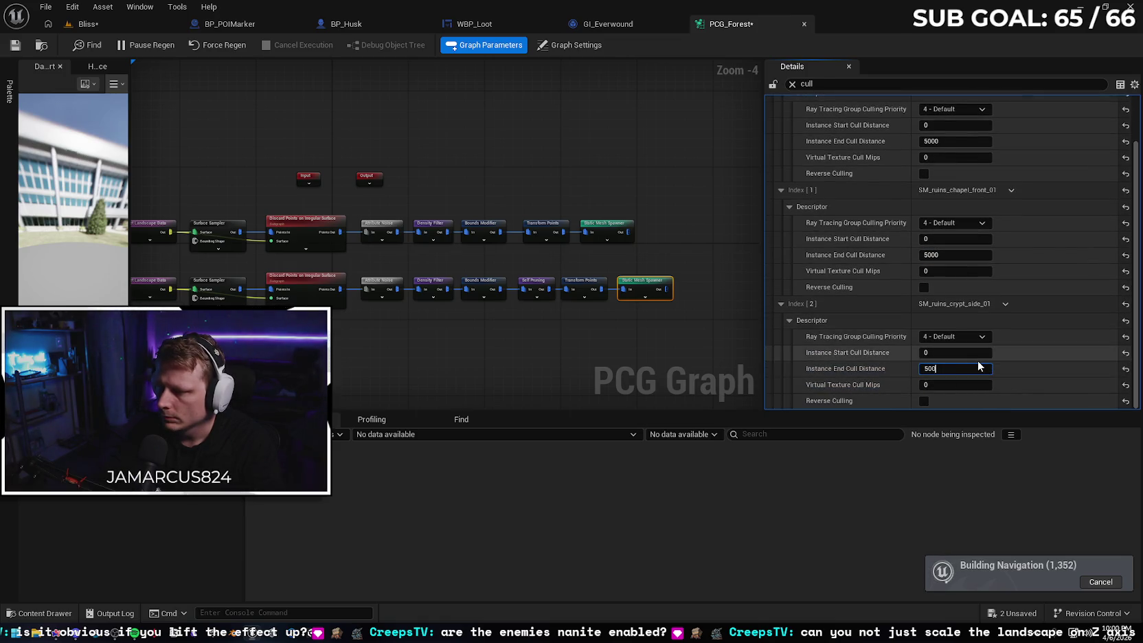
pyautogui.hotkey('ctrl', 's')
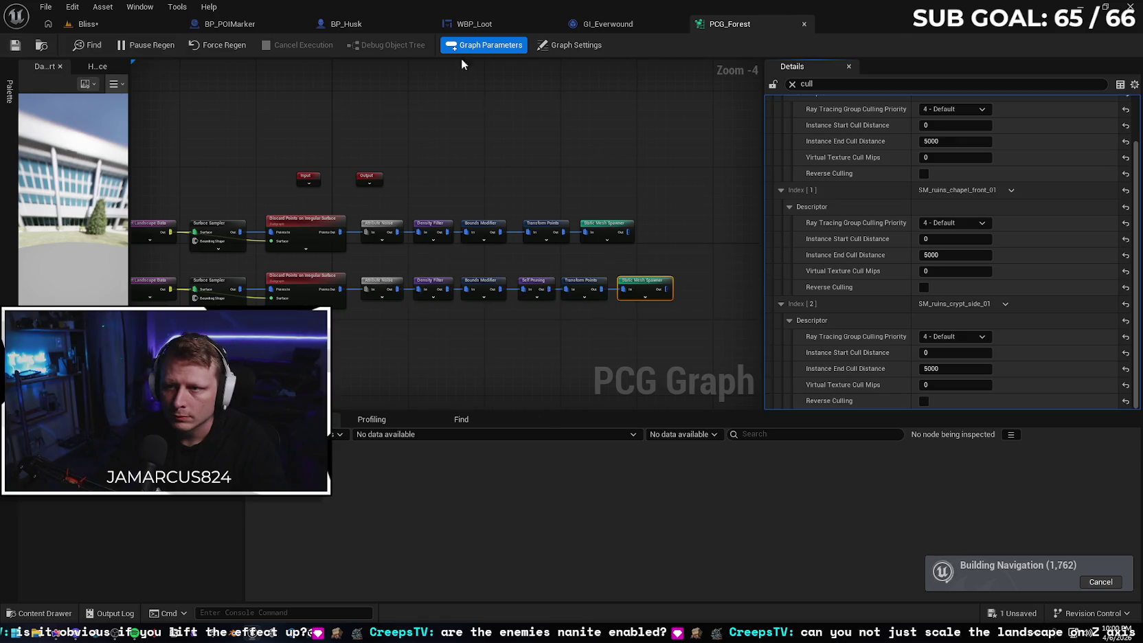
pyautogui.click(139, 25)
# Fly over the forest past the ruined buildings, then run and end a test play.
pyautogui.press('w')
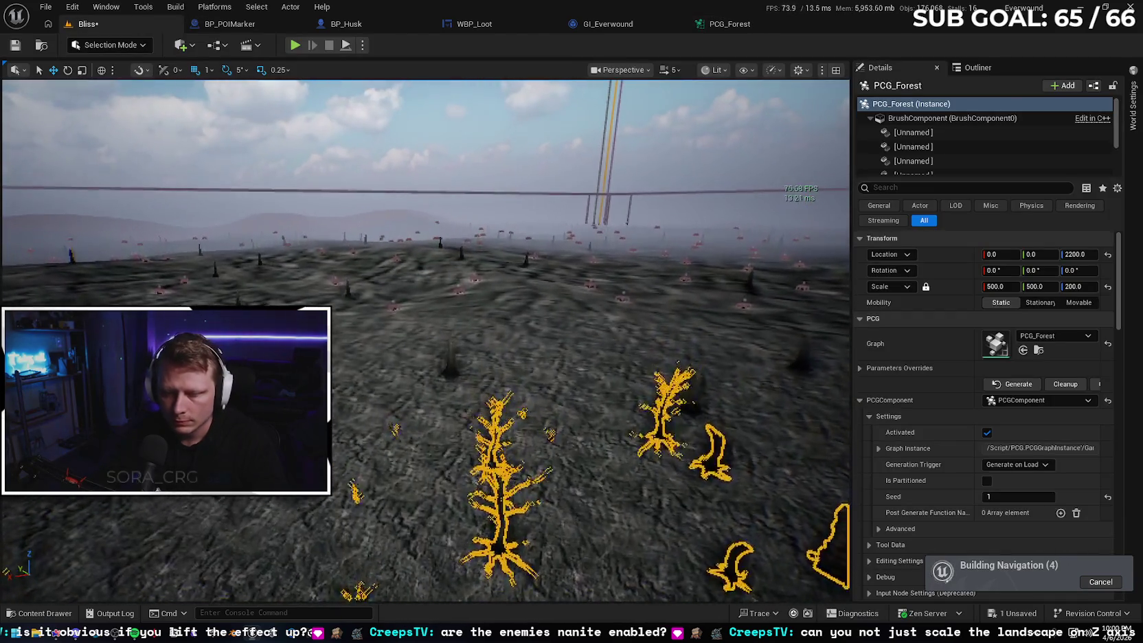
pyautogui.press('w')
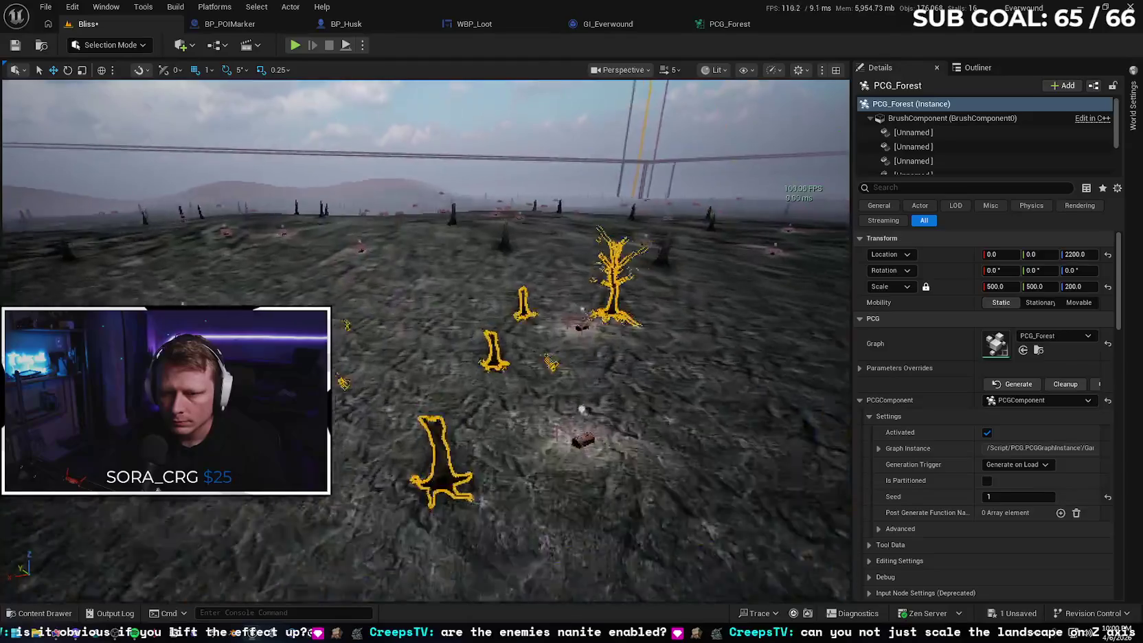
pyautogui.press('w')
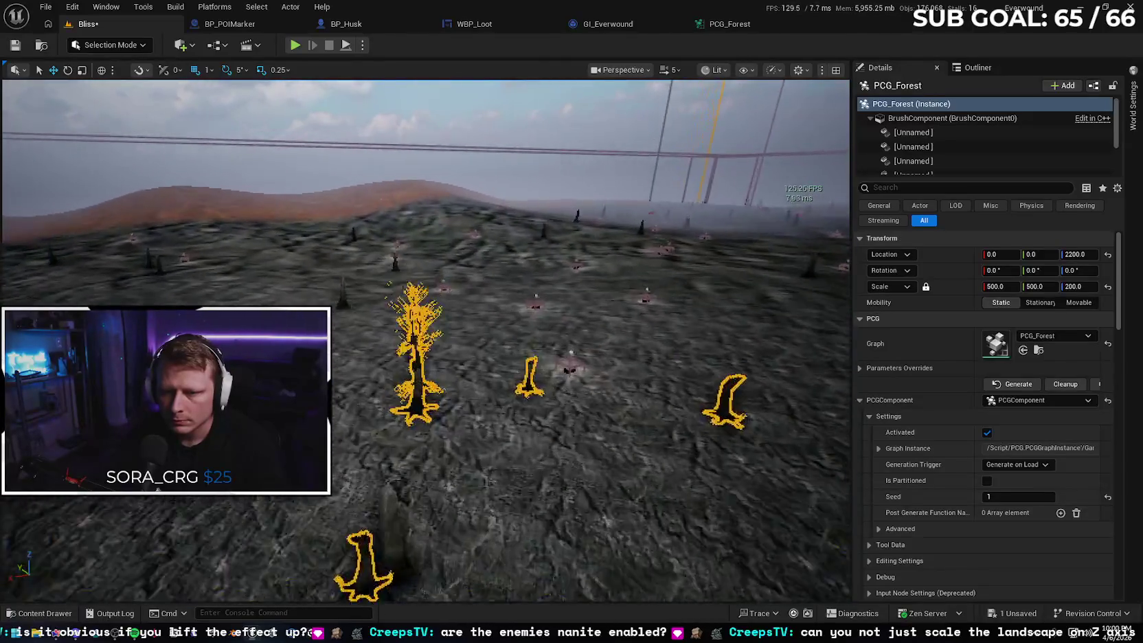
pyautogui.press('w')
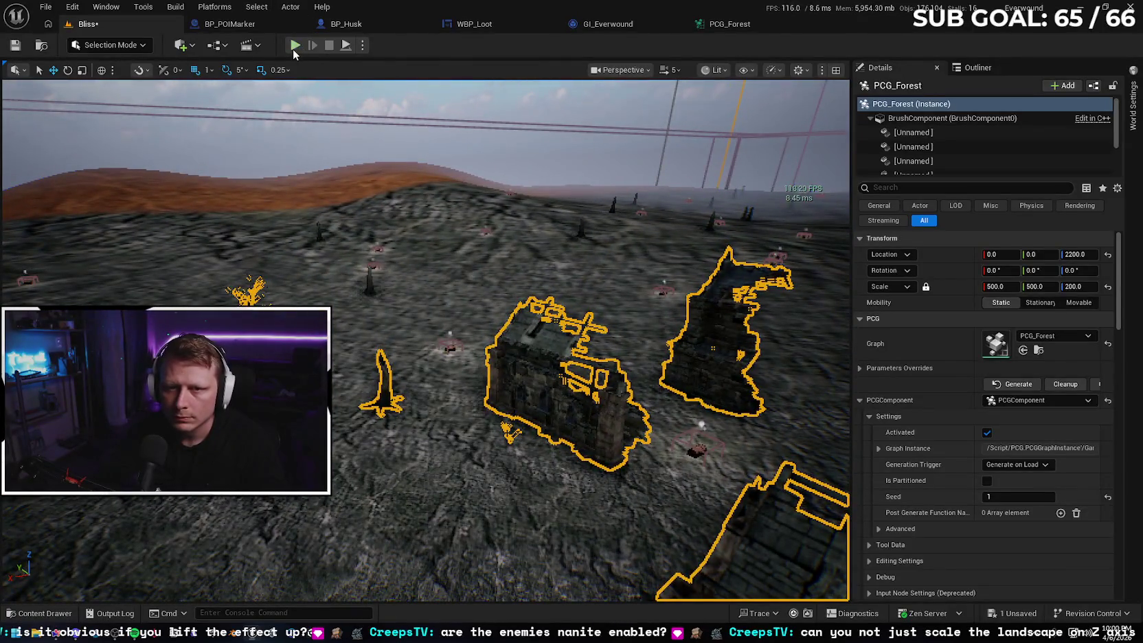
pyautogui.hotkey('alt', 'p')
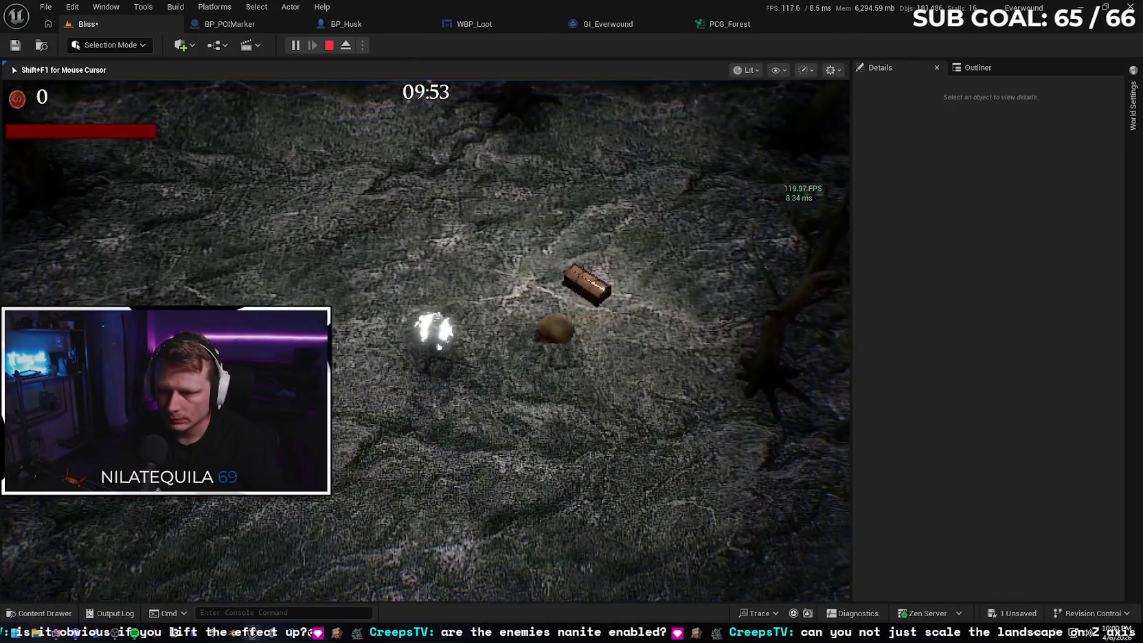
pyautogui.press('Escape')
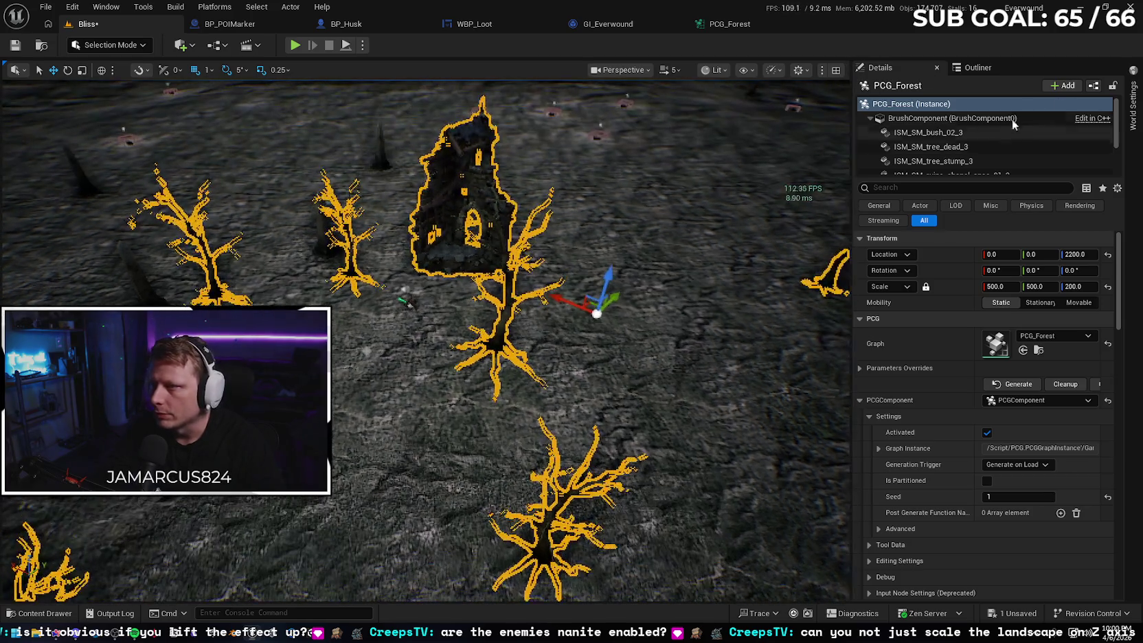
# Select the PCG_POIGrid volume in the Outliner and show its properties.
pyautogui.click(1134, 115)
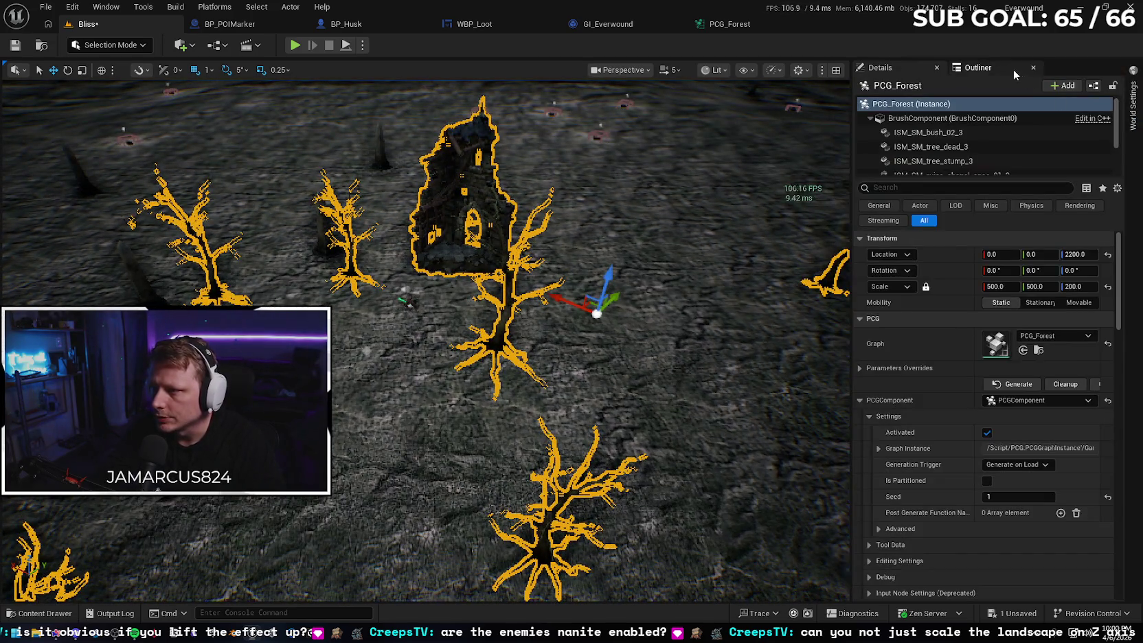
pyautogui.click(976, 68)
pyautogui.click(984, 290)
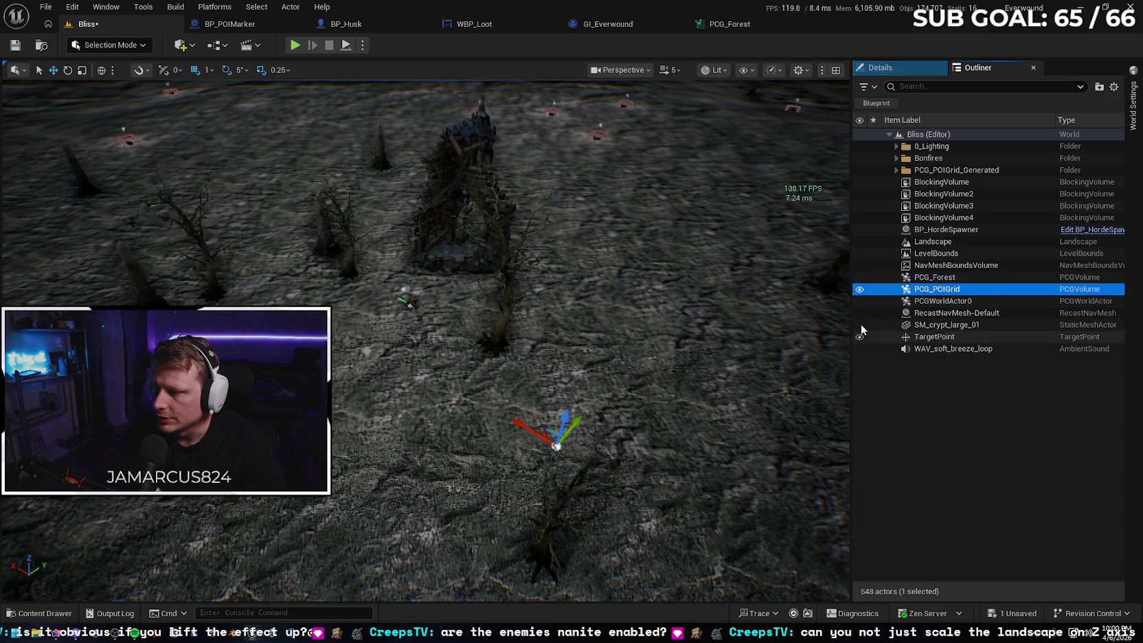
pyautogui.click(896, 68)
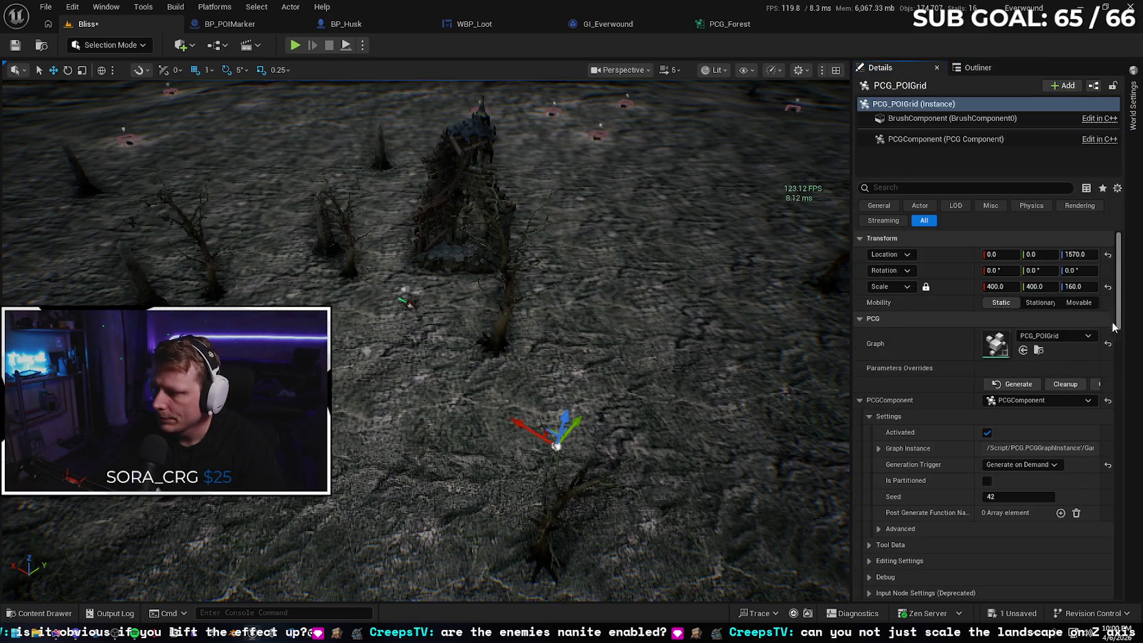
# Open the PCG_POIGrid graph from the content and select its top Spawn Actor node.
pyautogui.click(1040, 352)
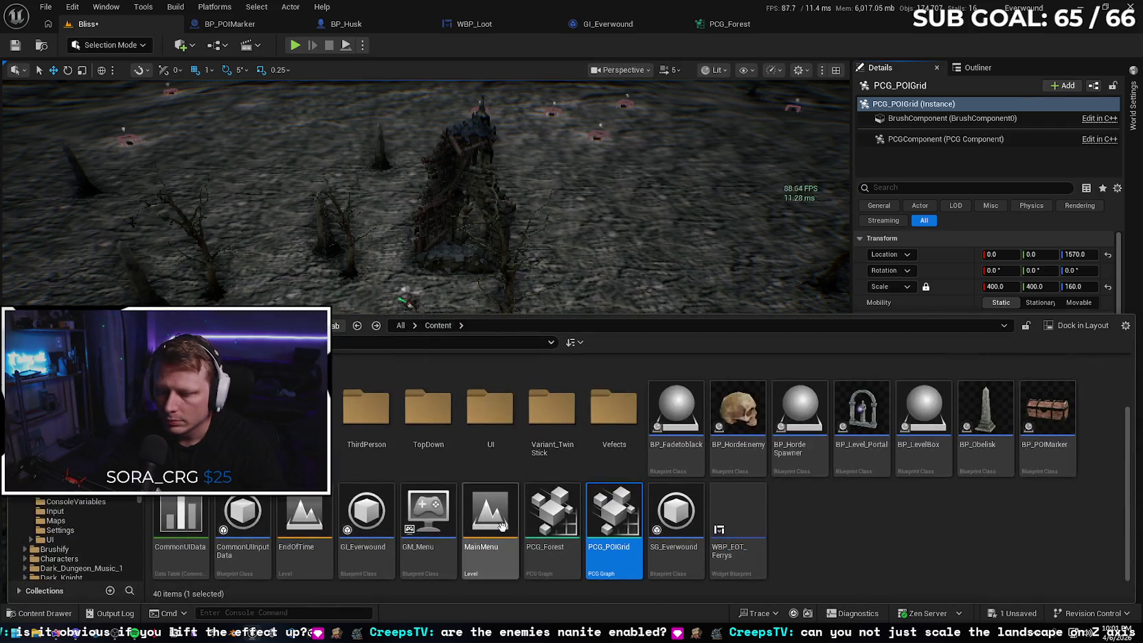
pyautogui.doubleClick(616, 521)
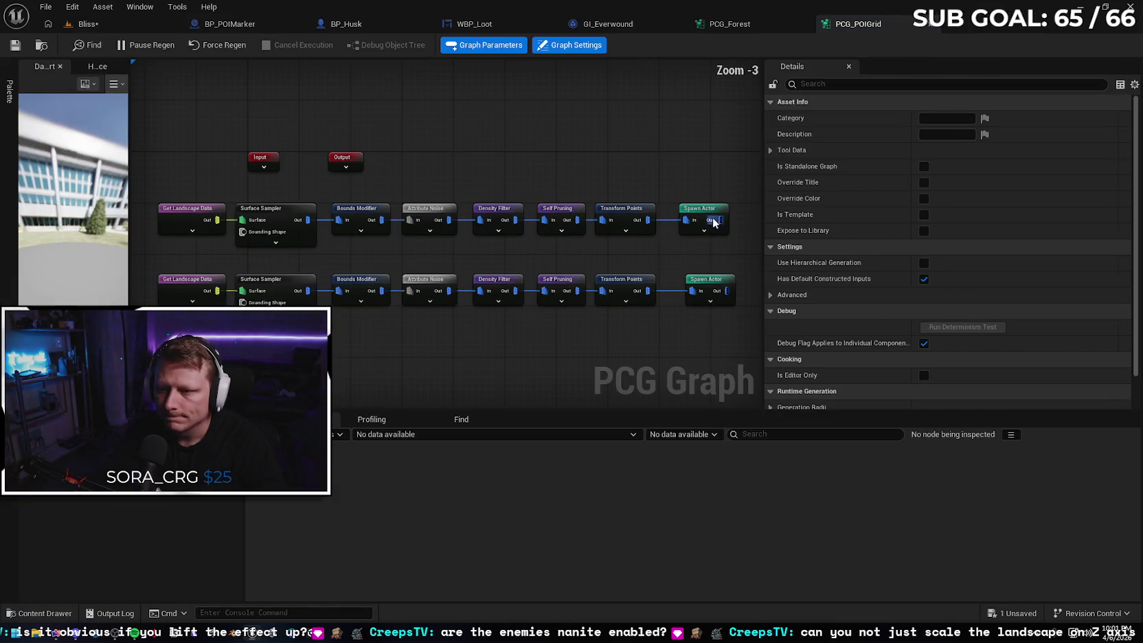
pyautogui.click(701, 219)
# Search the Spawn Actor node's properties for 'cull', 'ma' and 'dist' draw-distance options.
pyautogui.write('cull')
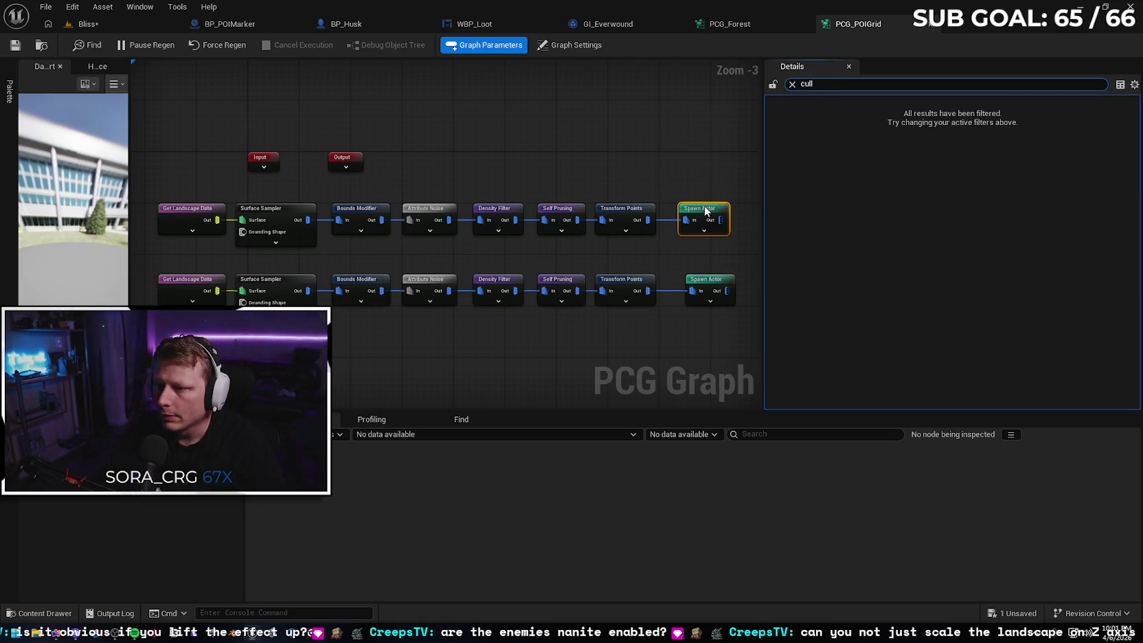
pyautogui.click(792, 83)
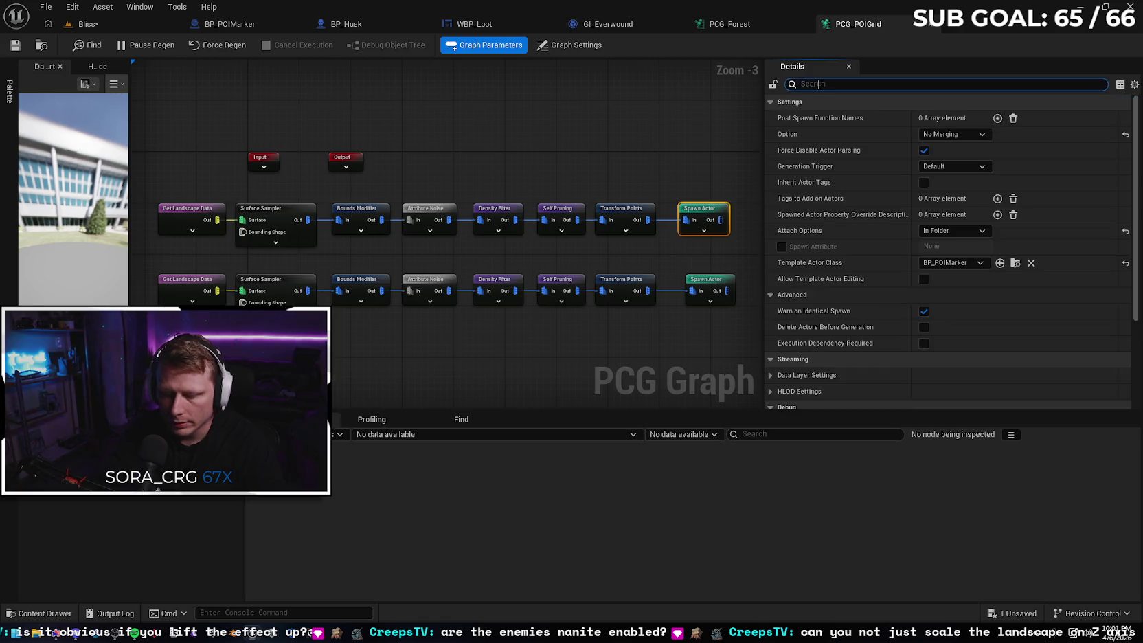
pyautogui.write('ma')
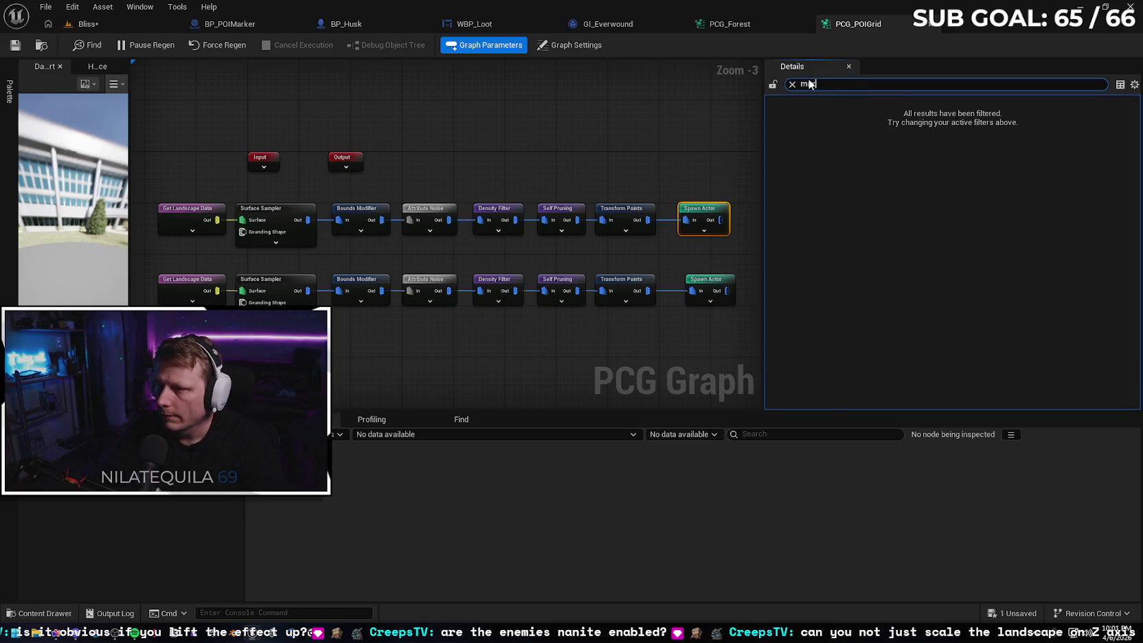
pyautogui.click(792, 84)
pyautogui.write('di')
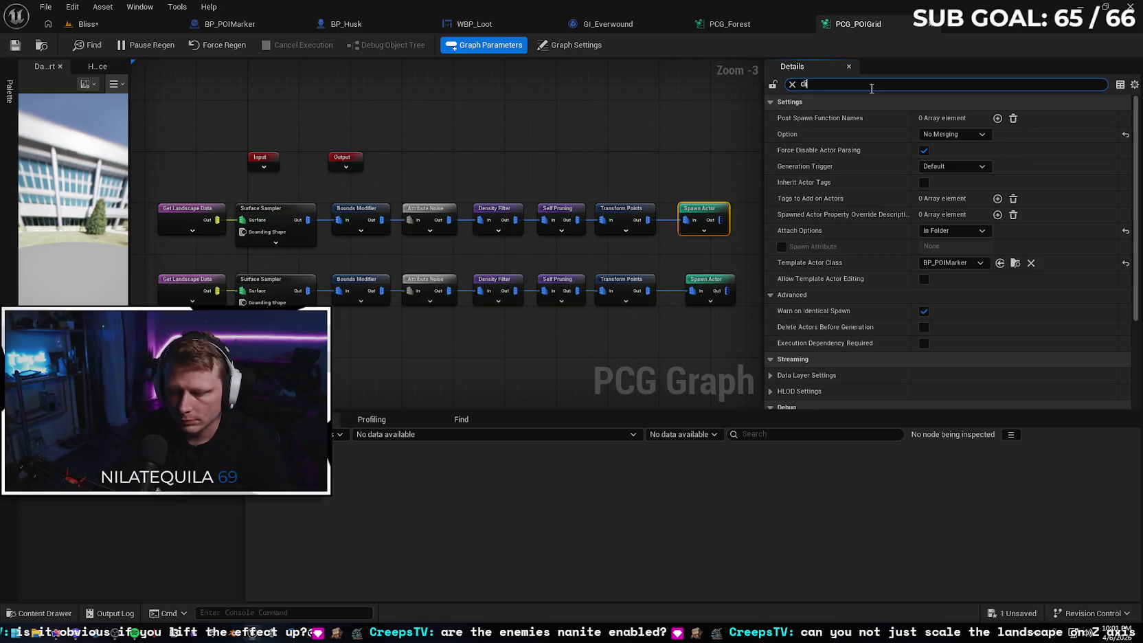
pyautogui.write('st')
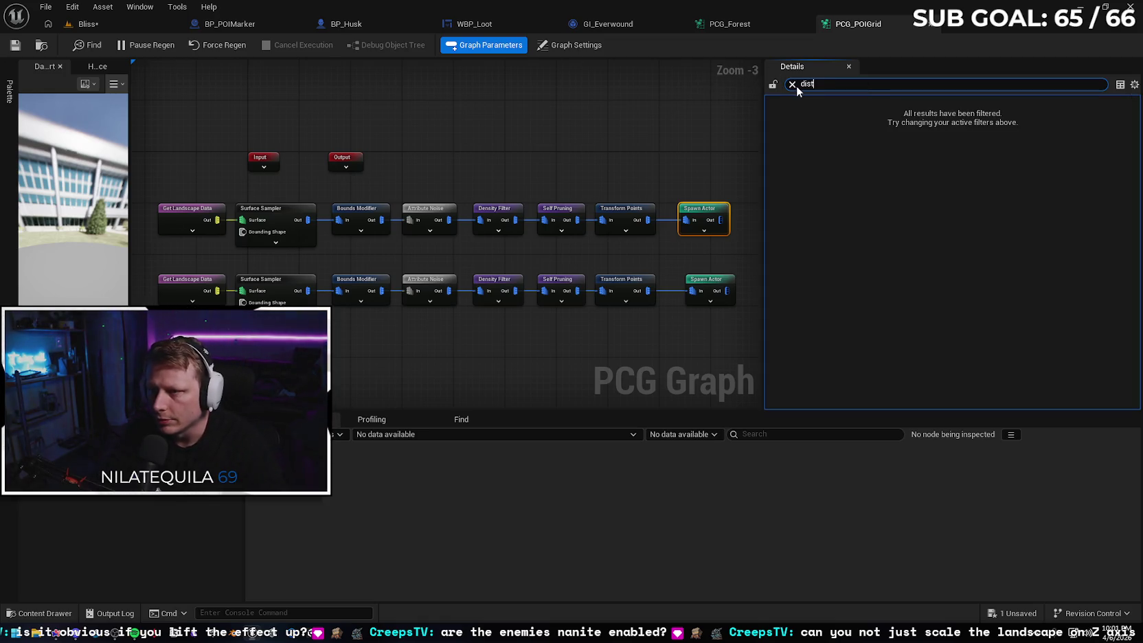
pyautogui.click(792, 84)
pyautogui.click(736, 24)
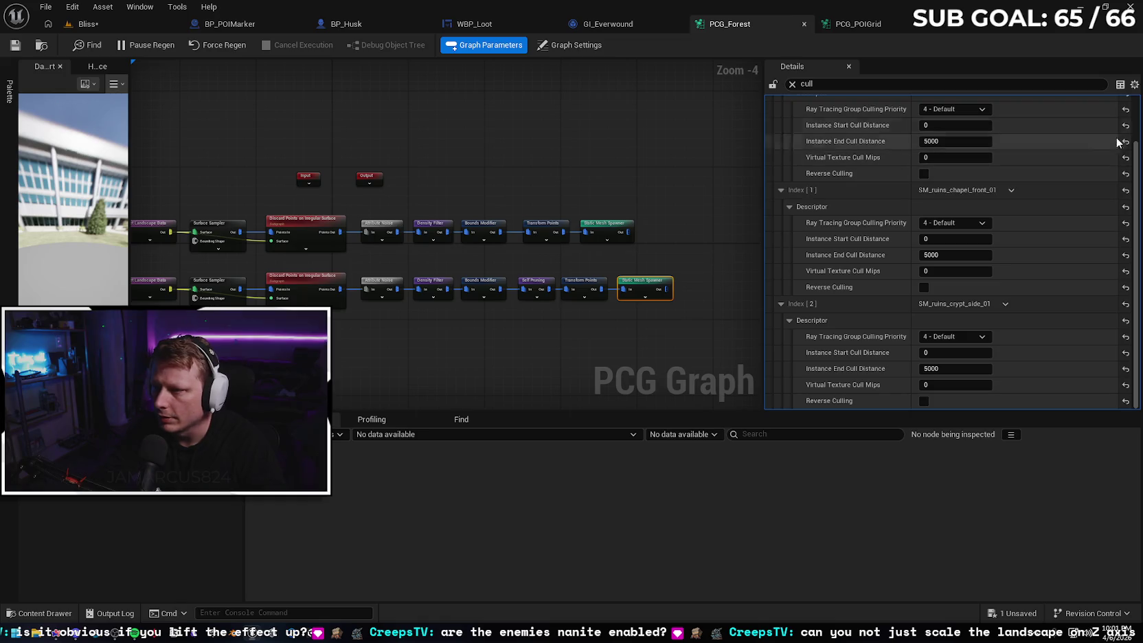
pyautogui.click(792, 84)
pyautogui.click(852, 24)
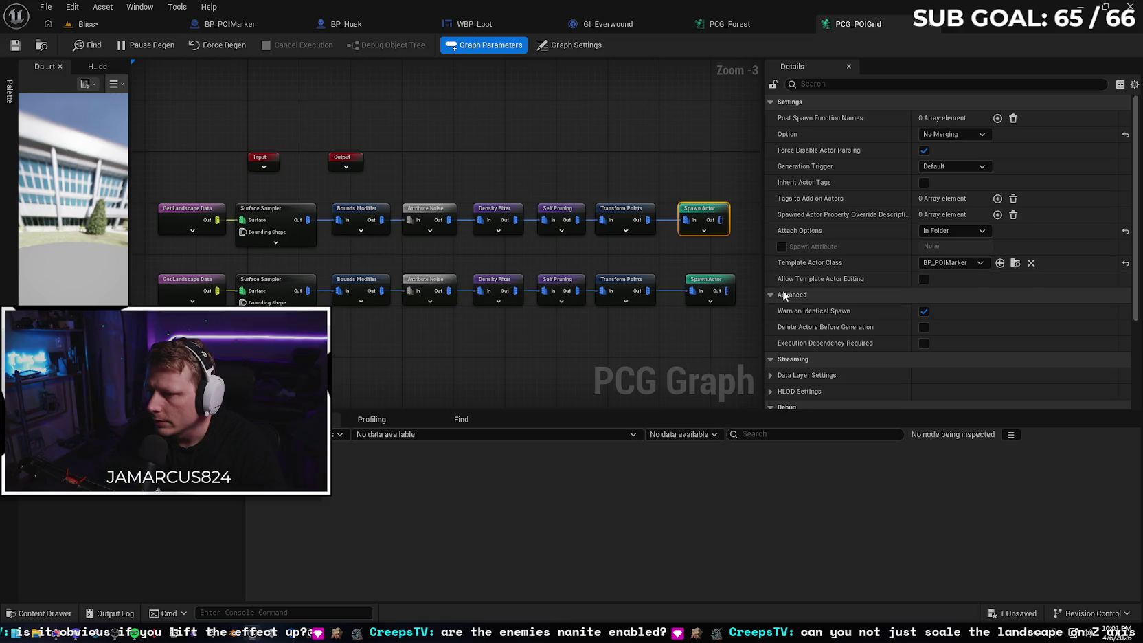
pyautogui.moveTo(1134, 275)
pyautogui.mouseDown()
pyautogui.moveTo(1132, 395)
pyautogui.moveTo(1133, 134)
pyautogui.mouseUp()
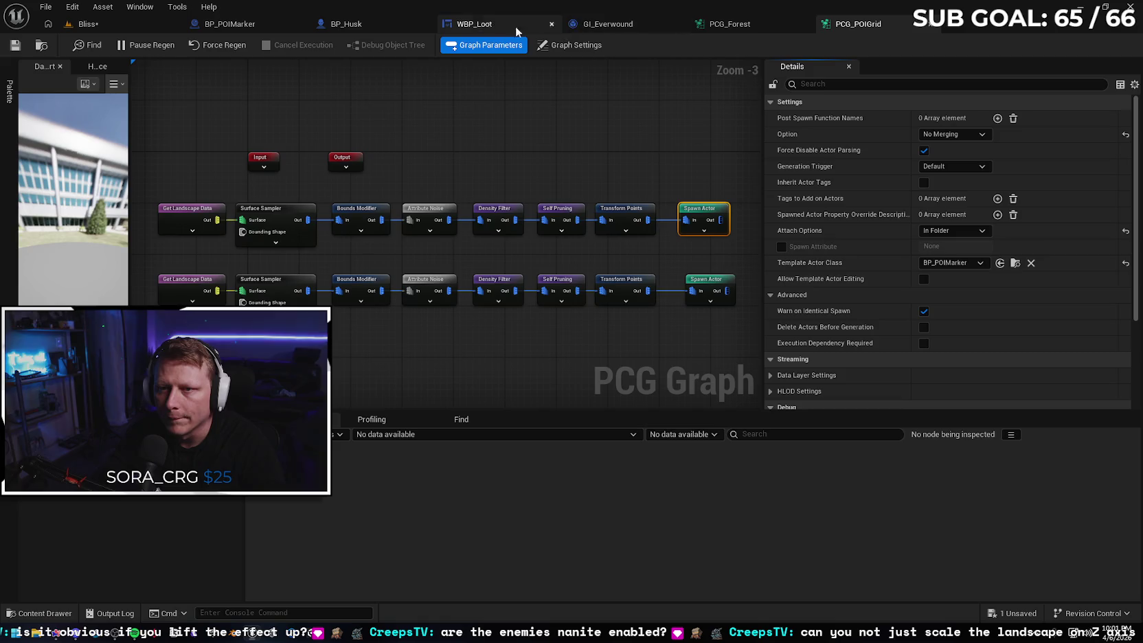
# Pan and zoom around the WBP_Loot EventGraph's node rows, then close the WBP_Loot blueprint.
pyautogui.click(475, 25)
pyautogui.moveTo(605, 371); pyautogui.dragTo(886, 601)
pyautogui.scroll(2, 172, 164)
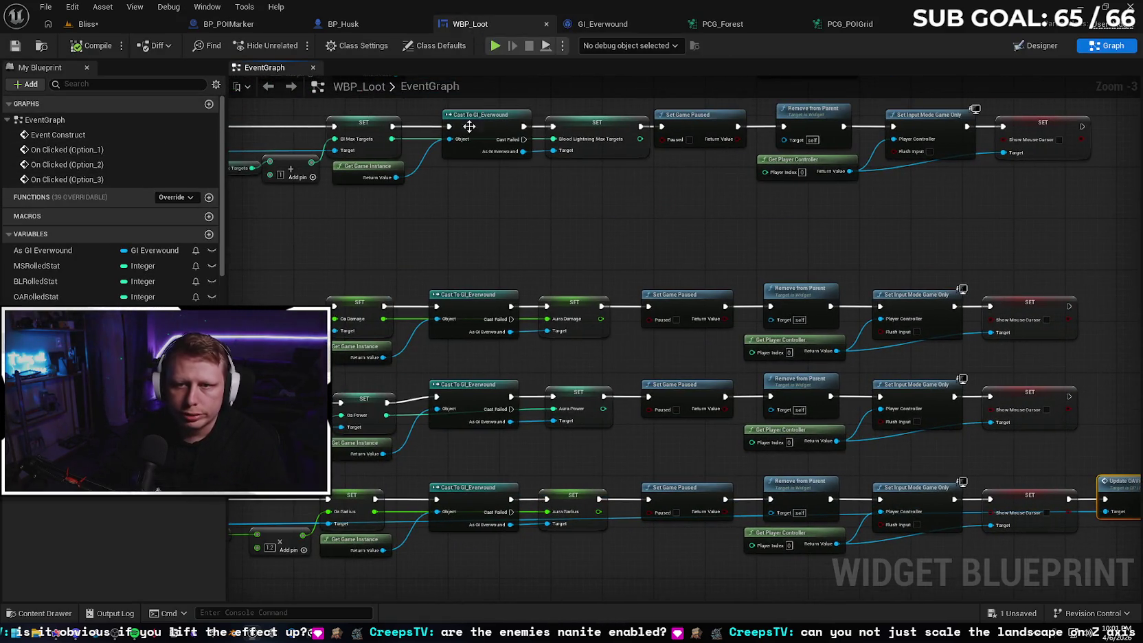
pyautogui.scroll(-4, 520, 220)
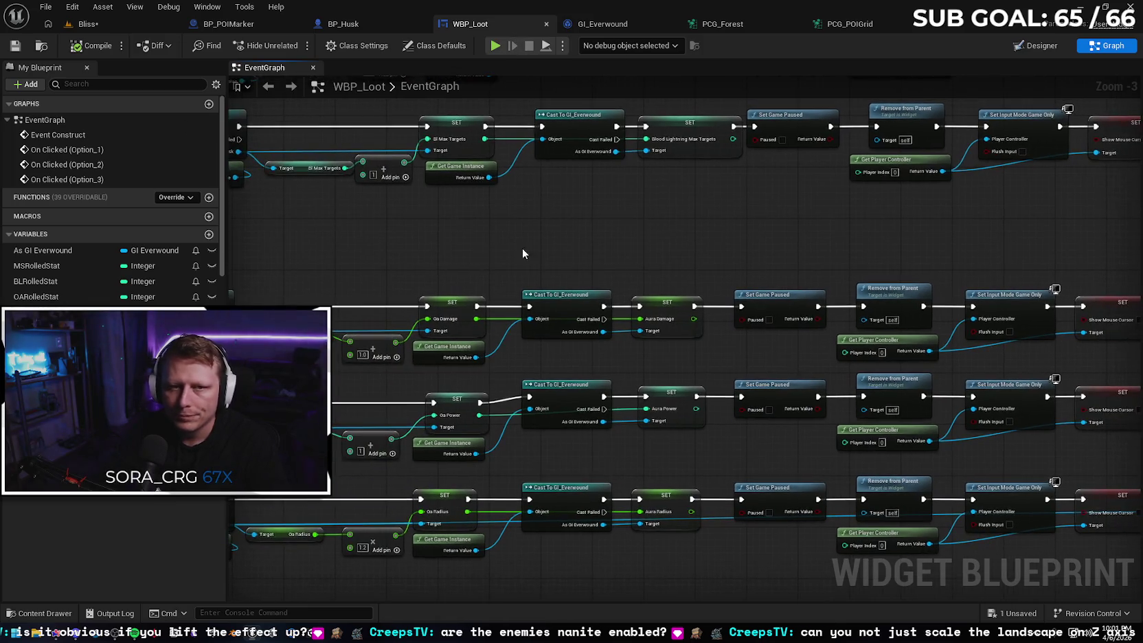
pyautogui.moveTo(988, 421)
pyautogui.mouseDown()
pyautogui.moveTo(1043, 400)
pyautogui.moveTo(1025, 347)
pyautogui.mouseUp()
pyautogui.moveTo(589, 322)
pyautogui.mouseDown()
pyautogui.moveTo(549, 311)
pyautogui.moveTo(525, 219)
pyautogui.moveTo(577, 462)
pyautogui.moveTo(589, 366)
pyautogui.mouseUp()
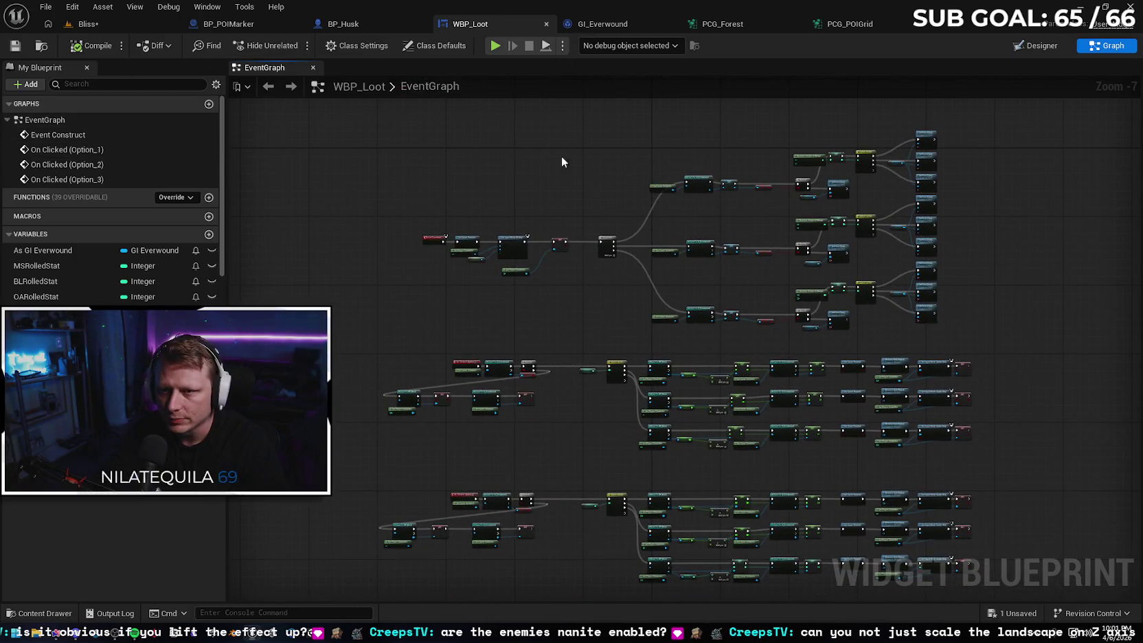
pyautogui.moveTo(560, 157); pyautogui.dragTo(483, 90)
pyautogui.moveTo(928, 367); pyautogui.dragTo(928, 220)
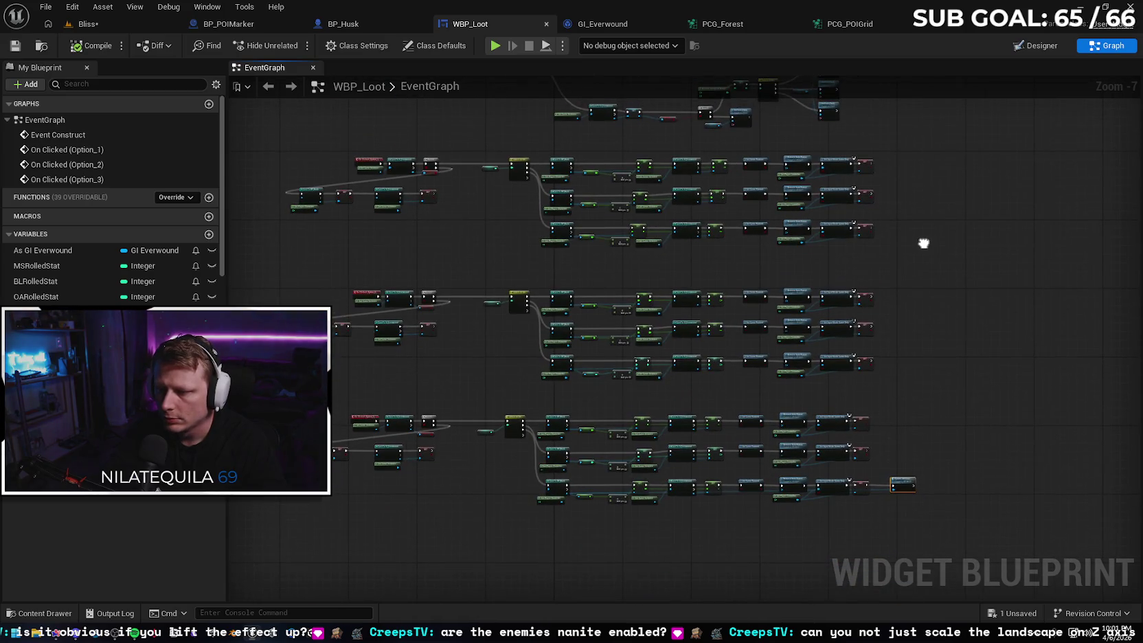
pyautogui.scroll(1, 928, 389)
pyautogui.moveTo(880, 349); pyautogui.dragTo(937, 485)
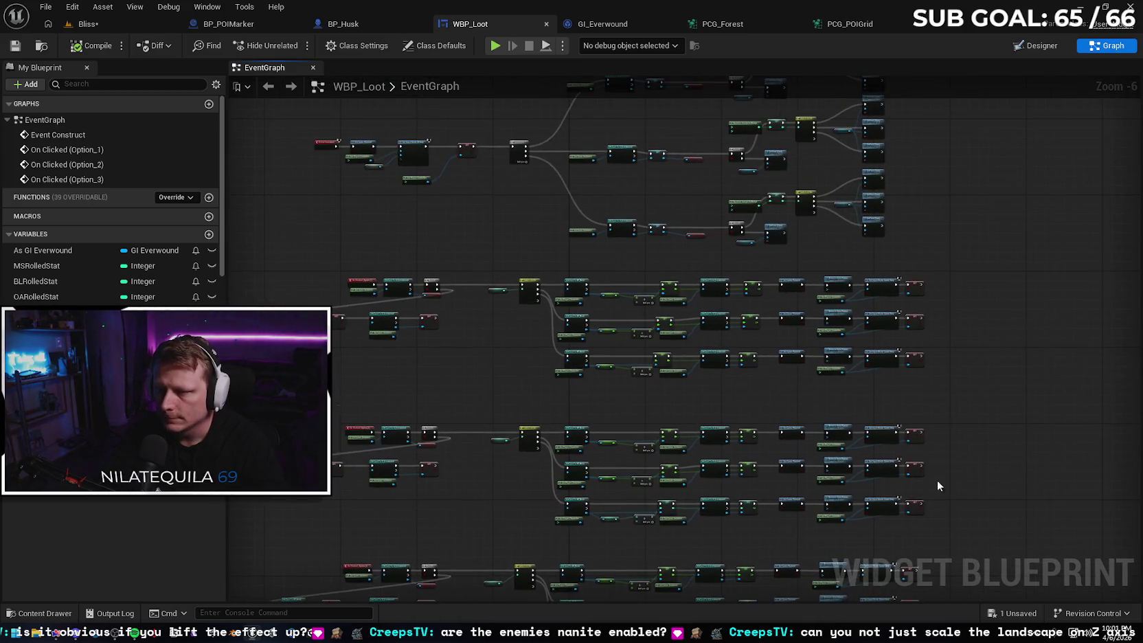
pyautogui.click(546, 25)
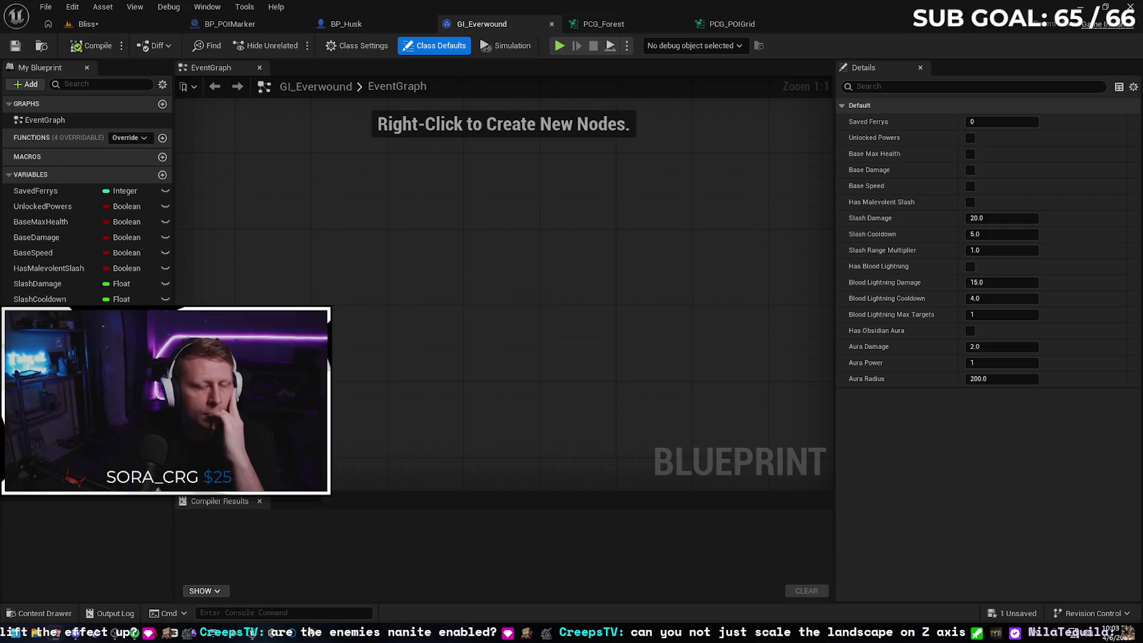
# Browse the Content Drawer to BP_POIMarker and open it in the Blueprint editor.
pyautogui.click(653, 26)
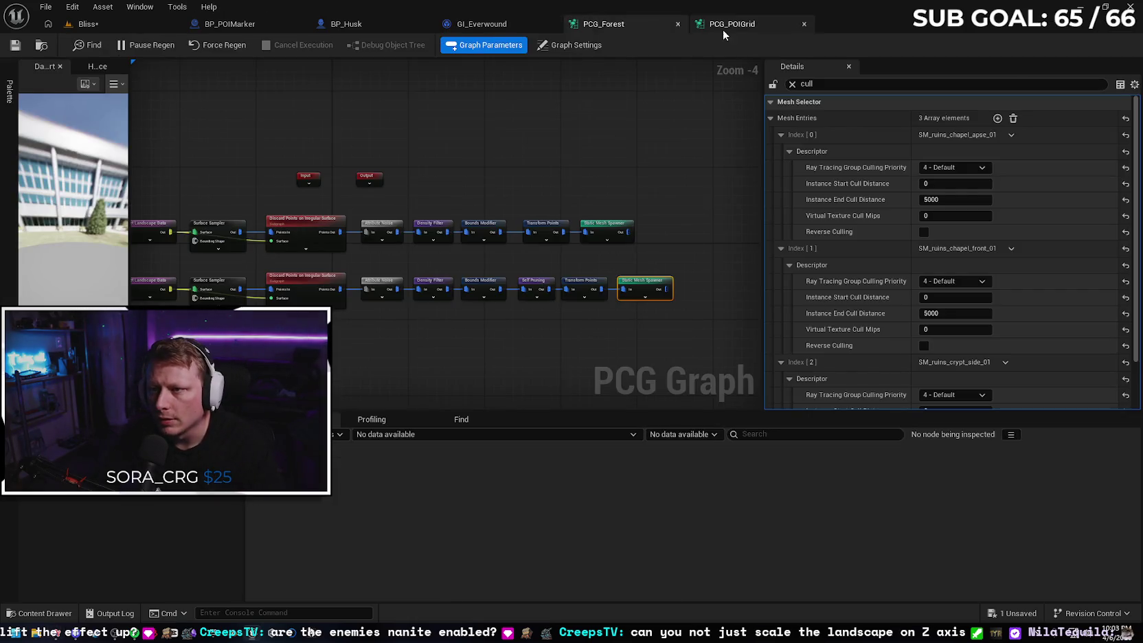
pyautogui.click(39, 613)
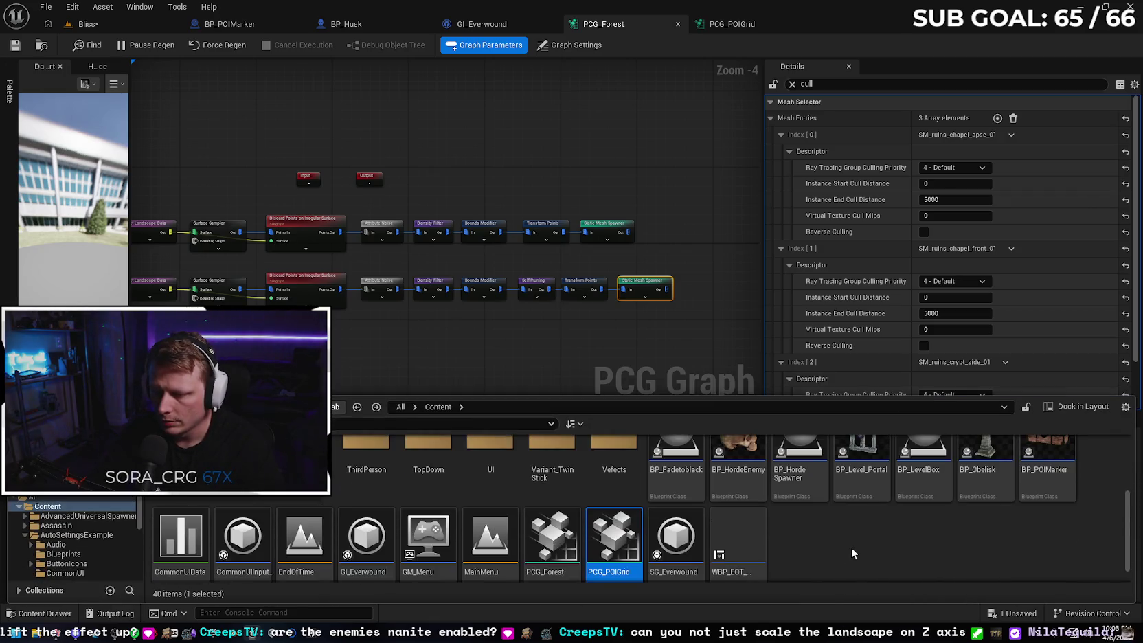
pyautogui.click(844, 546)
pyautogui.scroll(-1, 842, 547)
pyautogui.scroll(2, 725, 517)
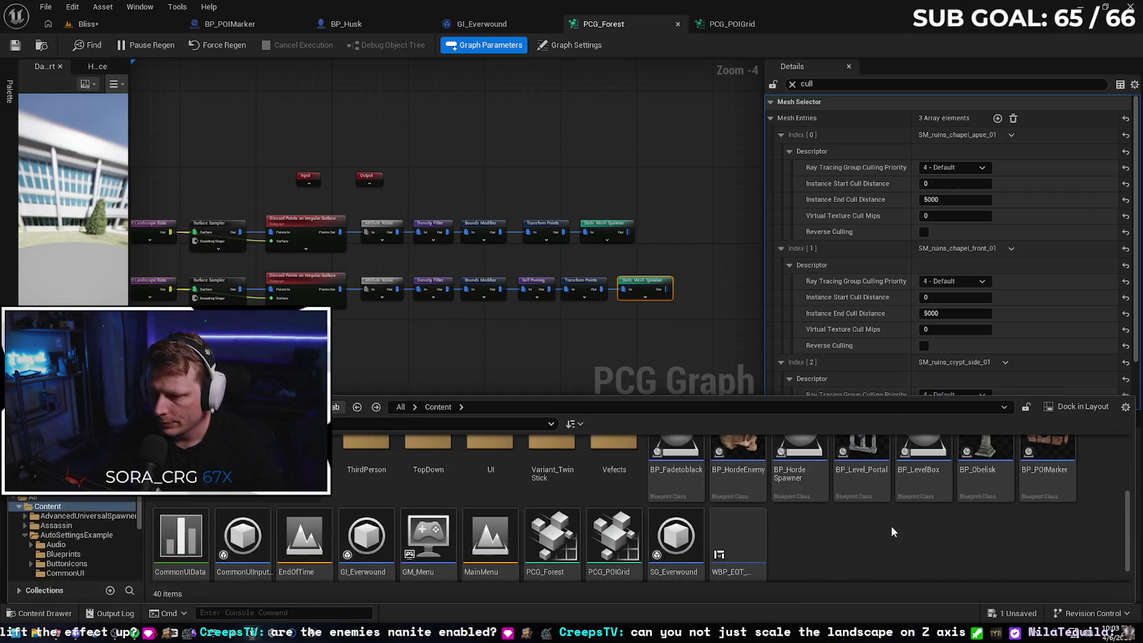
pyautogui.scroll(1, 915, 569)
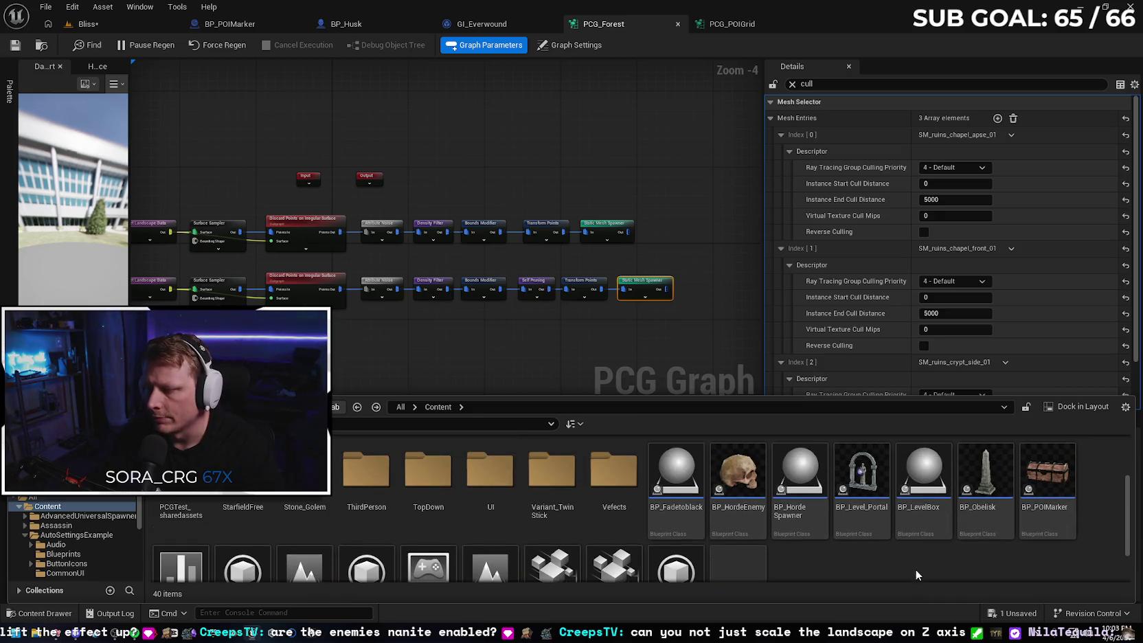
pyautogui.scroll(-3, 856, 553)
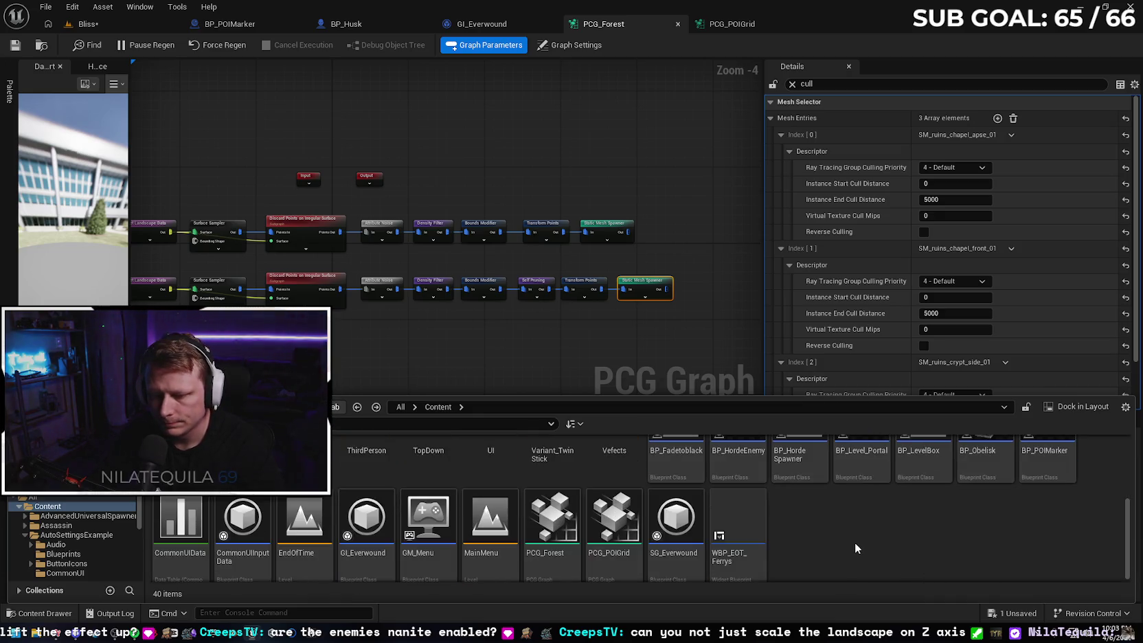
pyautogui.scroll(1, 869, 548)
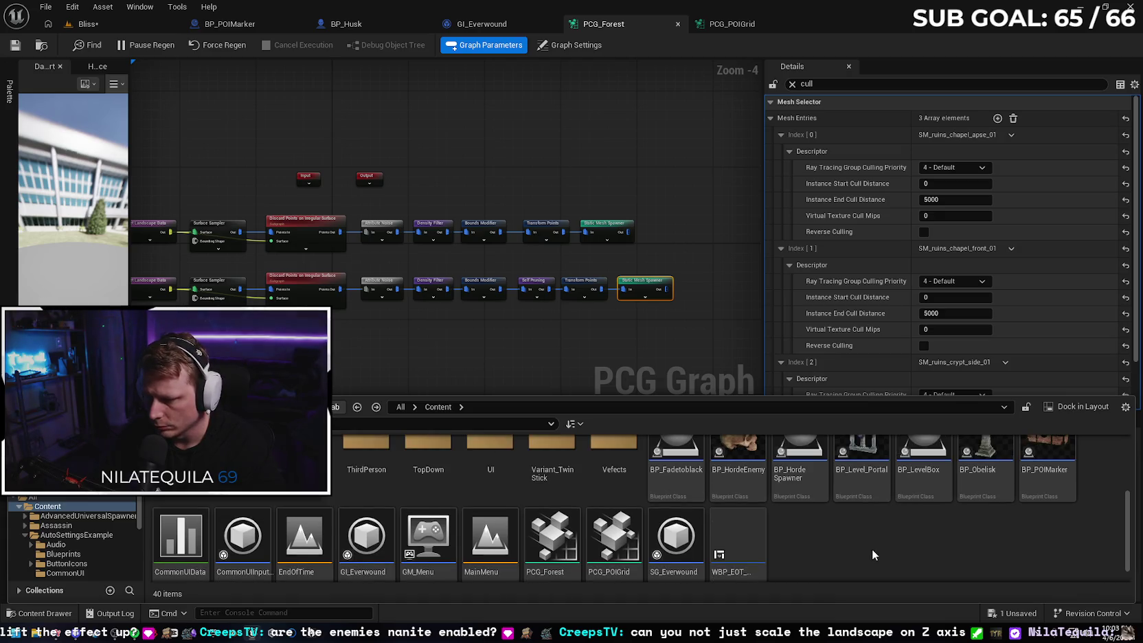
pyautogui.scroll(-1, 872, 549)
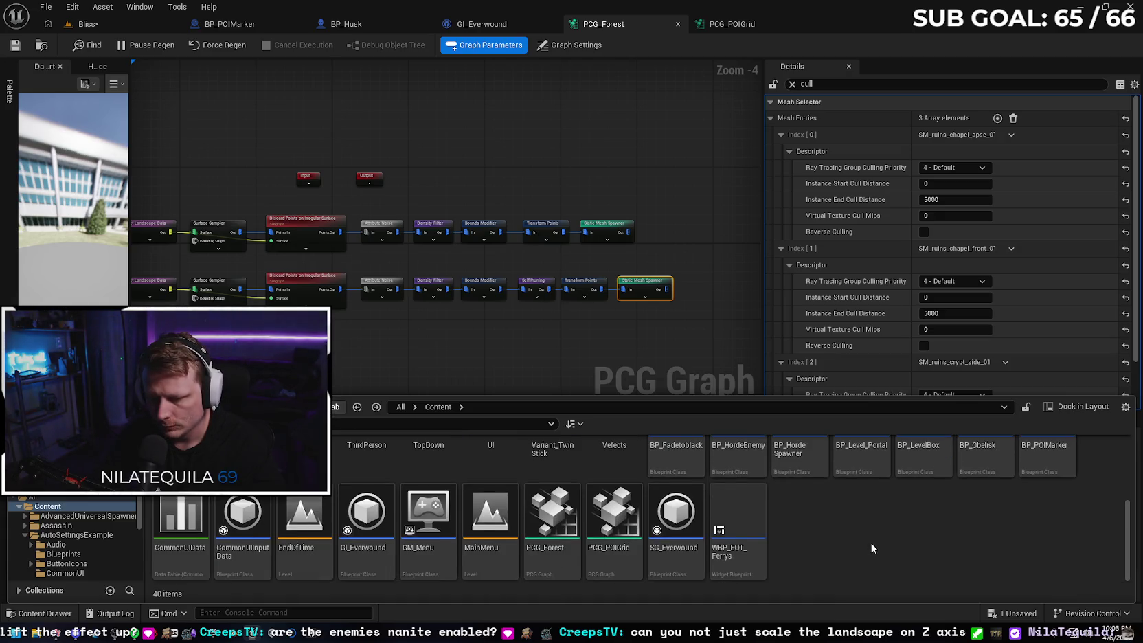
pyautogui.scroll(3, 871, 542)
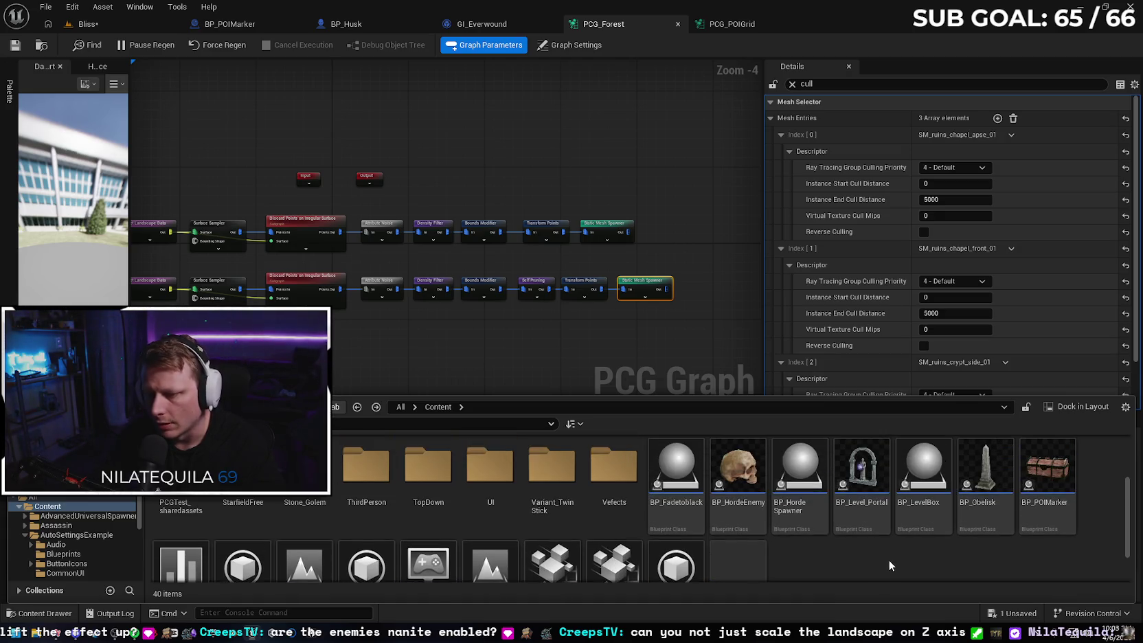
pyautogui.doubleClick(1056, 467)
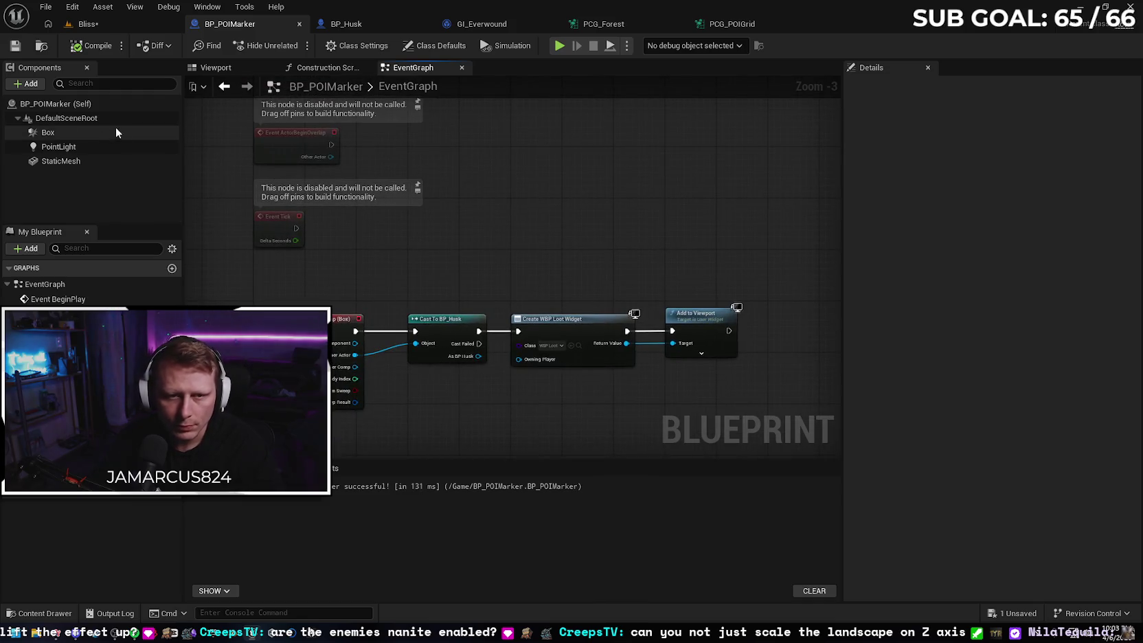
# Filter the marker components' properties for 'max' and set Max Draw Distance to 5000.
pyautogui.click(101, 109)
pyautogui.click(905, 89)
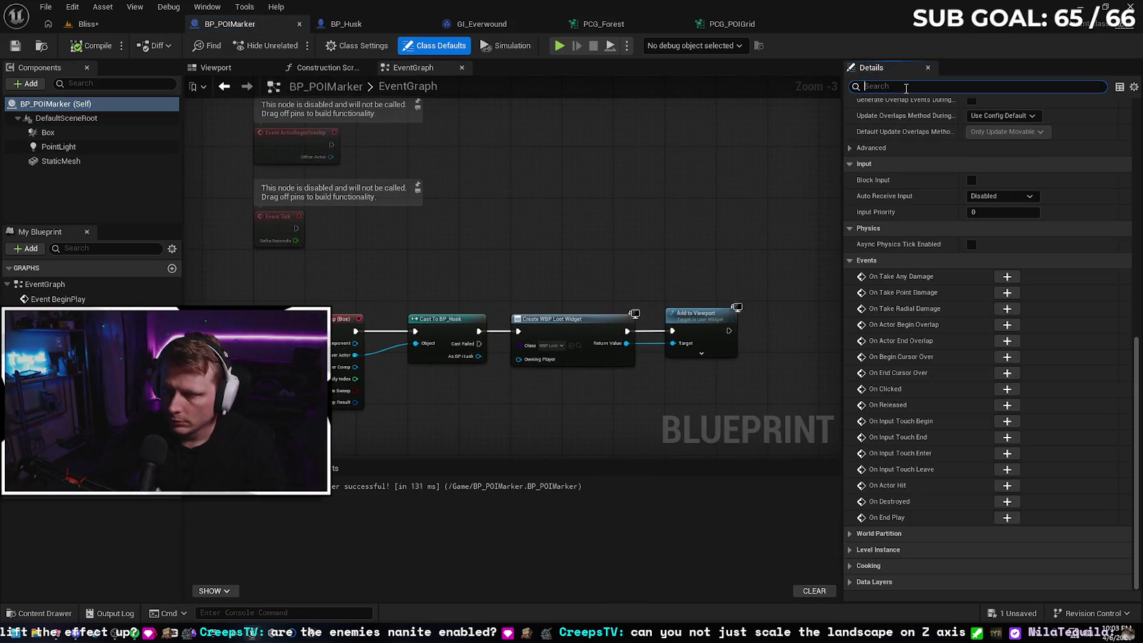
pyautogui.write('max')
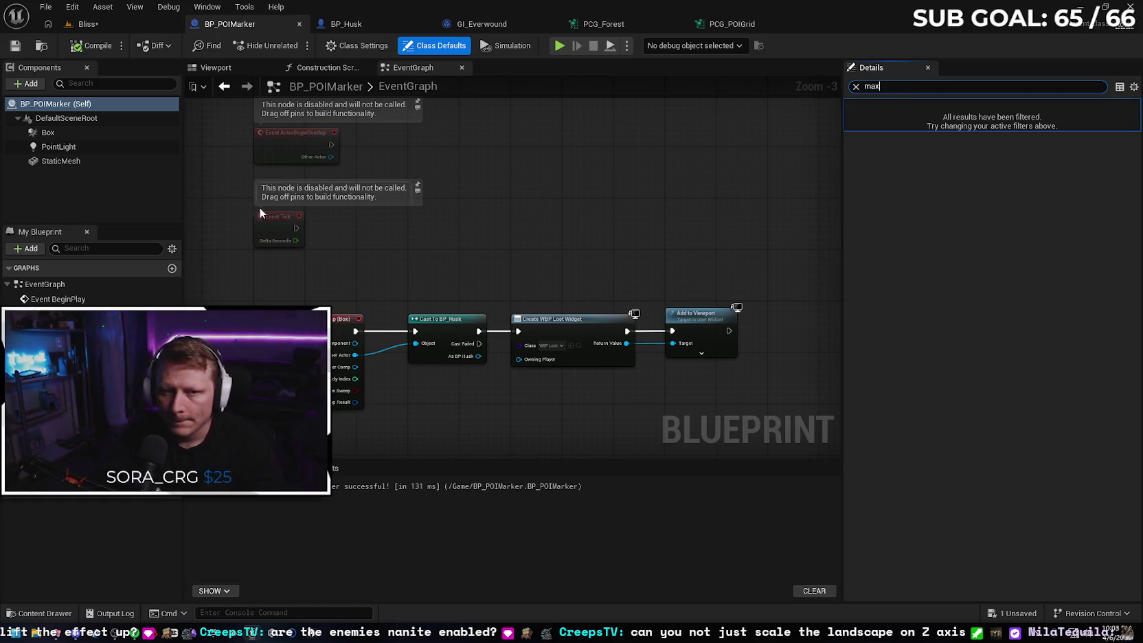
pyautogui.click(87, 133)
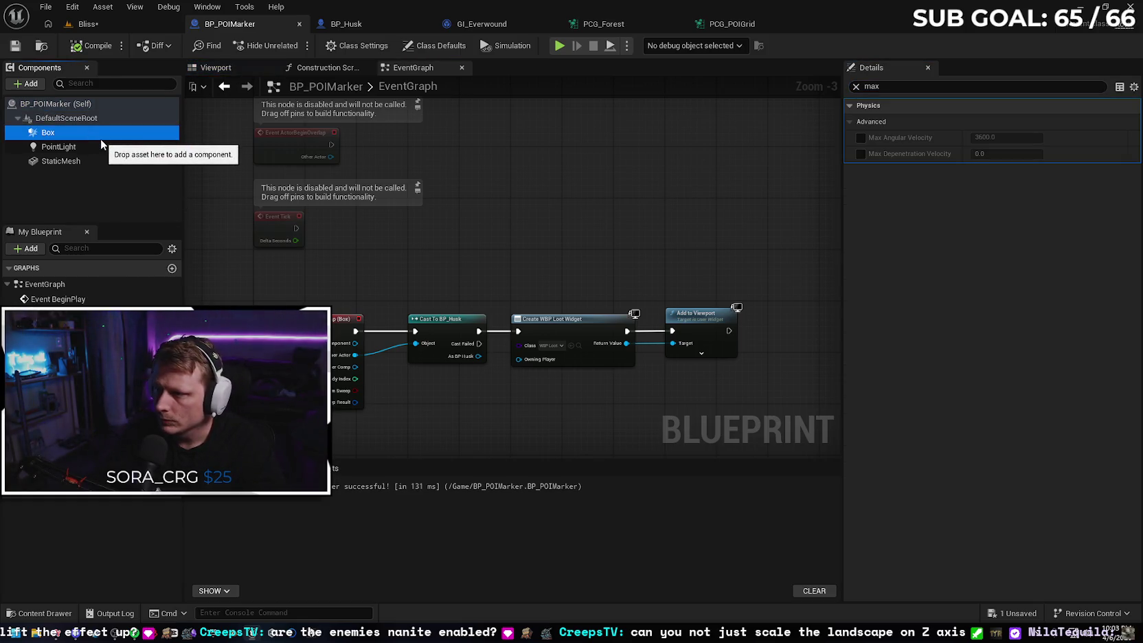
pyautogui.click(101, 147)
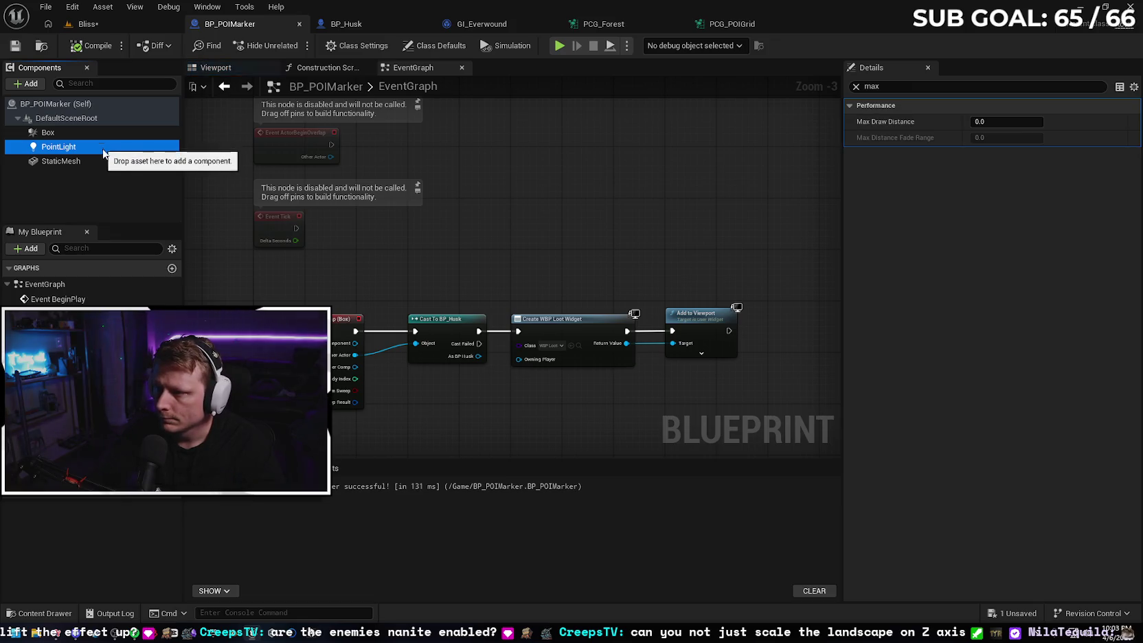
pyautogui.click(94, 163)
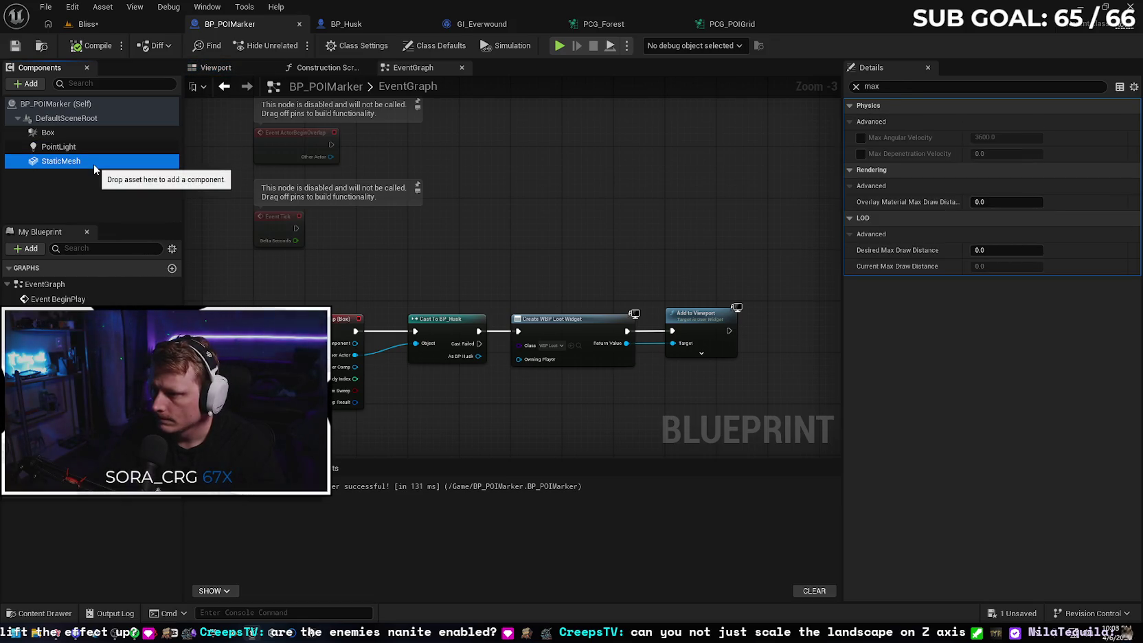
pyautogui.click(82, 147)
pyautogui.click(987, 121)
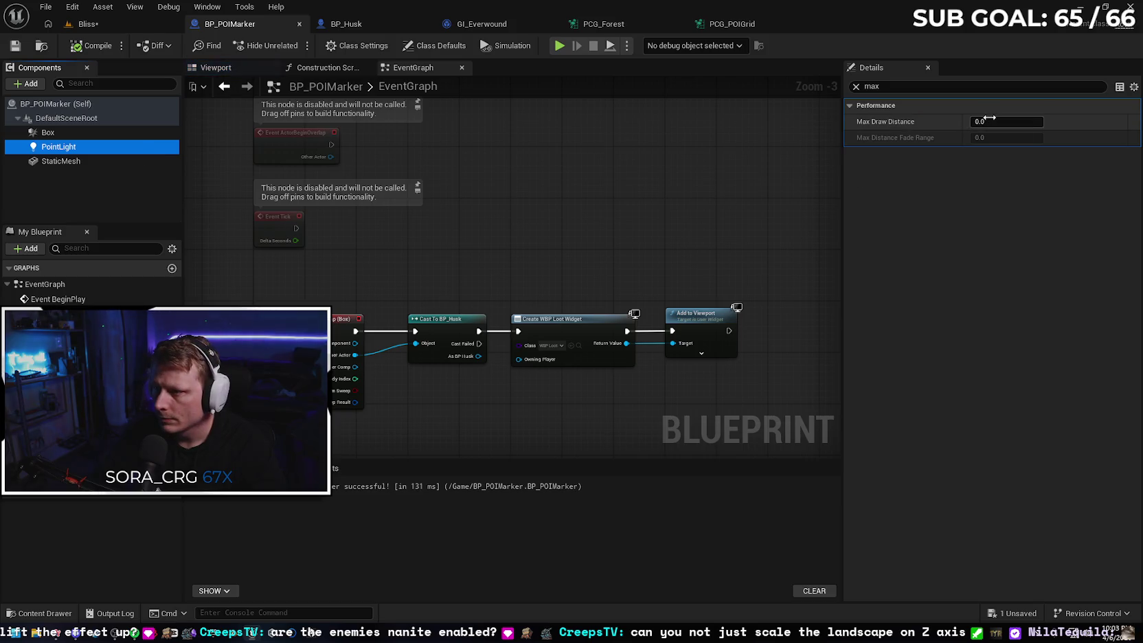
pyautogui.write('5000')
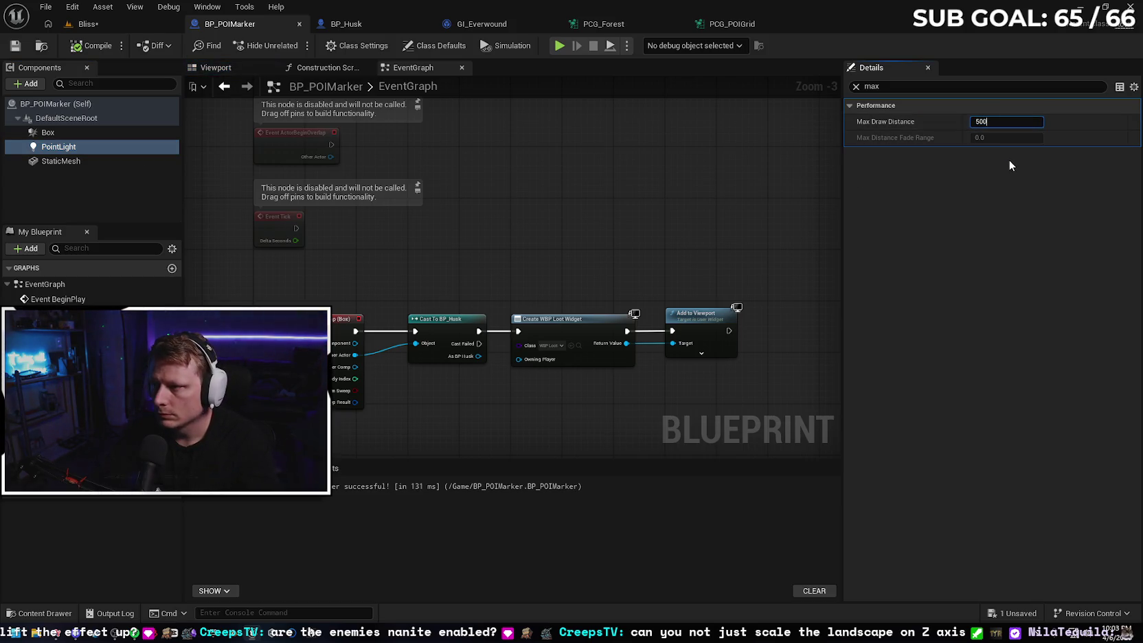
# Fly the Bliss viewport camera around to check how the POI markers look.
pyautogui.click(88, 24)
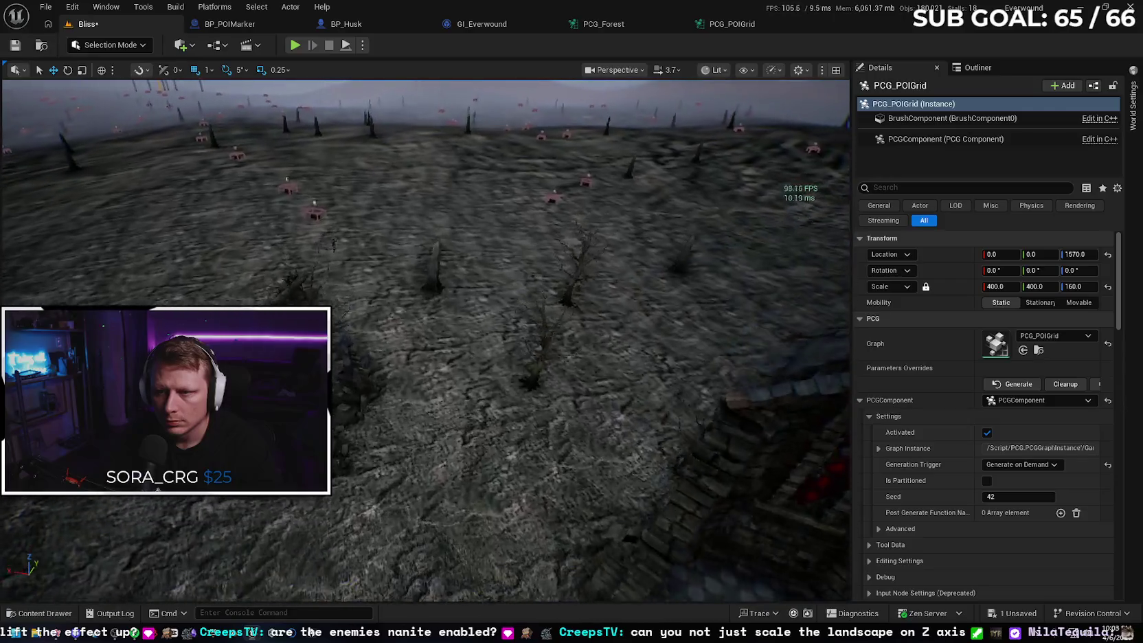
pyautogui.press('w')
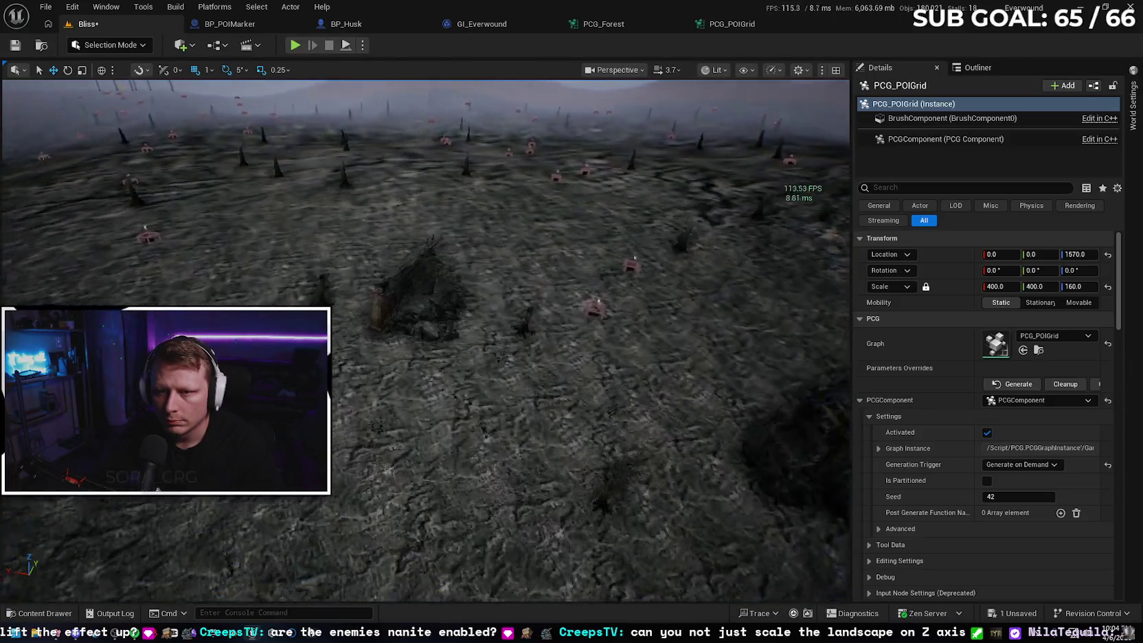
pyautogui.press('s')
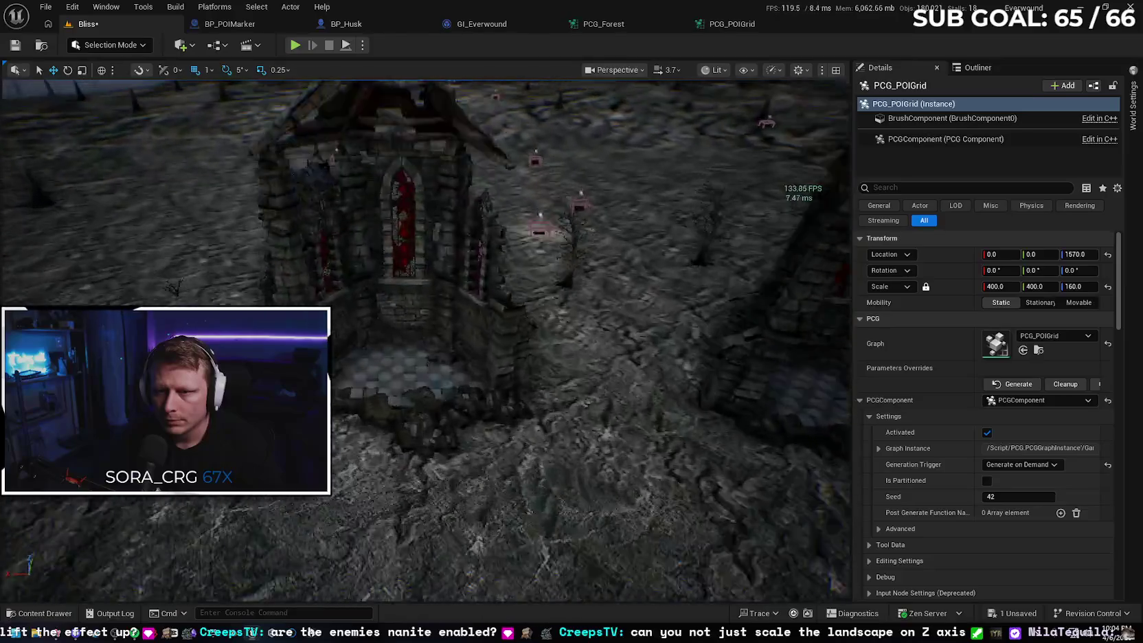
pyautogui.press('s')
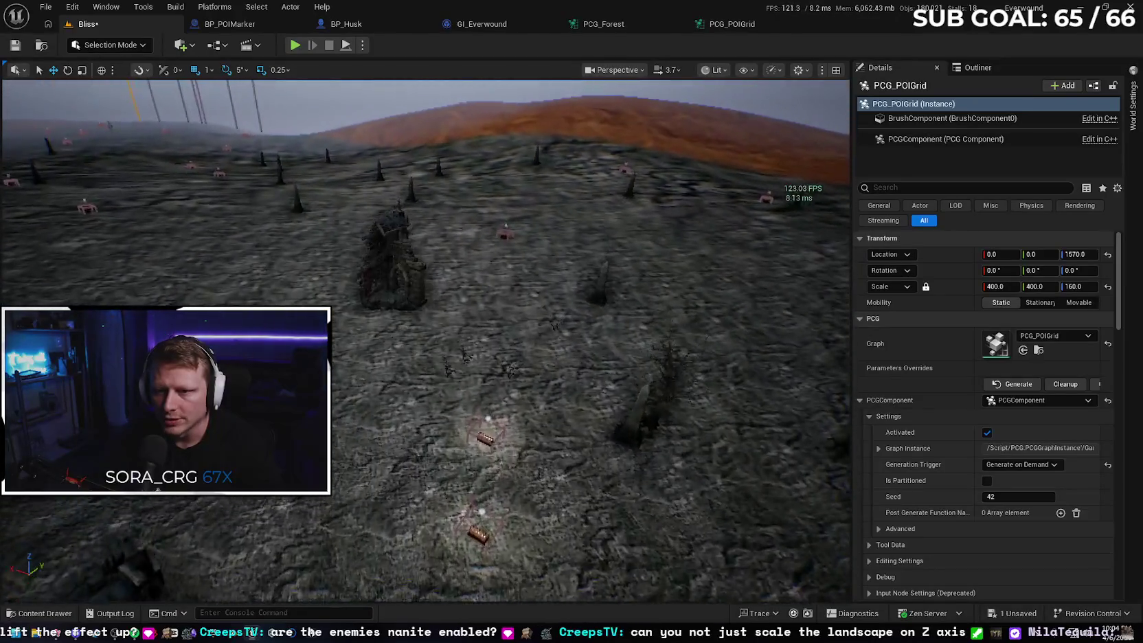
pyautogui.click(250, 30)
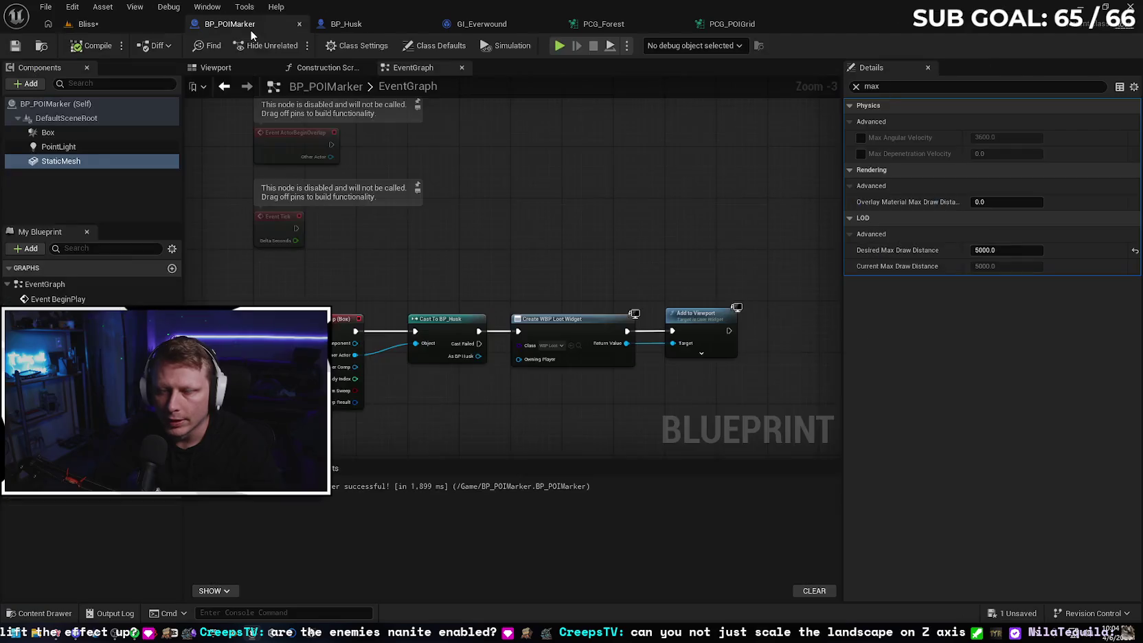
# Inspect the StaticMesh component's 'cull' properties and view the markers from a wide Bliss view.
pyautogui.click(134, 163)
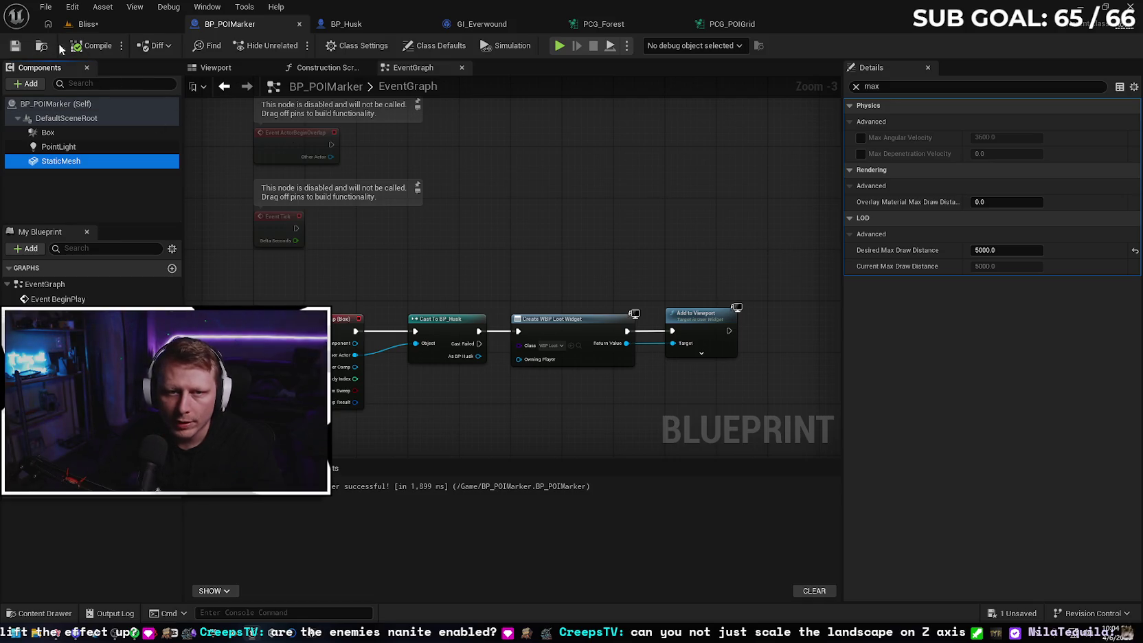
pyautogui.click(856, 86)
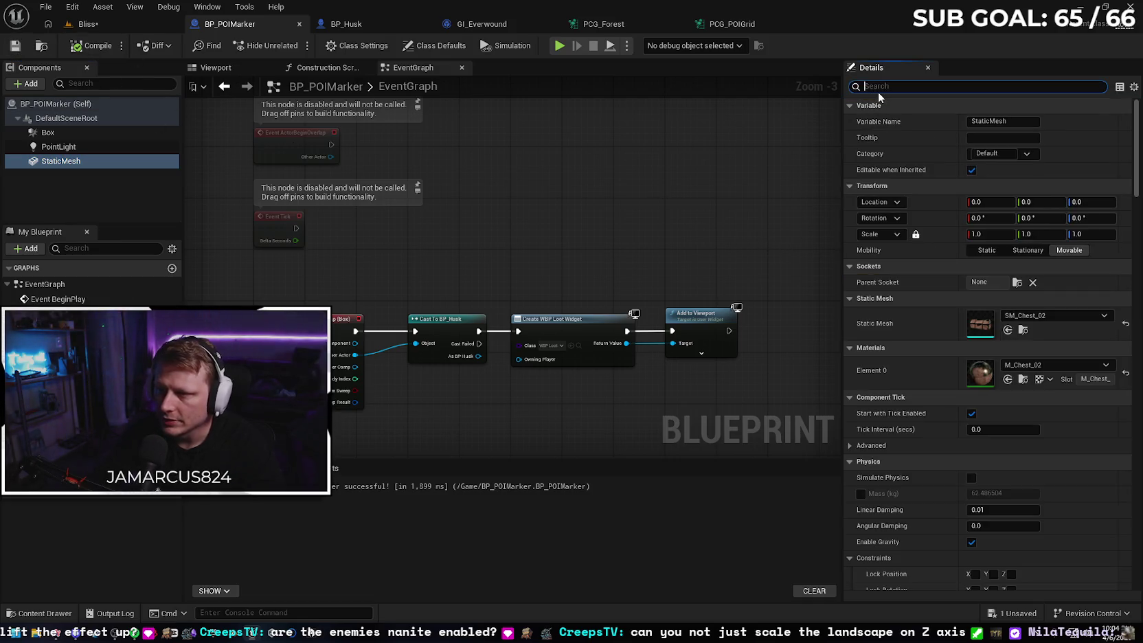
pyautogui.write('cull')
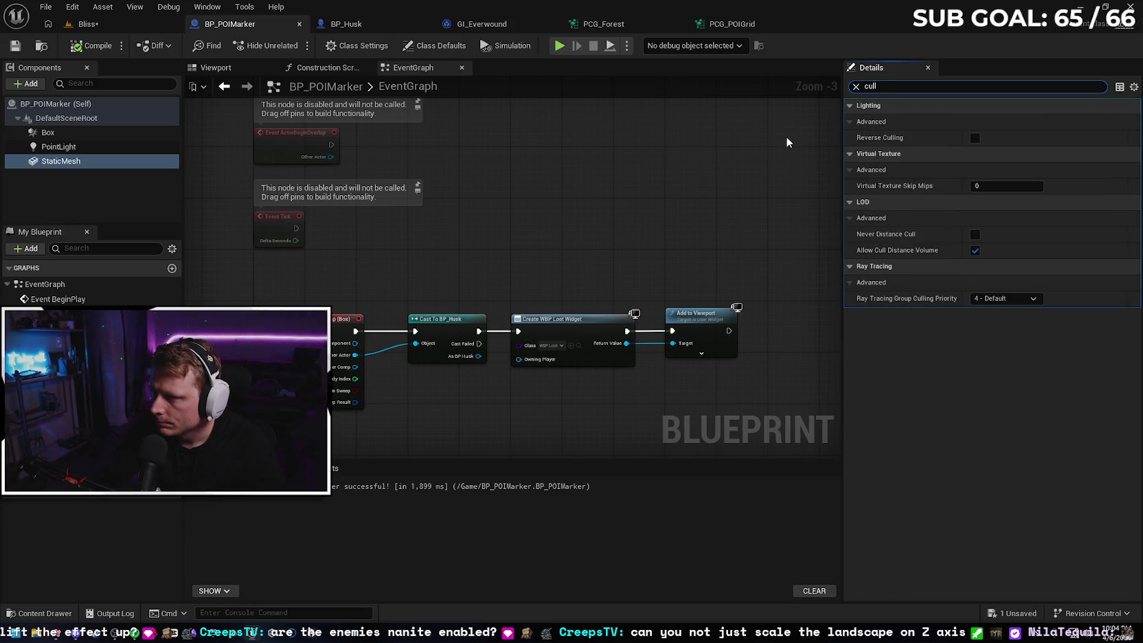
pyautogui.click(856, 86)
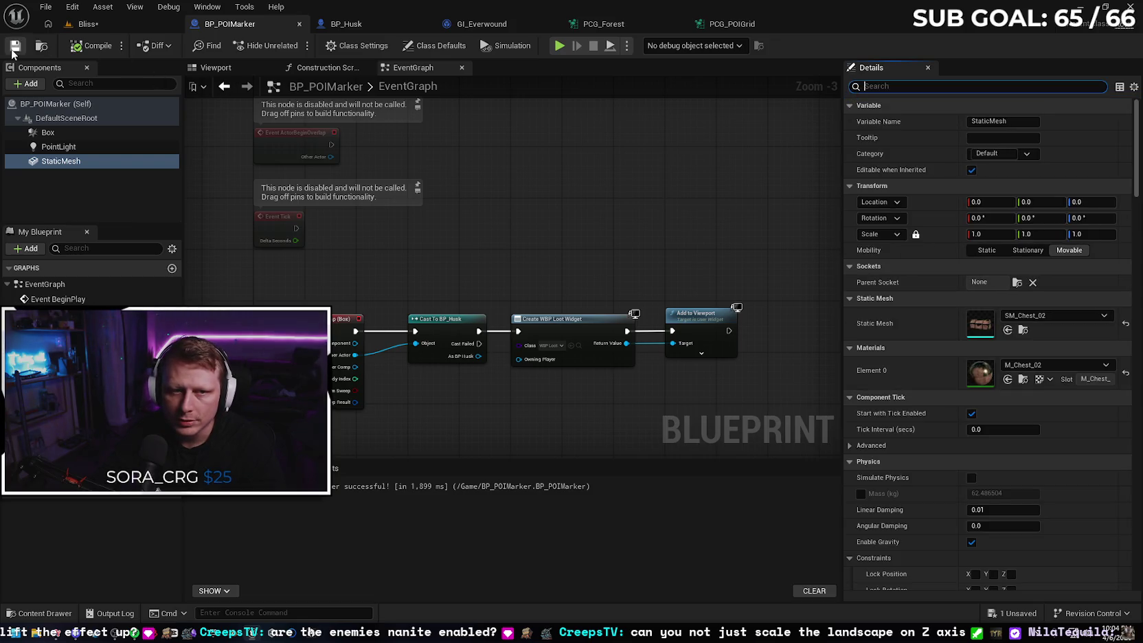
pyautogui.click(124, 27)
pyautogui.moveTo(325, 126); pyautogui.dragTo(325, 220)
pyautogui.click(229, 24)
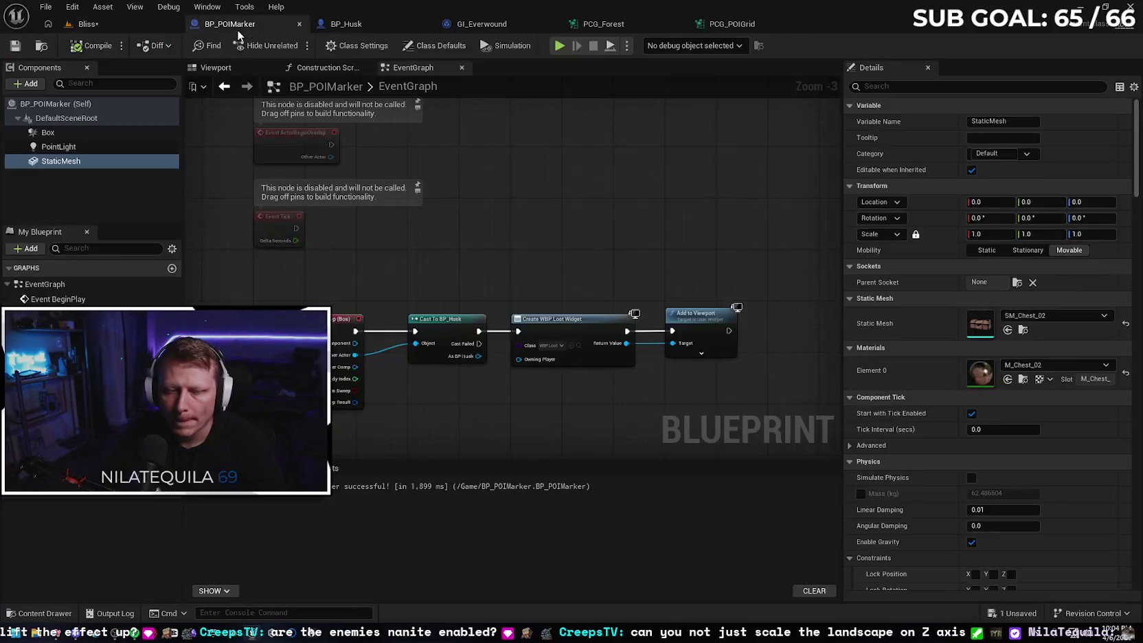
# Check the Box component's draw properties, then save all unsaved changes in Bliss.
pyautogui.click(89, 133)
pyautogui.click(902, 87)
pyautogui.write('ll')
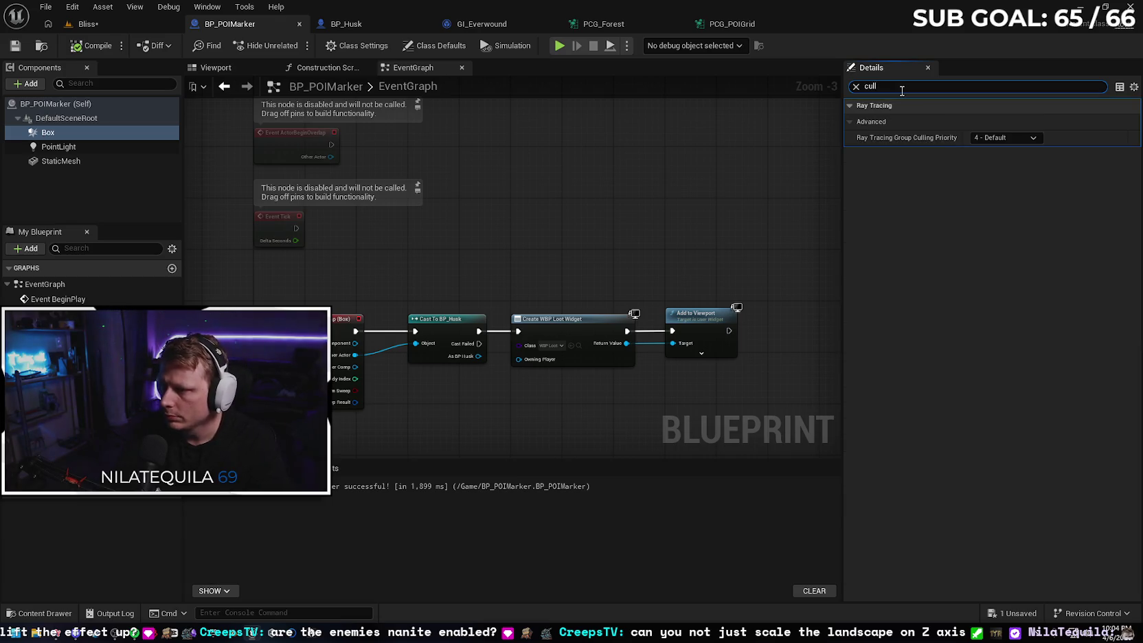
pyautogui.press('BackSpace')
pyautogui.press('BackSpace')
pyautogui.press('BackSpace')
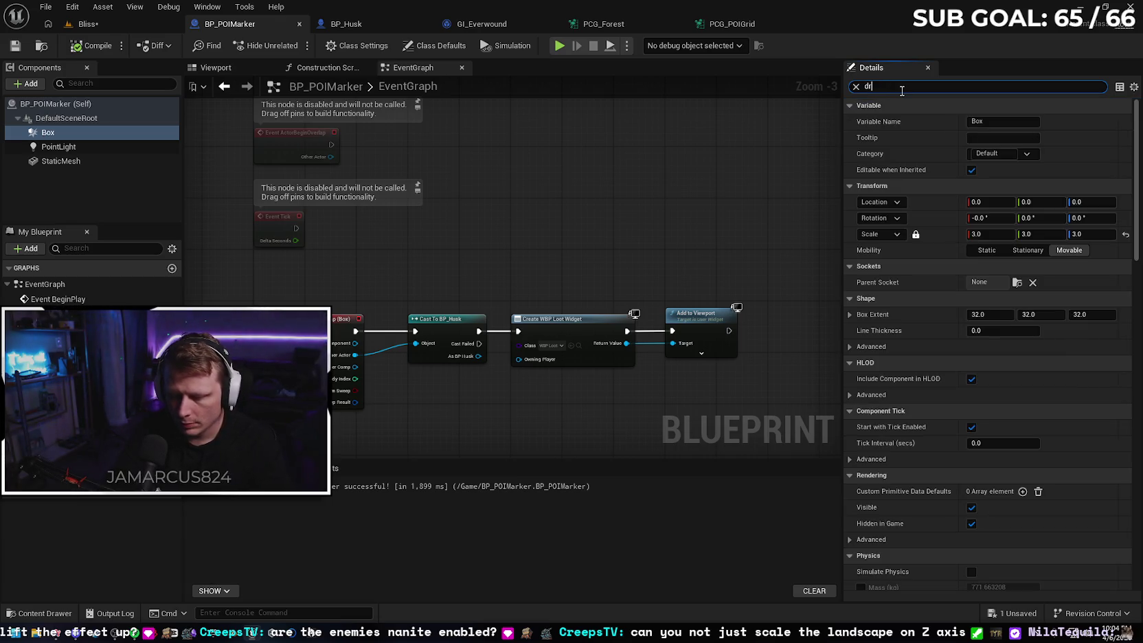
pyautogui.write('aw')
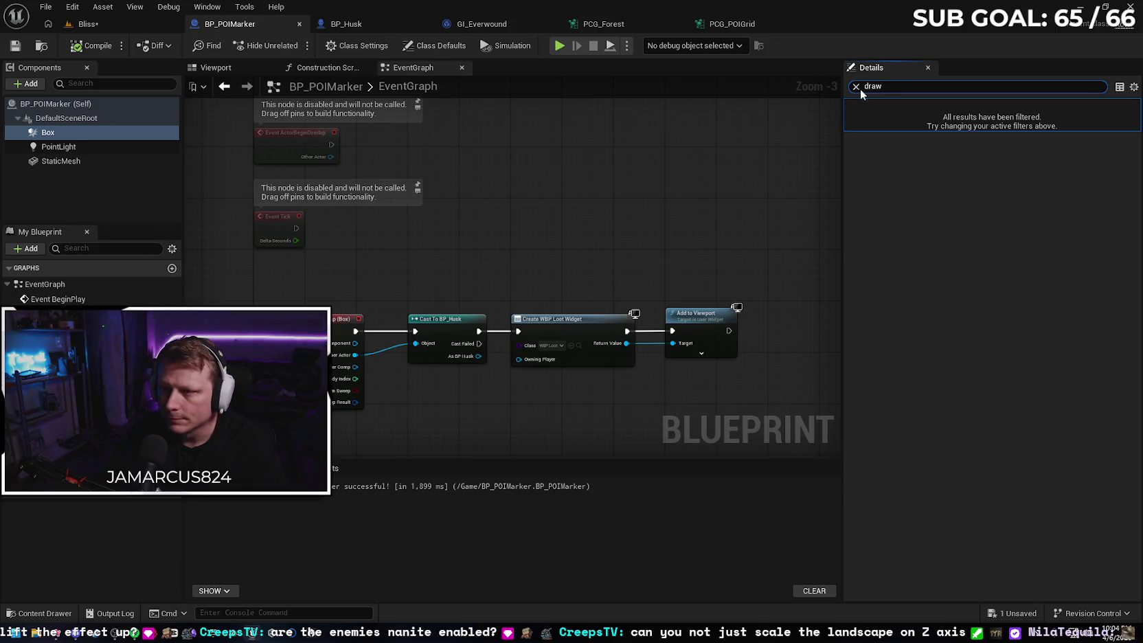
pyautogui.click(856, 87)
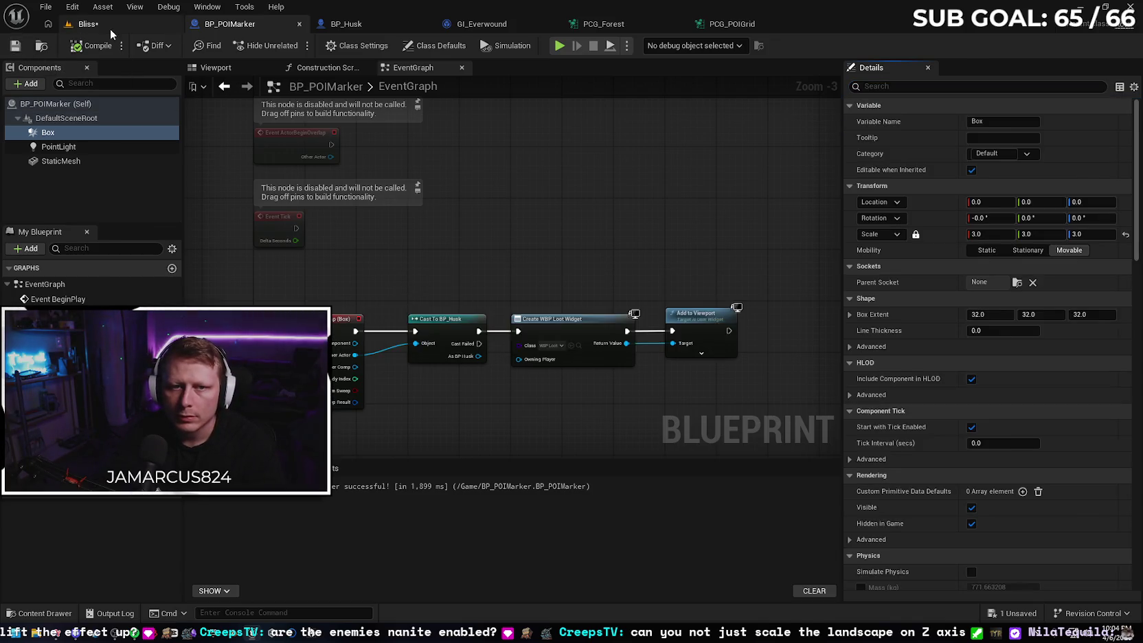
pyautogui.click(88, 23)
pyautogui.hotkey('ctrl', 's')
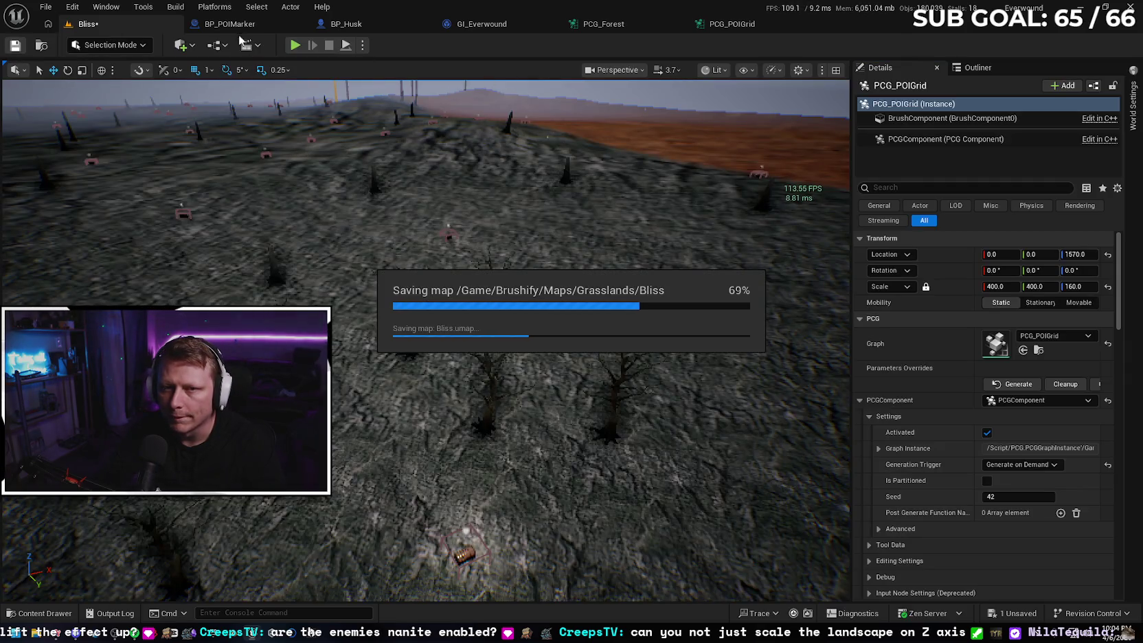
pyautogui.click(267, 26)
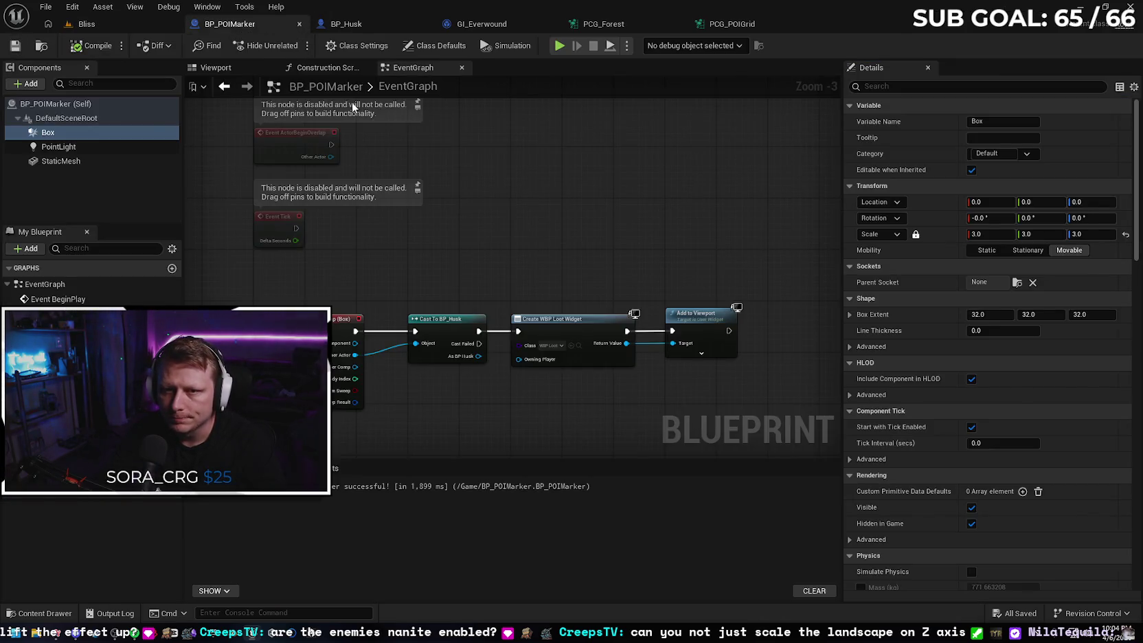
# Close the BP_POIMarker blueprint and return to BP_Husk's EventGraph with the oaPower search results.
pyautogui.click(299, 24)
pyautogui.scroll(-3, 648, 221)
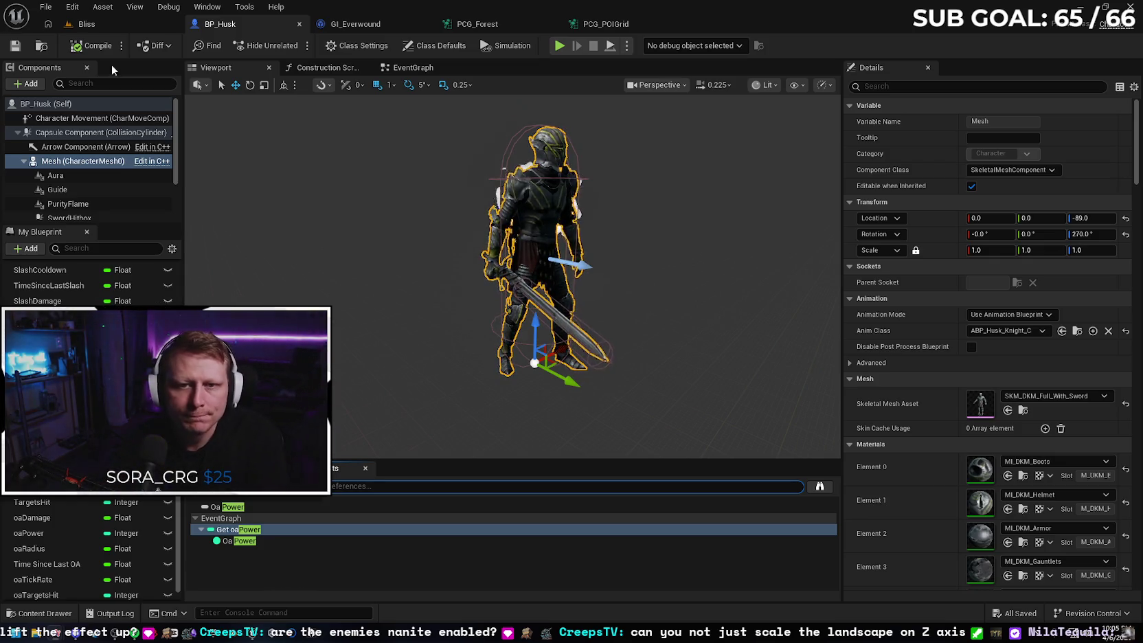
pyautogui.click(414, 68)
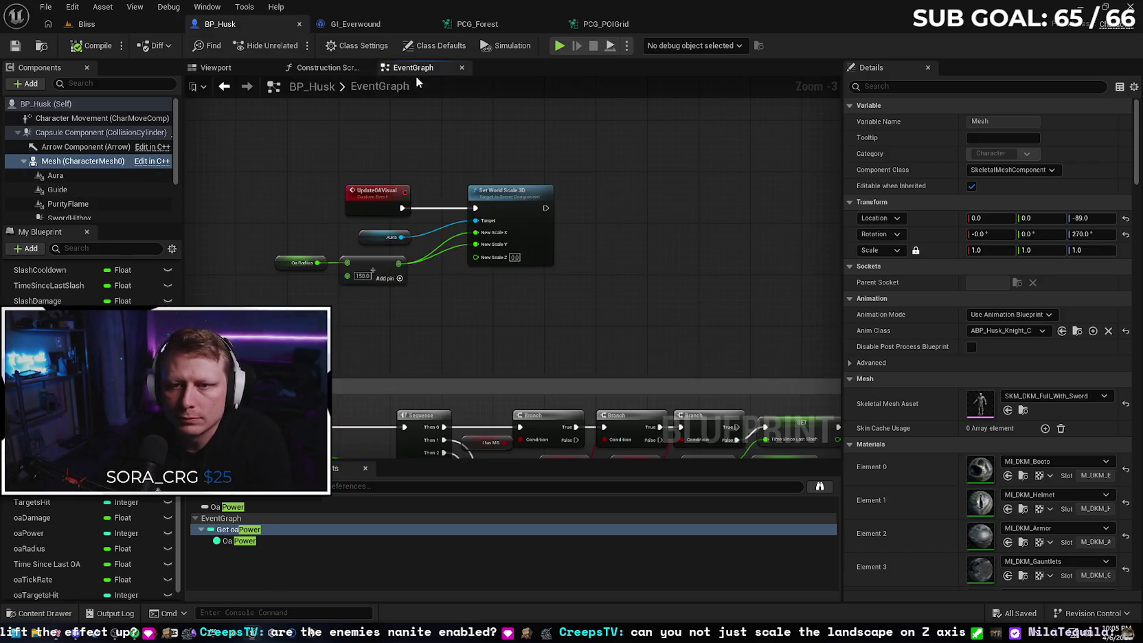
# Wrap the aura-scaling nodes in an 'Update Aura Size' comment and reposition it.
pyautogui.scroll(-1, 582, 257)
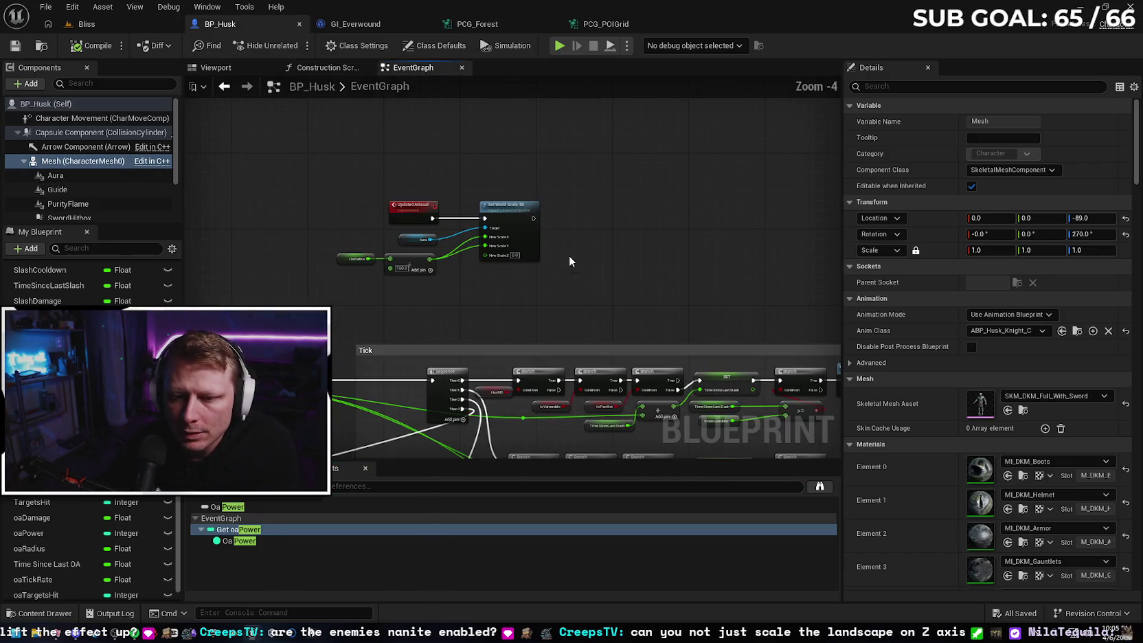
pyautogui.moveTo(321, 179); pyautogui.dragTo(598, 317)
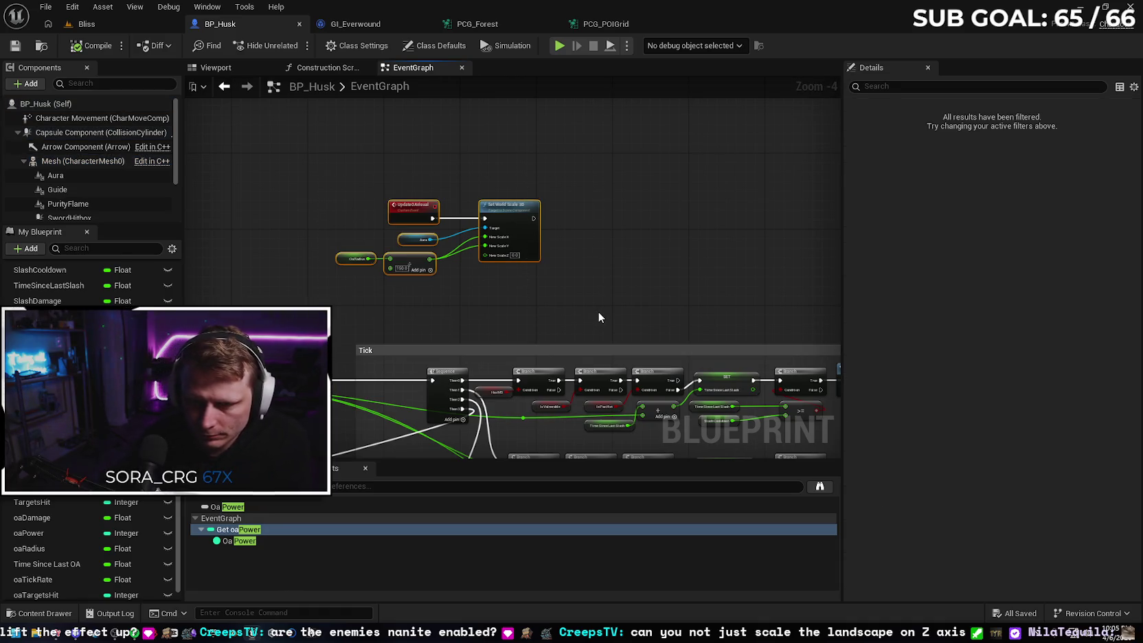
pyautogui.press('c')
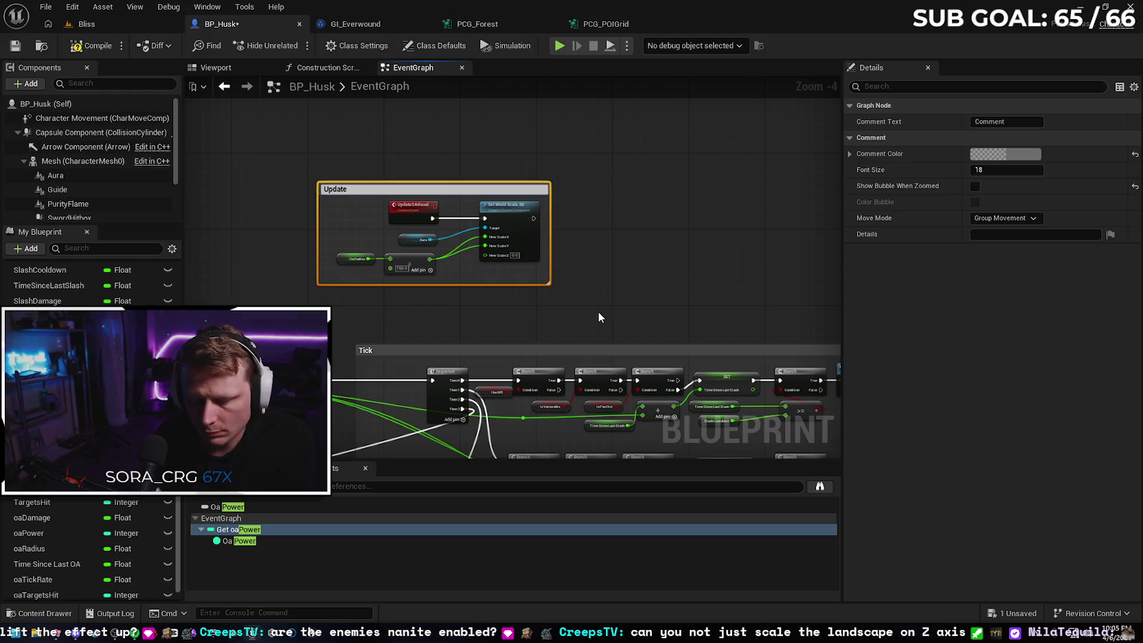
pyautogui.write(' Aura Siz')
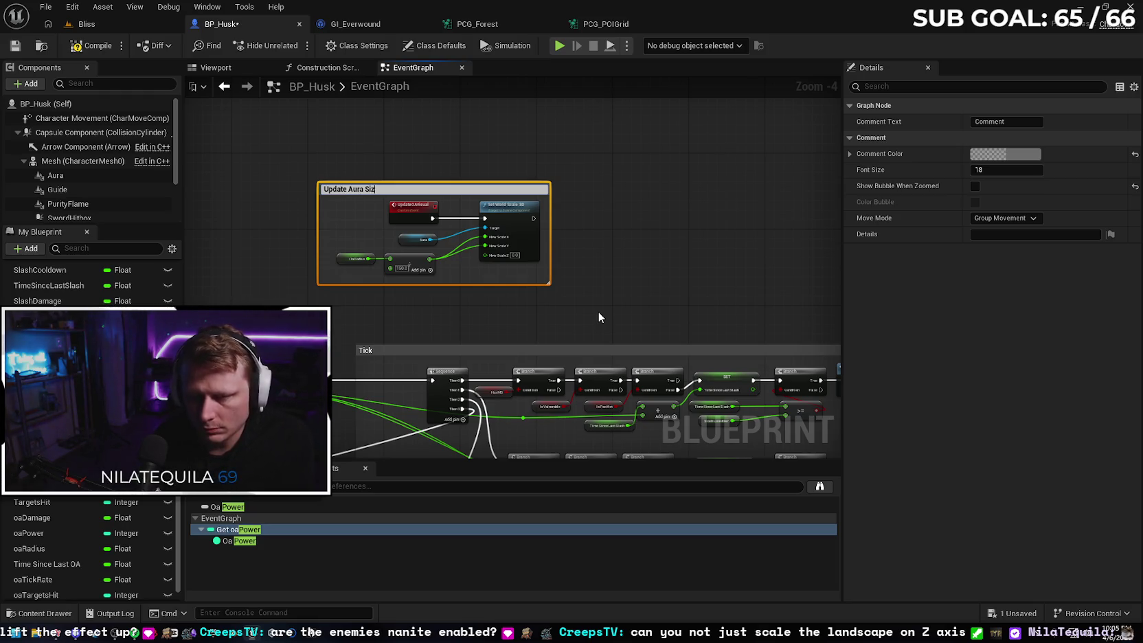
pyautogui.write('e')
pyautogui.press('Return')
pyautogui.moveTo(442, 190); pyautogui.dragTo(485, 239)
pyautogui.scroll(-4, 633, 257)
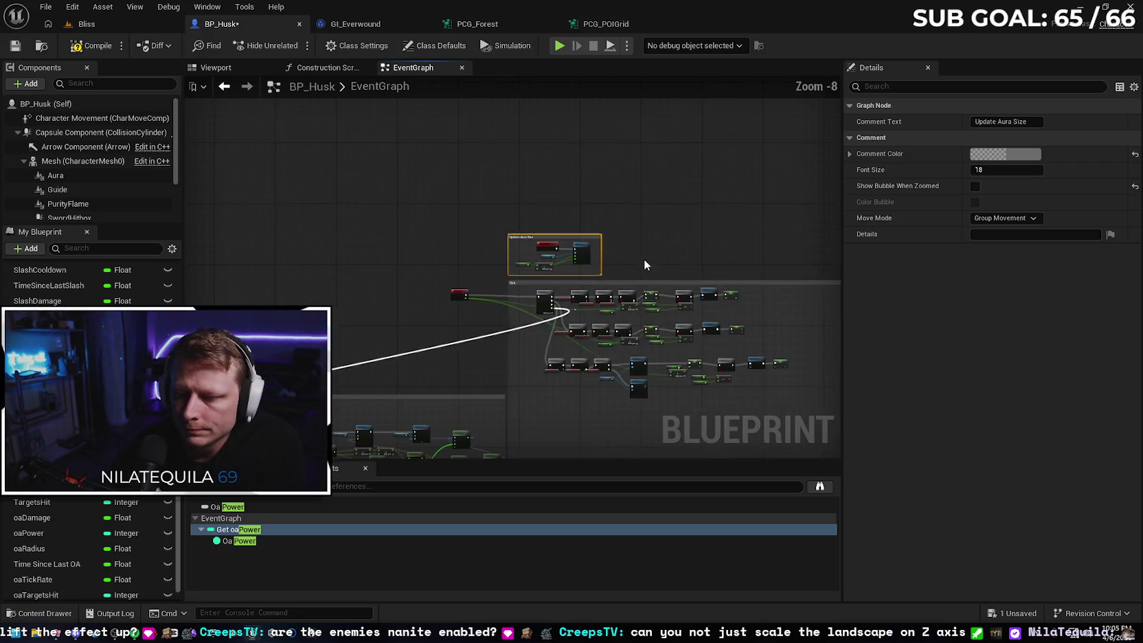
pyautogui.scroll(-2, 518, 289)
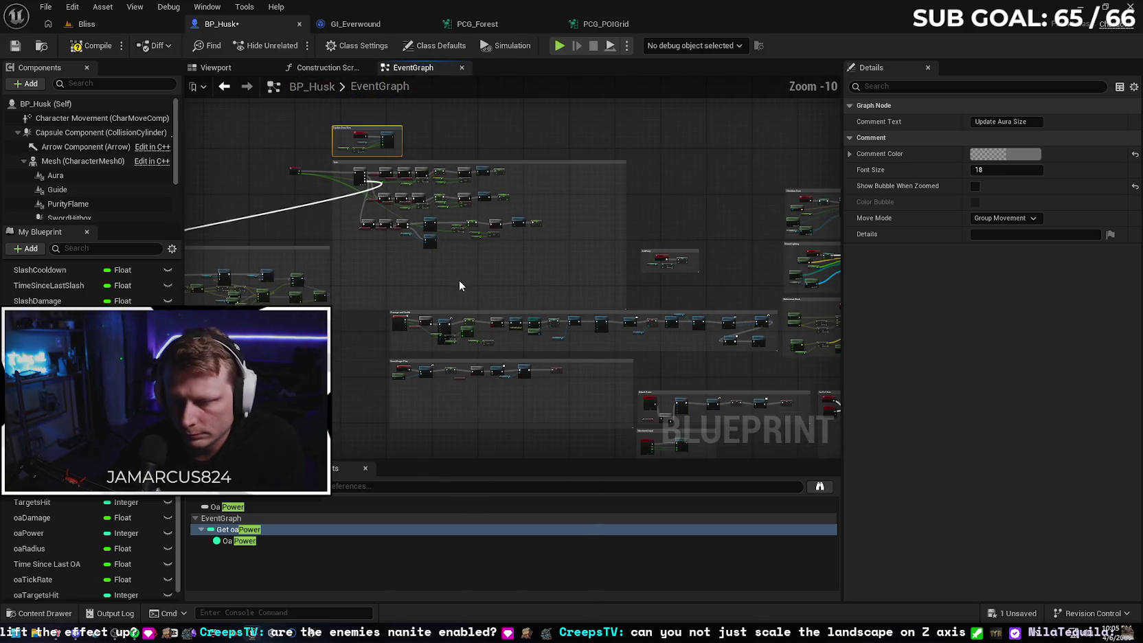
pyautogui.scroll(5, 485, 275)
pyautogui.scroll(1, 490, 275)
pyautogui.moveTo(482, 274)
pyautogui.mouseDown()
pyautogui.moveTo(667, 474)
pyautogui.moveTo(680, 508)
pyautogui.moveTo(539, 252)
pyautogui.mouseUp()
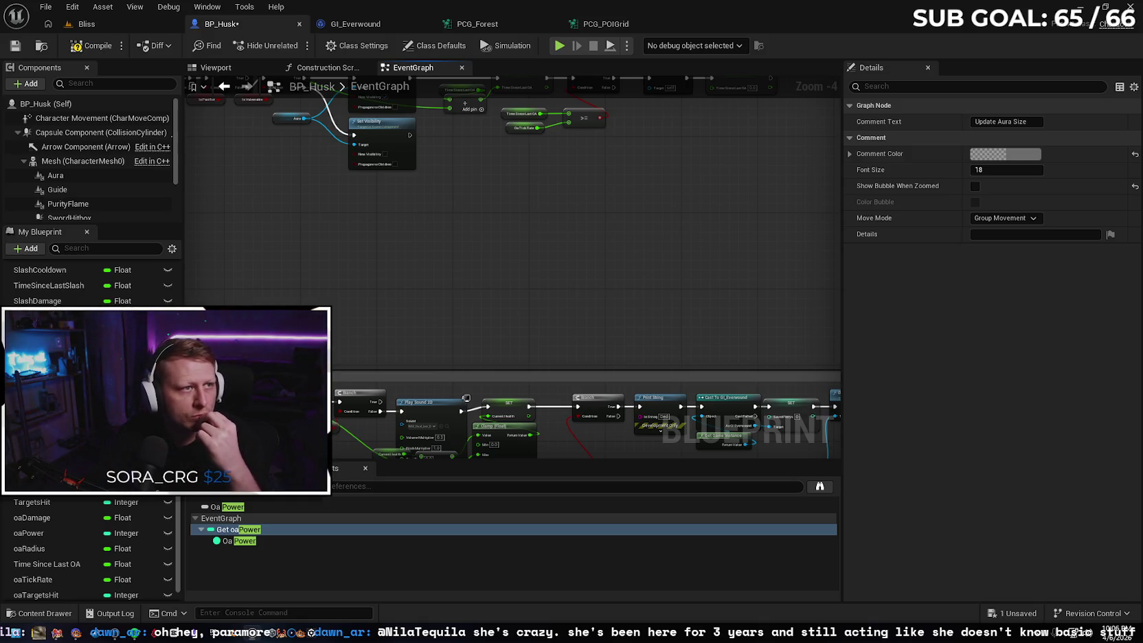
# Add a ResetRunData custom event in BP_Husk, delete it, and move to GI_Everwound's empty graph.
pyautogui.scroll(-5, 473, 291)
pyautogui.scroll(3, 421, 233)
pyautogui.scroll(3, 421, 232)
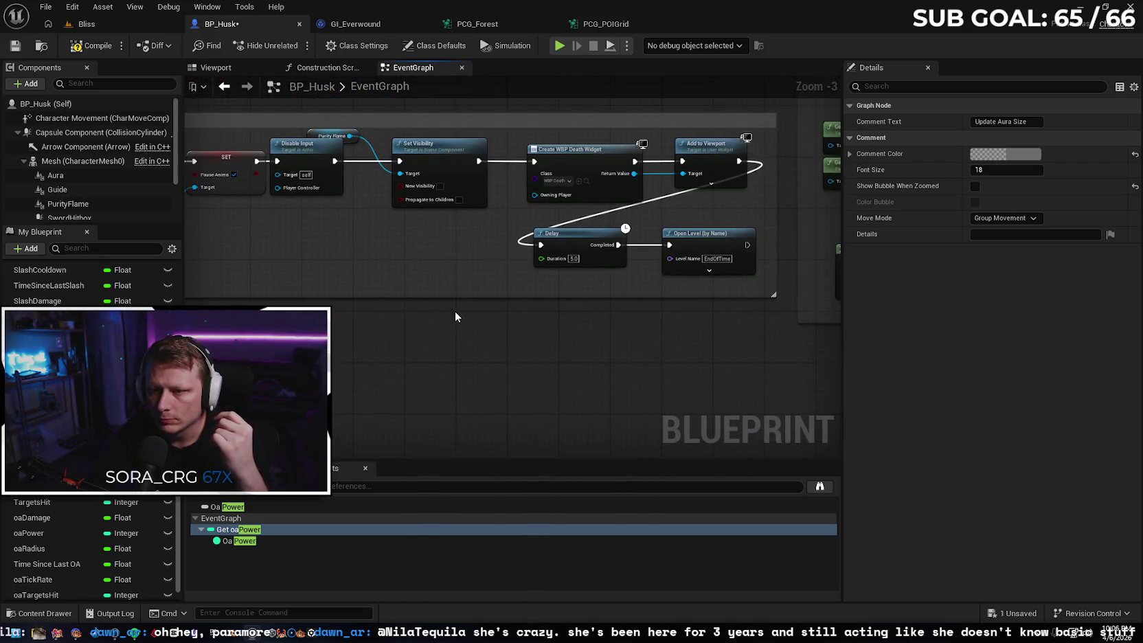
pyautogui.rightClick(445, 368)
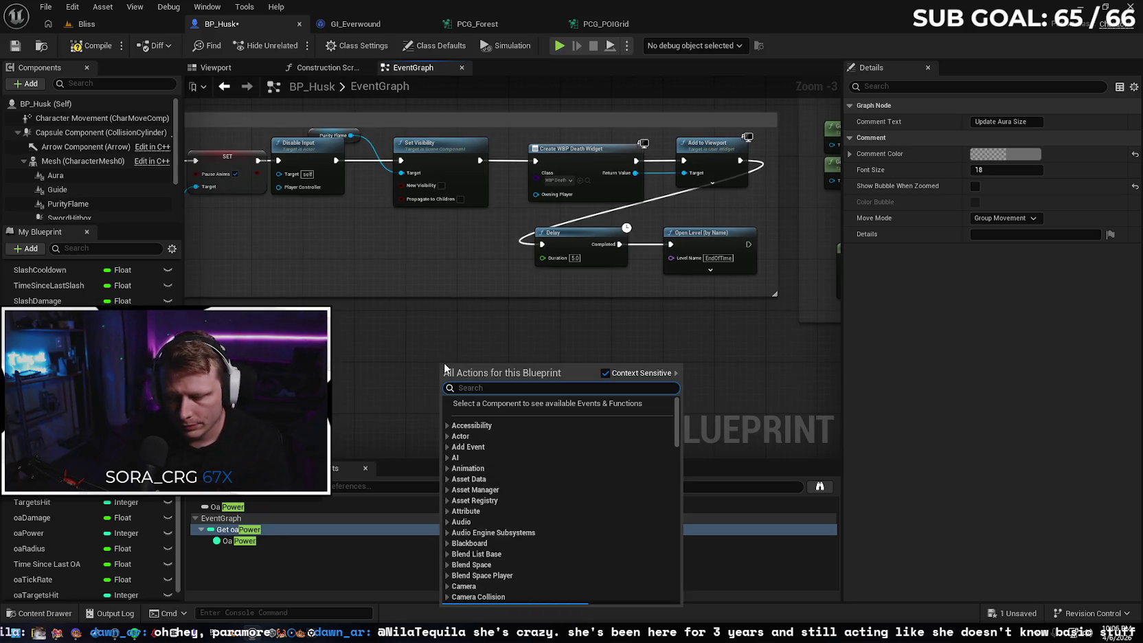
pyautogui.write('custom')
pyautogui.press('Return')
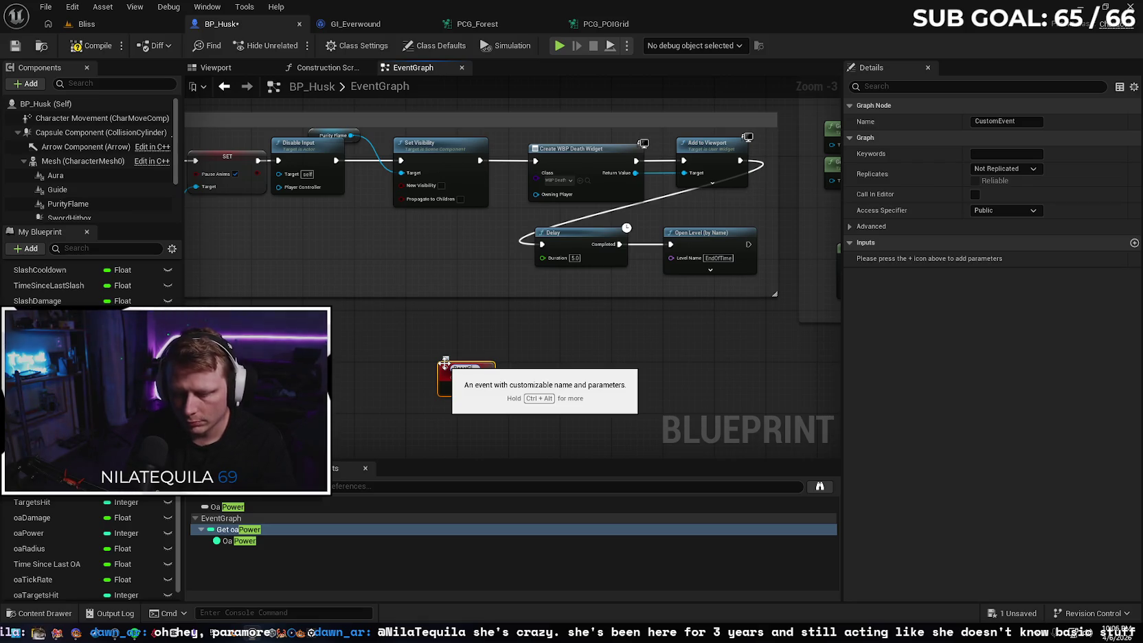
pyautogui.press('Return')
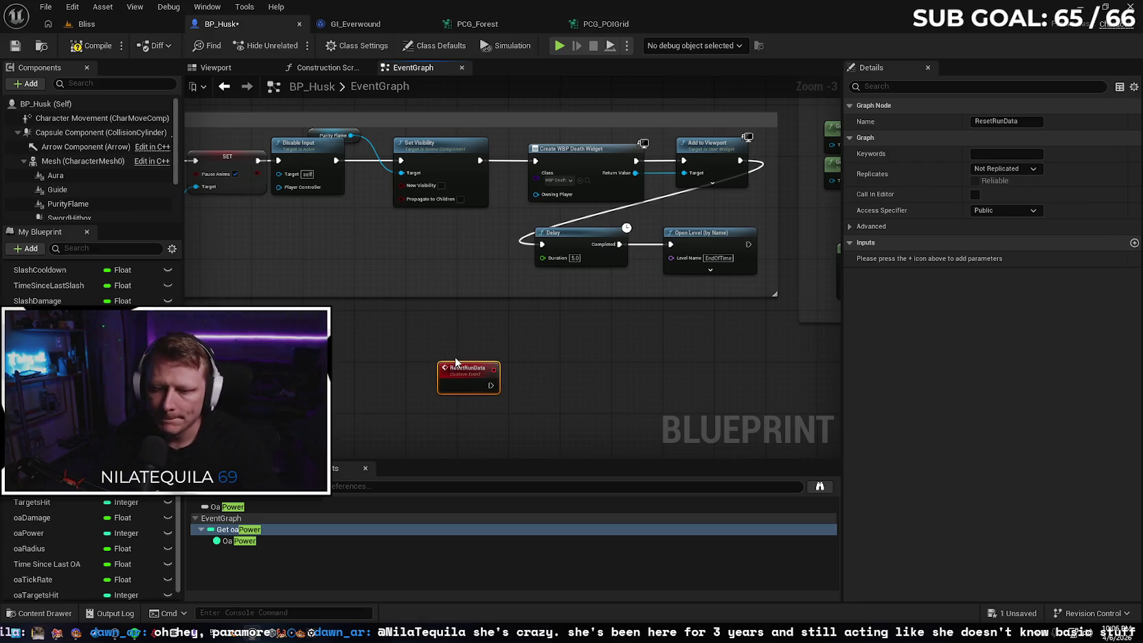
pyautogui.moveTo(491, 402); pyautogui.dragTo(431, 376)
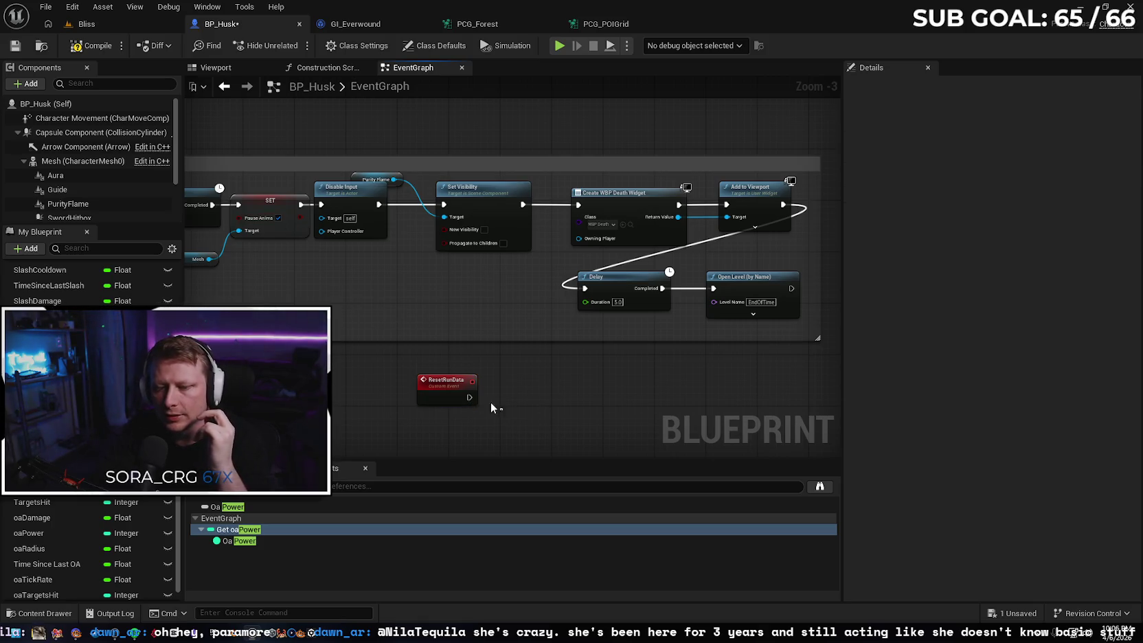
pyautogui.press('Delete')
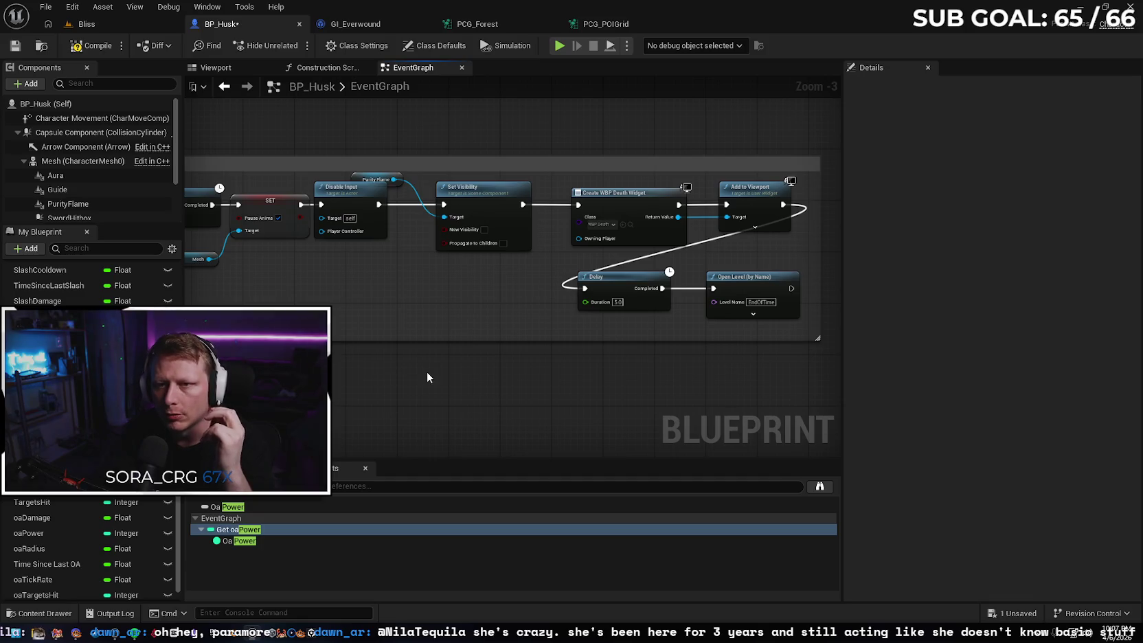
pyautogui.rightClick(383, 283)
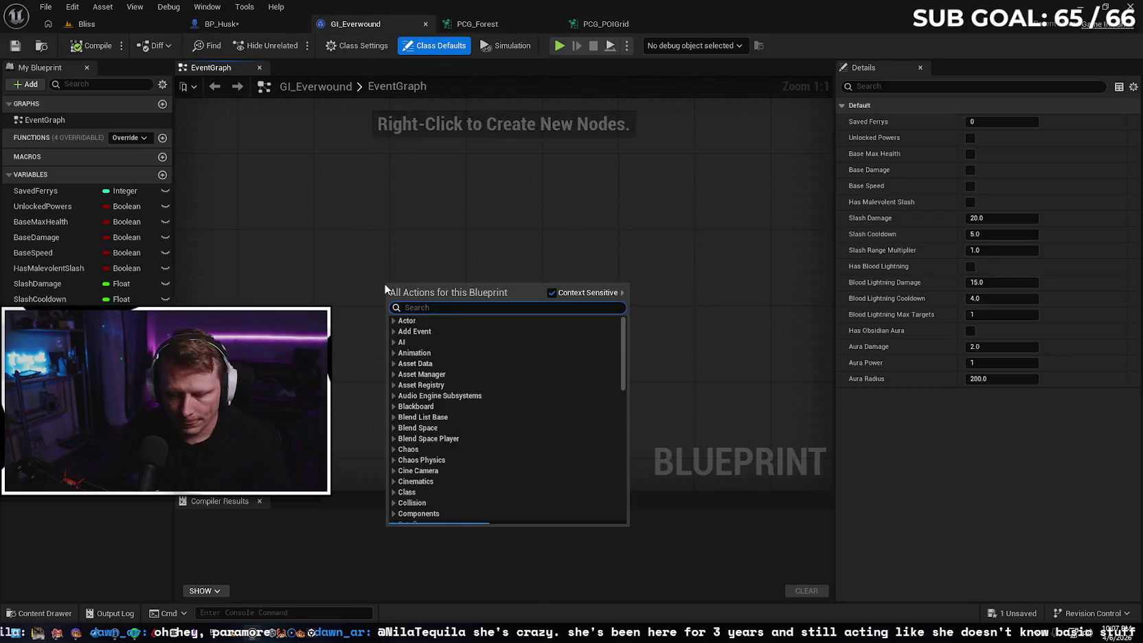
# Add a custom event named ResetRunData to GI_Everwound's graph.
pyautogui.write('custom')
pyautogui.press('Return')
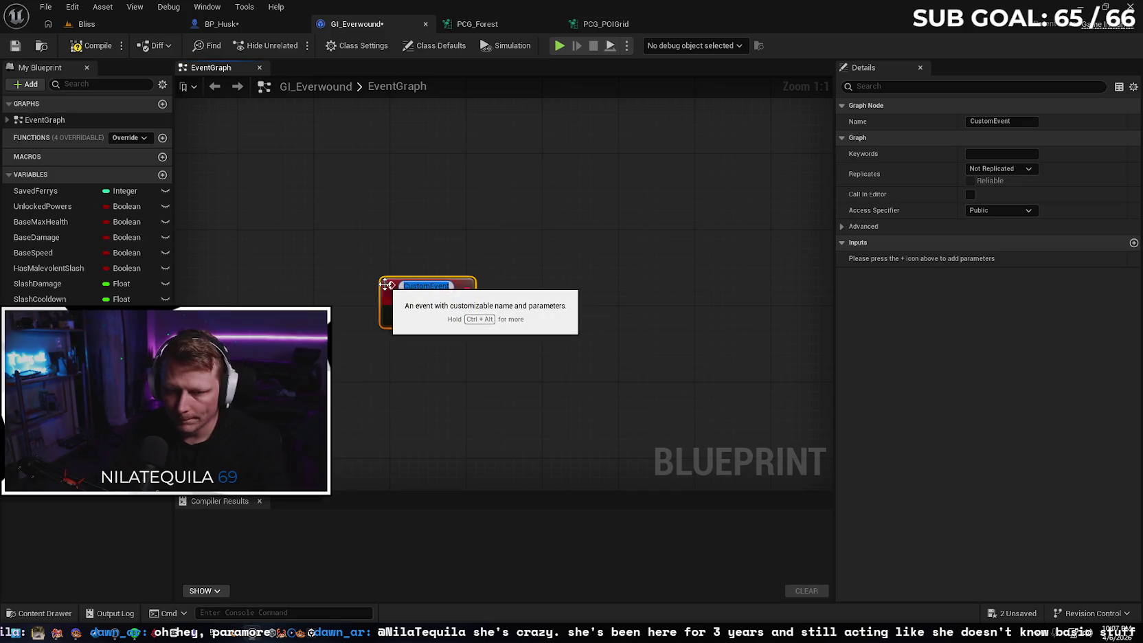
pyautogui.write('Reset')
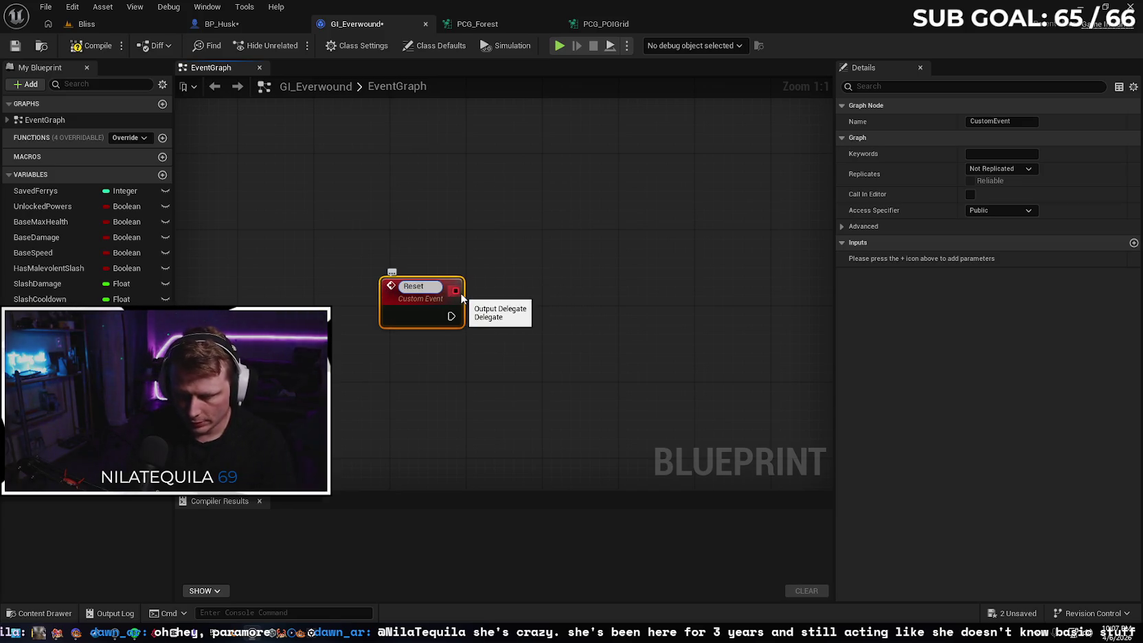
pyautogui.write('RunData')
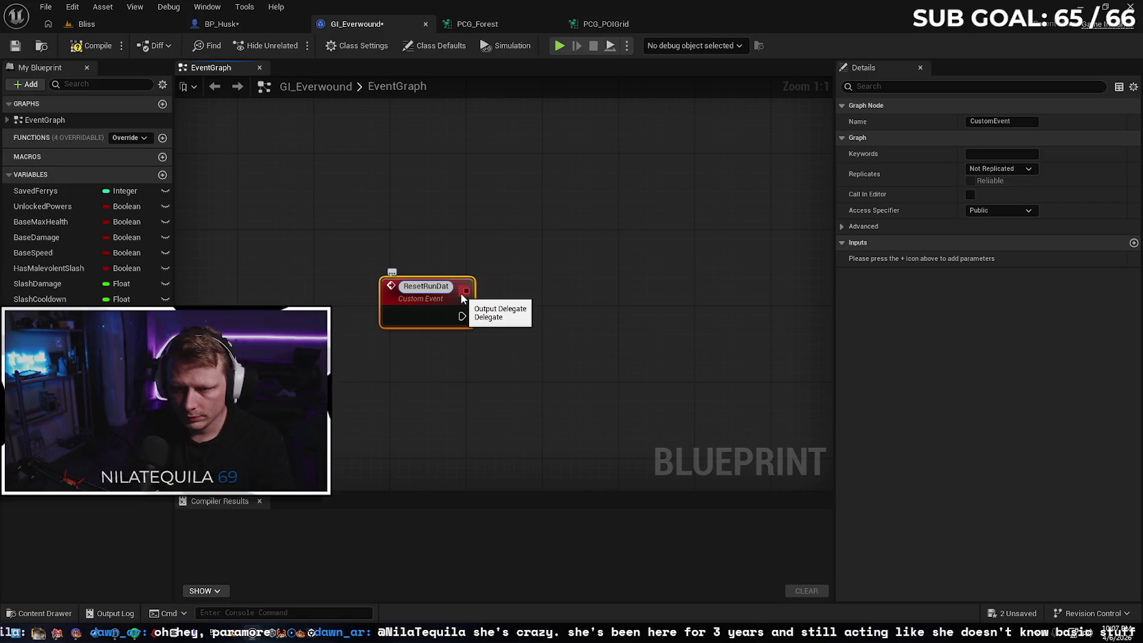
pyautogui.press('Return')
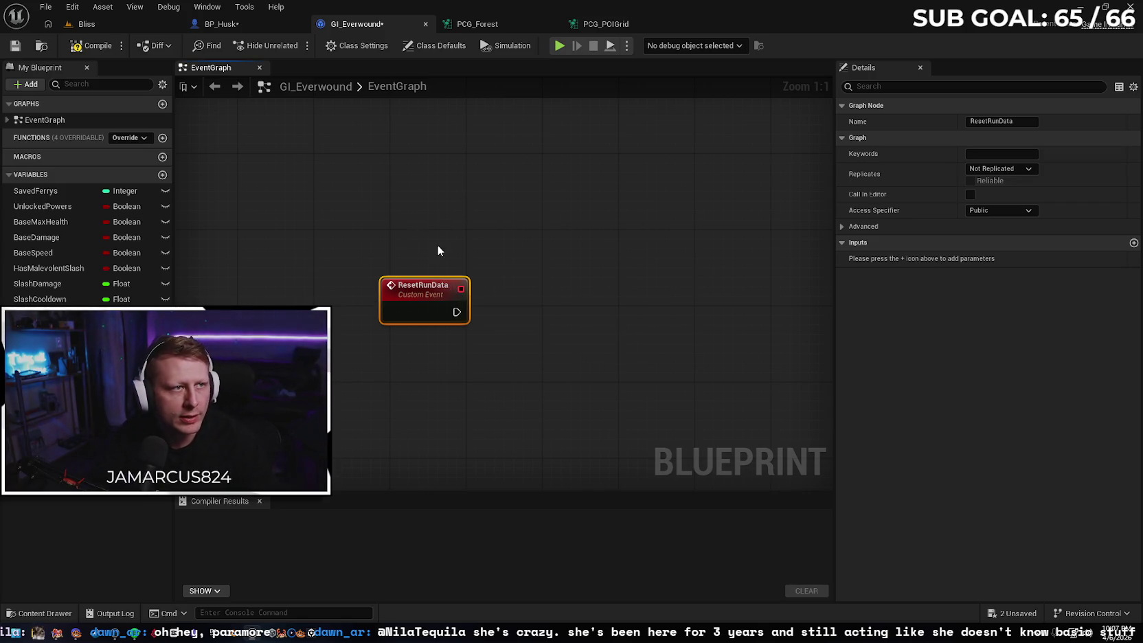
pyautogui.moveTo(416, 307); pyautogui.dragTo(340, 240)
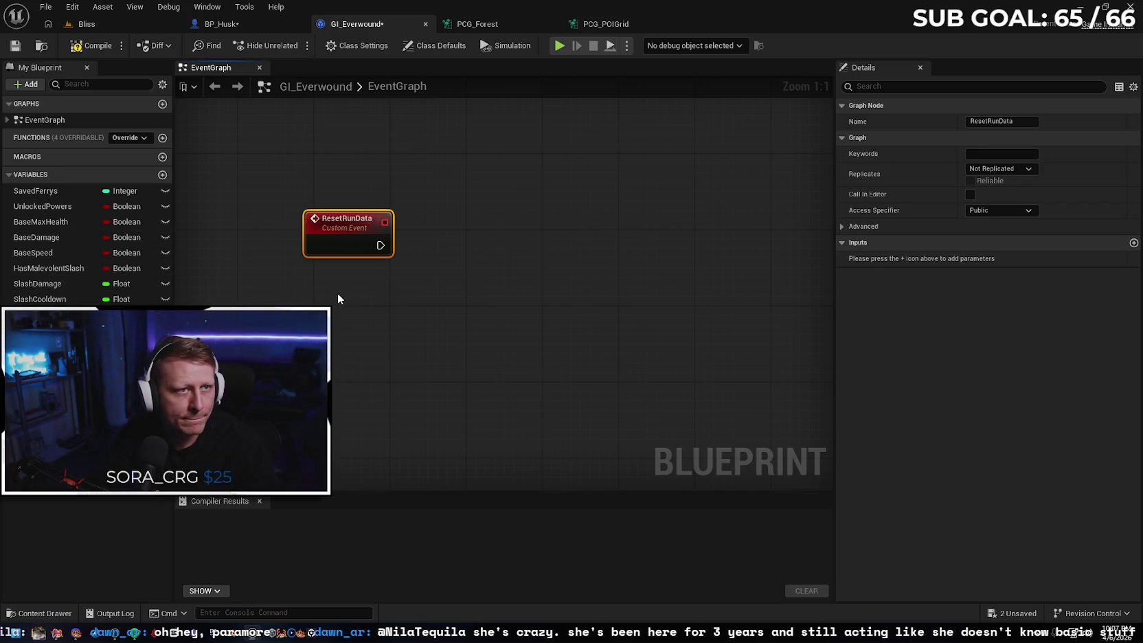
# Add SET nodes for HasMalevolentSlash, SlashDamage and SlashCooldown beside ResetRunData.
pyautogui.moveTo(54, 268); pyautogui.dragTo(336, 292)
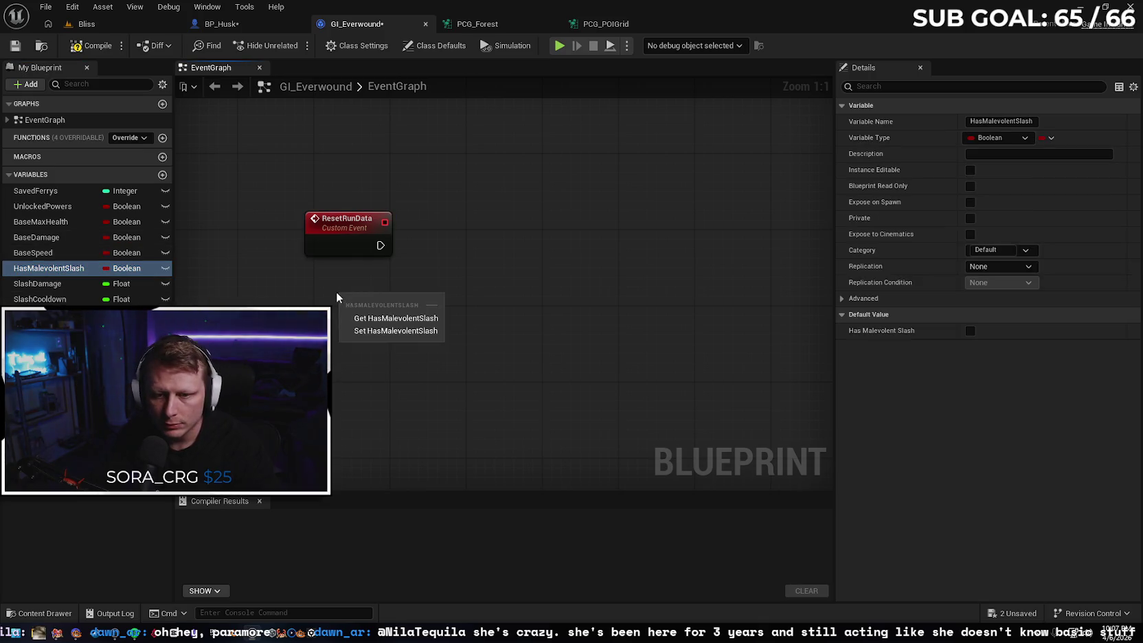
pyautogui.click(354, 331)
pyautogui.moveTo(411, 303)
pyautogui.mouseDown()
pyautogui.moveTo(502, 232)
pyautogui.moveTo(498, 248)
pyautogui.mouseUp()
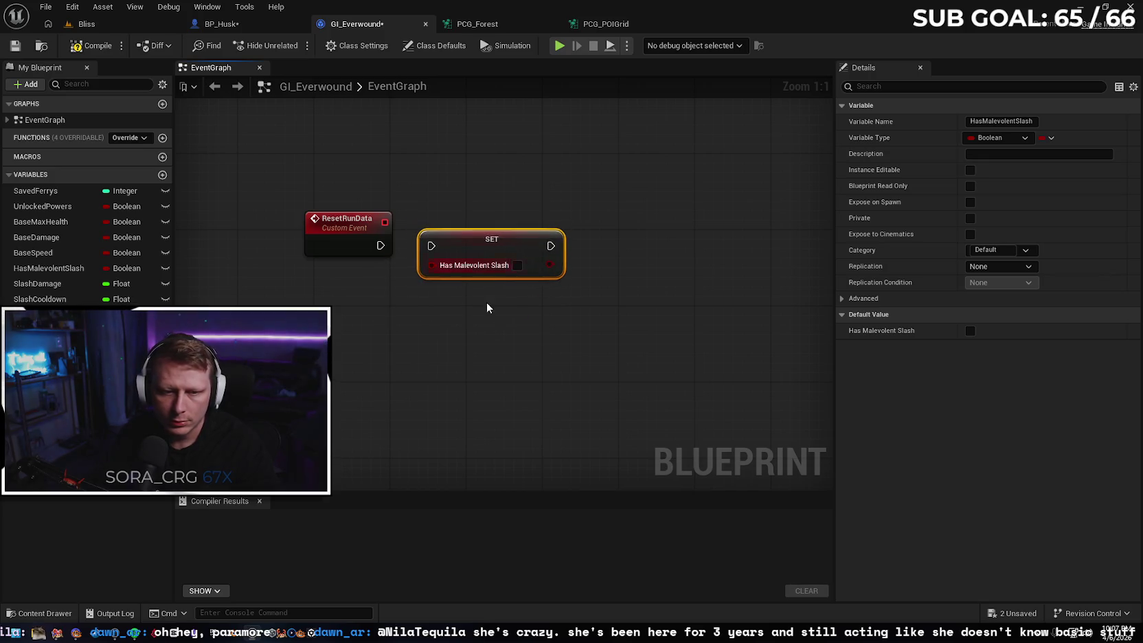
pyautogui.moveTo(485, 290); pyautogui.dragTo(442, 288)
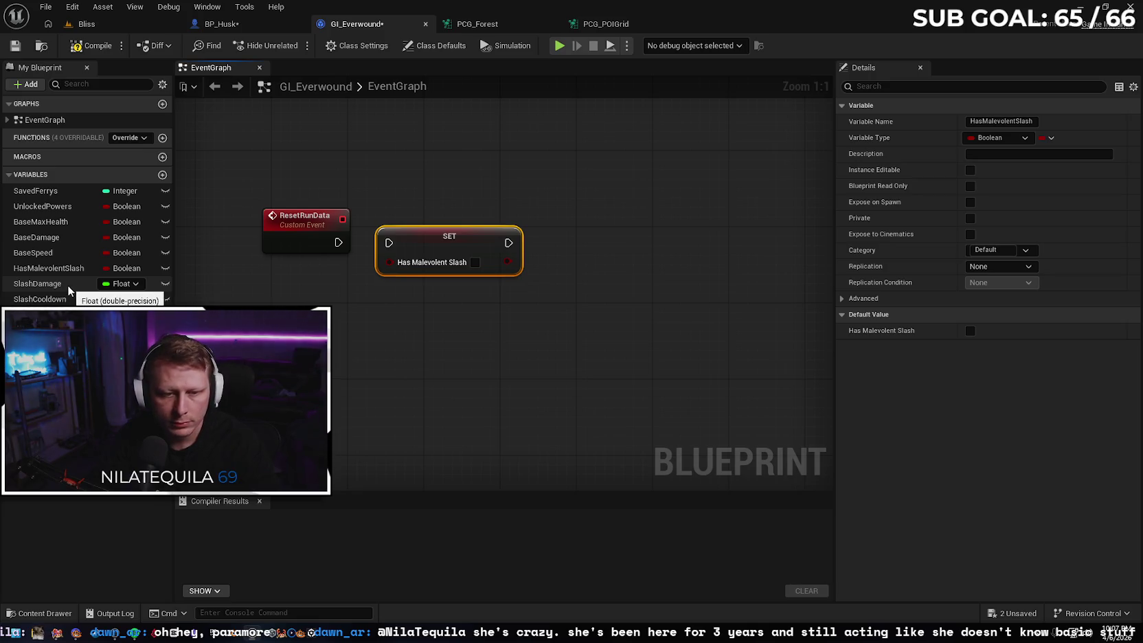
pyautogui.moveTo(65, 285)
pyautogui.mouseDown()
pyautogui.moveTo(589, 259)
pyautogui.moveTo(515, 245)
pyautogui.mouseUp()
pyautogui.click(641, 297)
pyautogui.click(40, 299)
pyautogui.moveTo(40, 299)
pyautogui.mouseDown()
pyautogui.moveTo(573, 246)
pyautogui.moveTo(590, 261)
pyautogui.mouseUp()
pyautogui.click(596, 286)
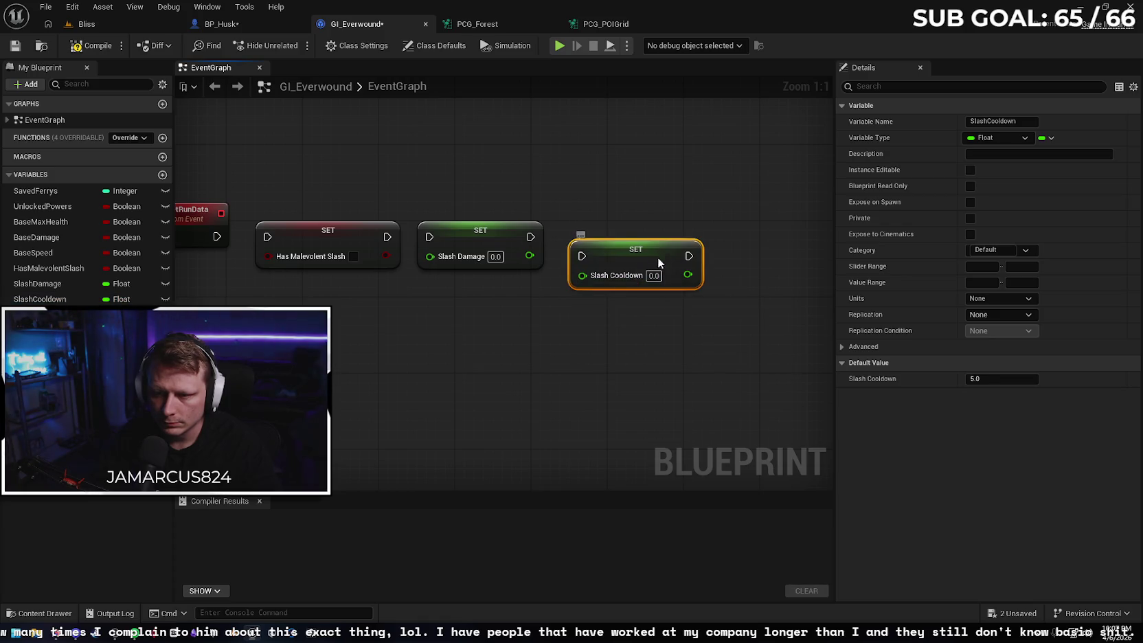
pyautogui.moveTo(658, 264); pyautogui.dragTo(654, 241)
# Add SET nodes for SlashRangeMultiplier and HasBloodLightning.
pyautogui.moveTo(612, 337); pyautogui.dragTo(451, 332)
pyautogui.moveTo(40, 315)
pyautogui.mouseDown()
pyautogui.moveTo(578, 270)
pyautogui.moveTo(605, 237)
pyautogui.mouseUp()
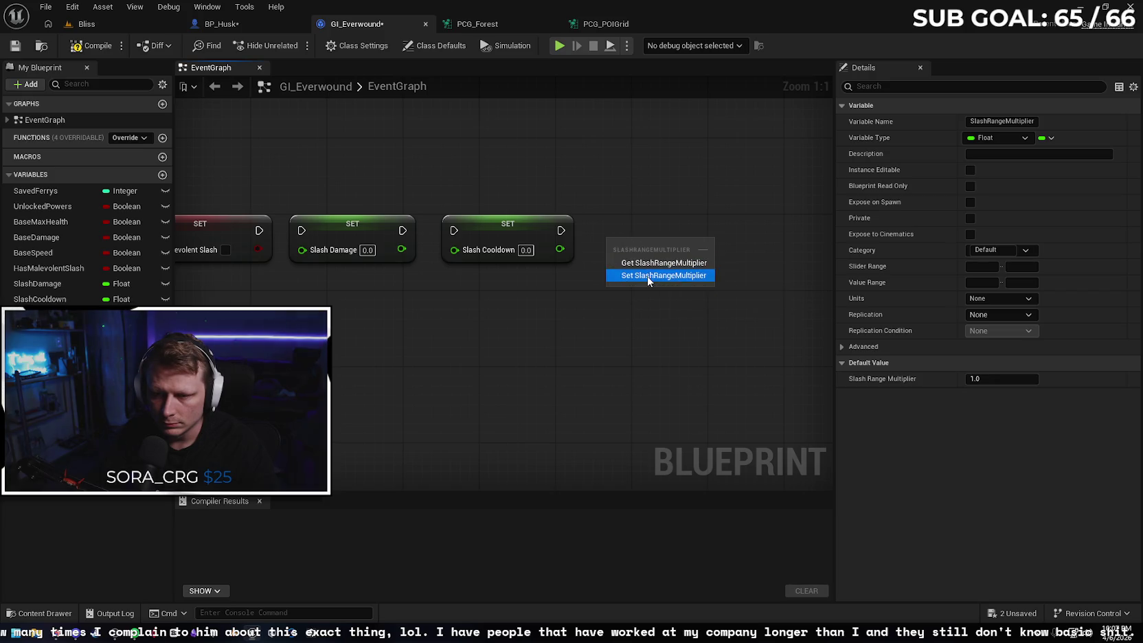
pyautogui.click(647, 276)
pyautogui.moveTo(719, 249); pyautogui.dragTo(701, 230)
pyautogui.moveTo(596, 322); pyautogui.dragTo(711, 296)
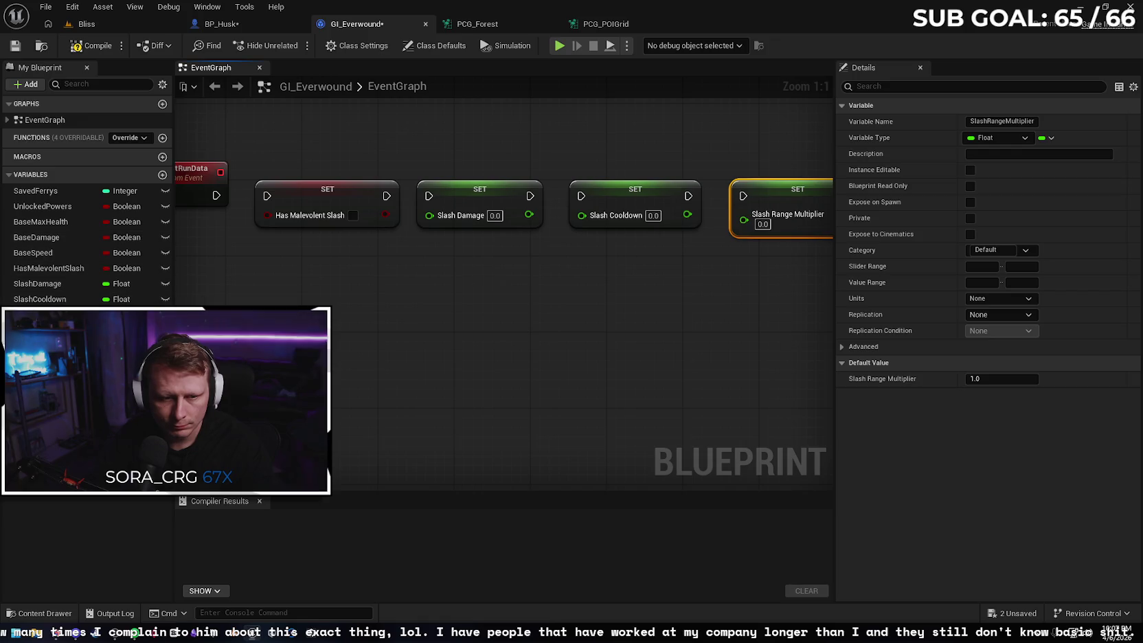
pyautogui.moveTo(41, 314)
pyautogui.mouseDown()
pyautogui.moveTo(307, 302)
pyautogui.moveTo(349, 286)
pyautogui.mouseUp()
pyautogui.click(343, 320)
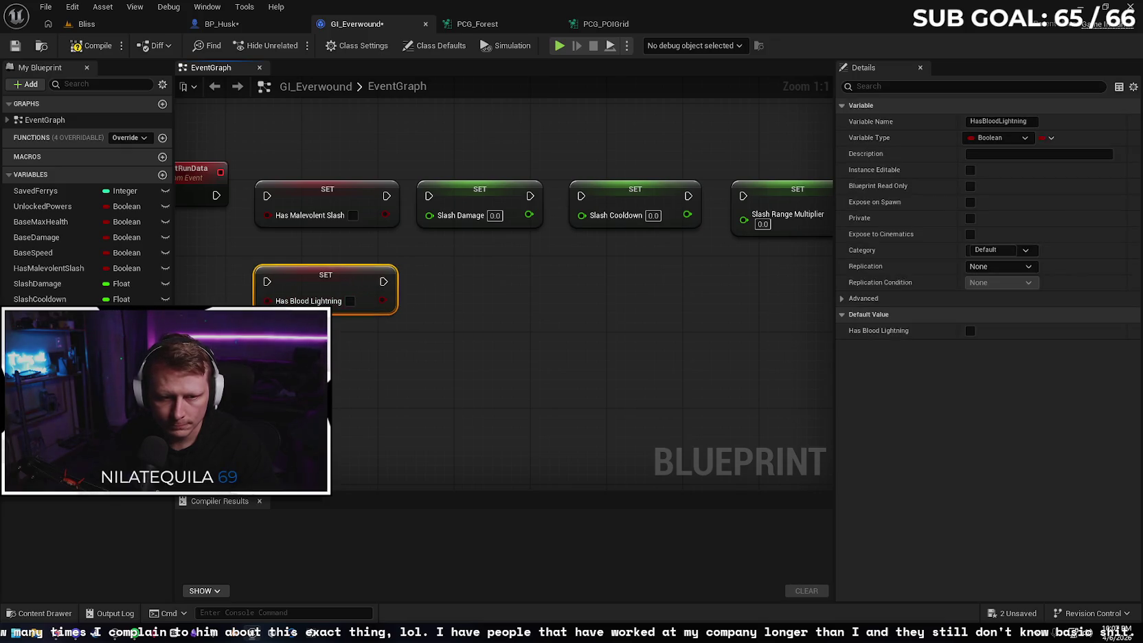
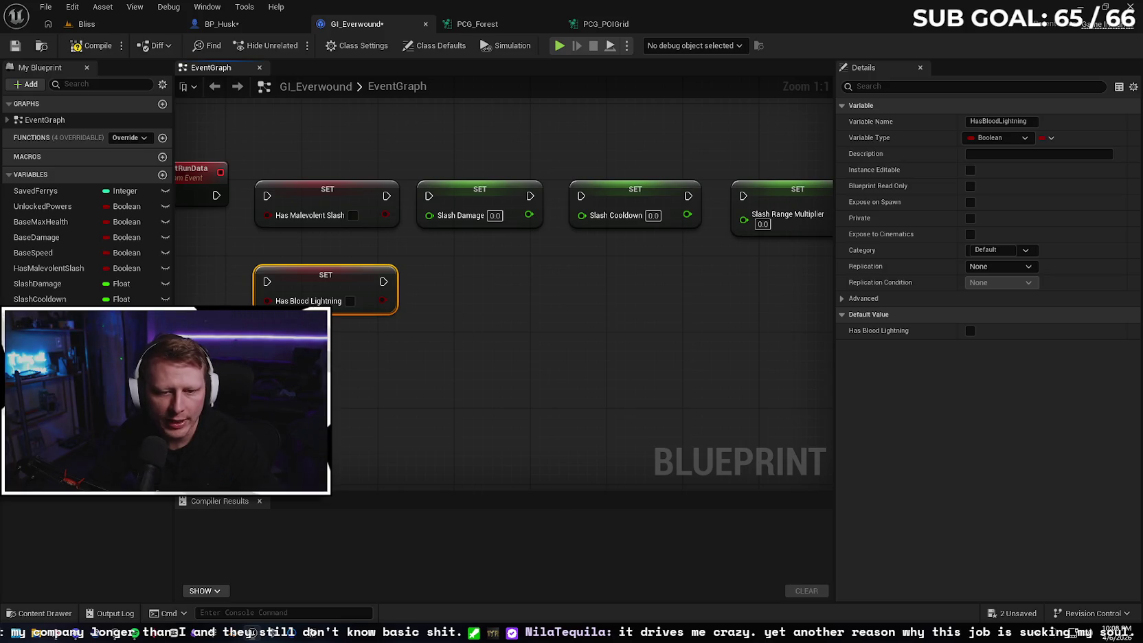
# Add a SET node for Blood Lightning Damage beside Has Blood Lightning, deleting a stray getter.
pyautogui.moveTo(41, 345)
pyautogui.mouseDown()
pyautogui.moveTo(455, 294)
pyautogui.moveTo(444, 282)
pyautogui.mouseUp()
pyautogui.click(514, 307)
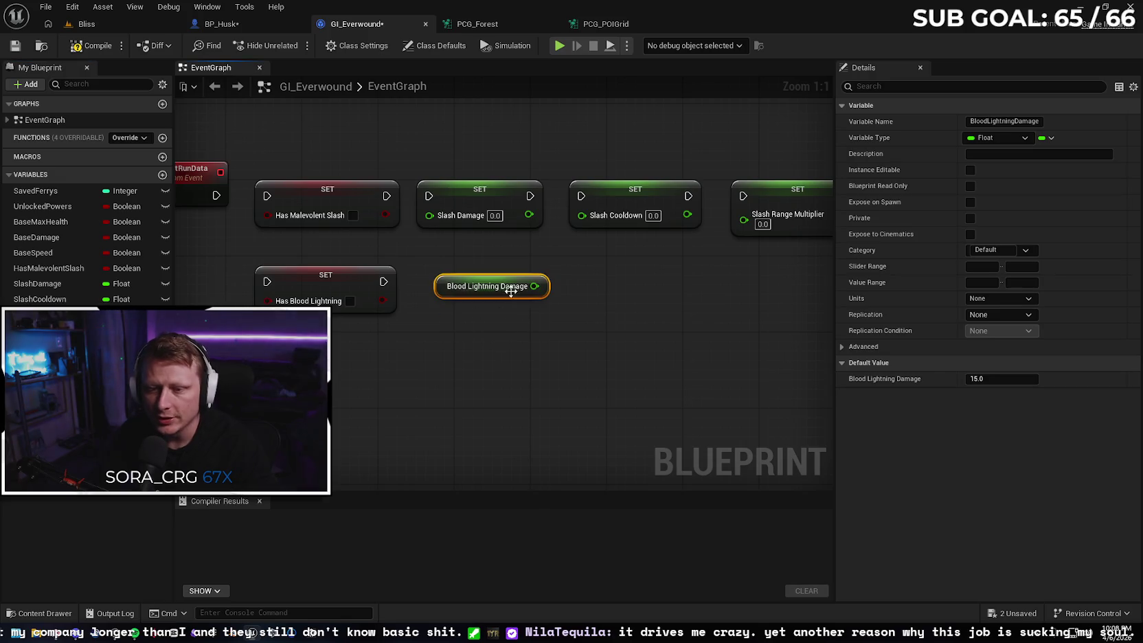
pyautogui.press('Delete')
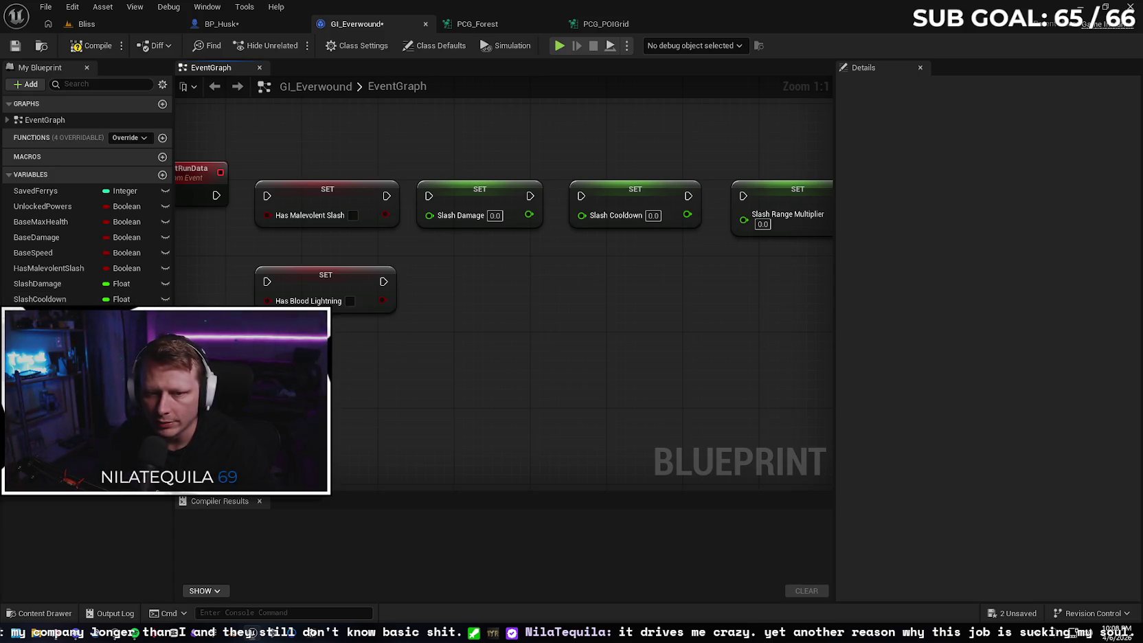
pyautogui.moveTo(42, 345); pyautogui.dragTo(449, 292)
pyautogui.click(512, 332)
pyautogui.moveTo(541, 311); pyautogui.dragTo(511, 292)
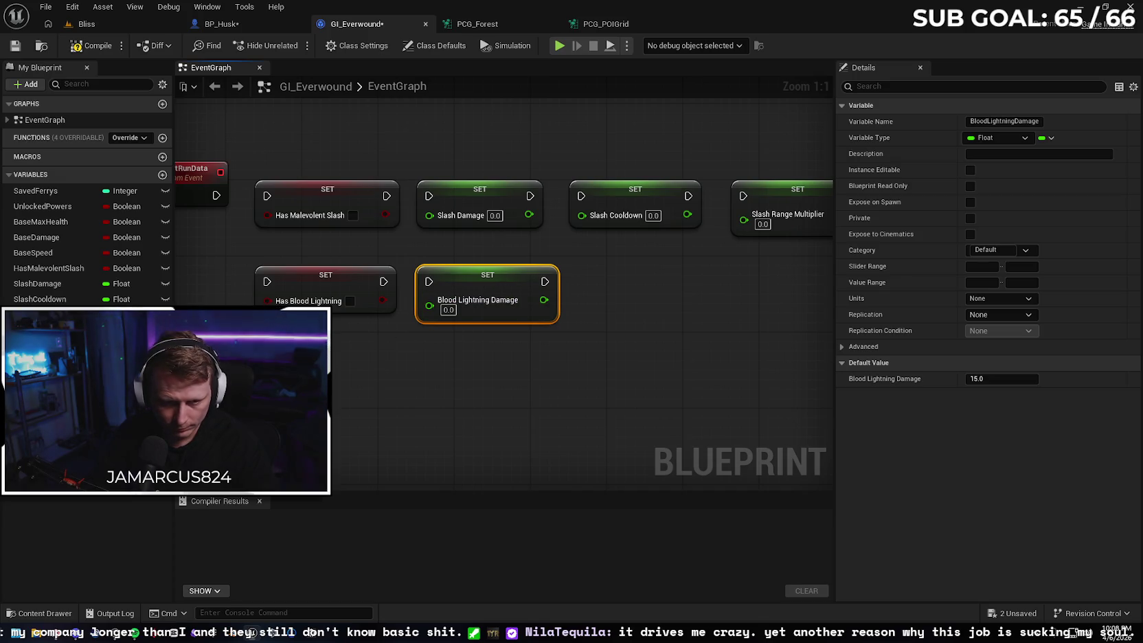
# Add a SET node for Blood Lightning Cooldown aligned beside Blood Lightning Damage.
pyautogui.moveTo(42, 361)
pyautogui.mouseDown()
pyautogui.moveTo(528, 364)
pyautogui.moveTo(599, 297)
pyautogui.mouseUp()
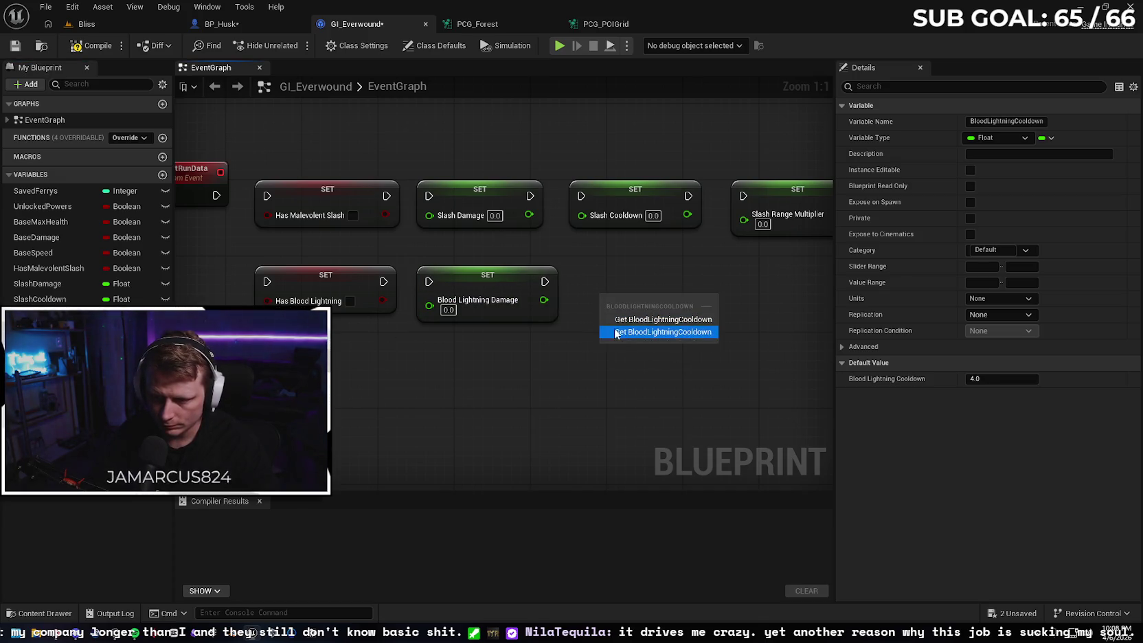
pyautogui.click(656, 329)
pyautogui.moveTo(694, 318); pyautogui.dragTo(666, 288)
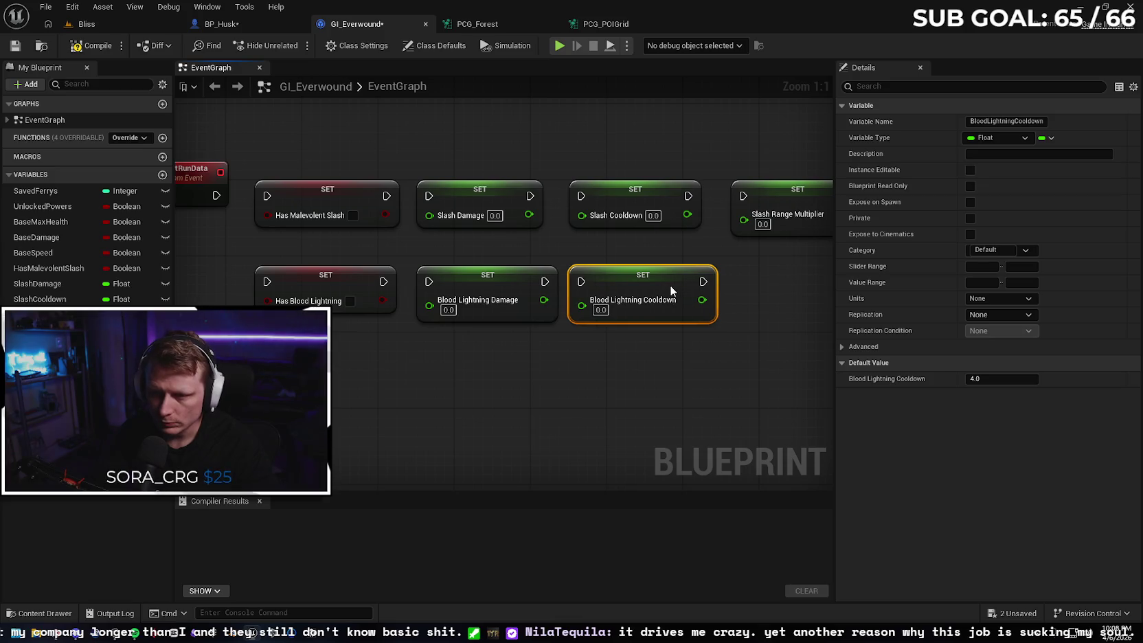
pyautogui.moveTo(511, 282); pyautogui.dragTo(507, 280)
pyautogui.click(646, 350)
pyautogui.moveTo(609, 363)
pyautogui.mouseDown()
pyautogui.moveTo(572, 367)
pyautogui.moveTo(549, 350)
pyautogui.mouseUp()
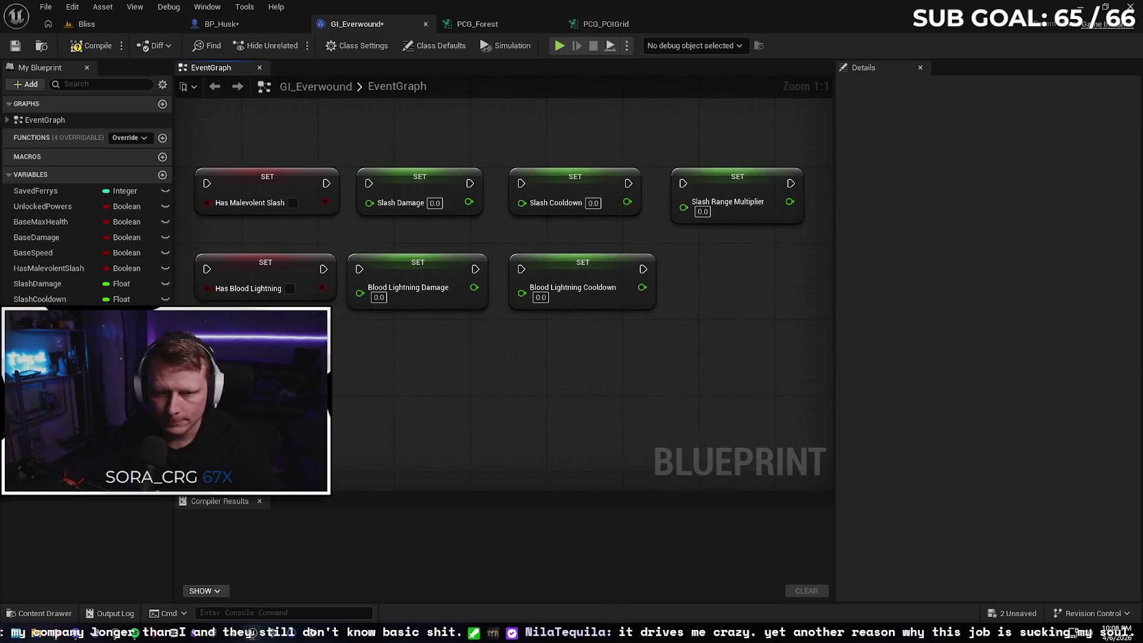
# Add a SET node for Blood Lightning Max Targets at the end of the row.
pyautogui.moveTo(48, 376)
pyautogui.mouseDown()
pyautogui.moveTo(685, 292)
pyautogui.moveTo(700, 267)
pyautogui.mouseUp()
pyautogui.click(729, 307)
pyautogui.moveTo(798, 273); pyautogui.dragTo(770, 265)
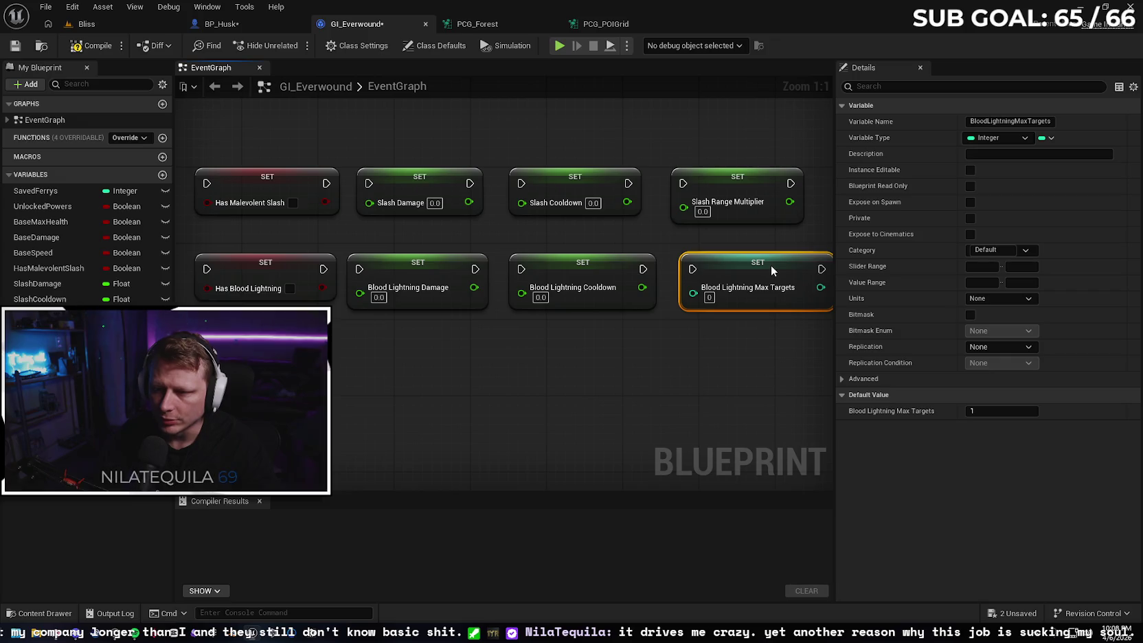
pyautogui.click(651, 377)
pyautogui.moveTo(651, 378); pyautogui.dragTo(549, 390)
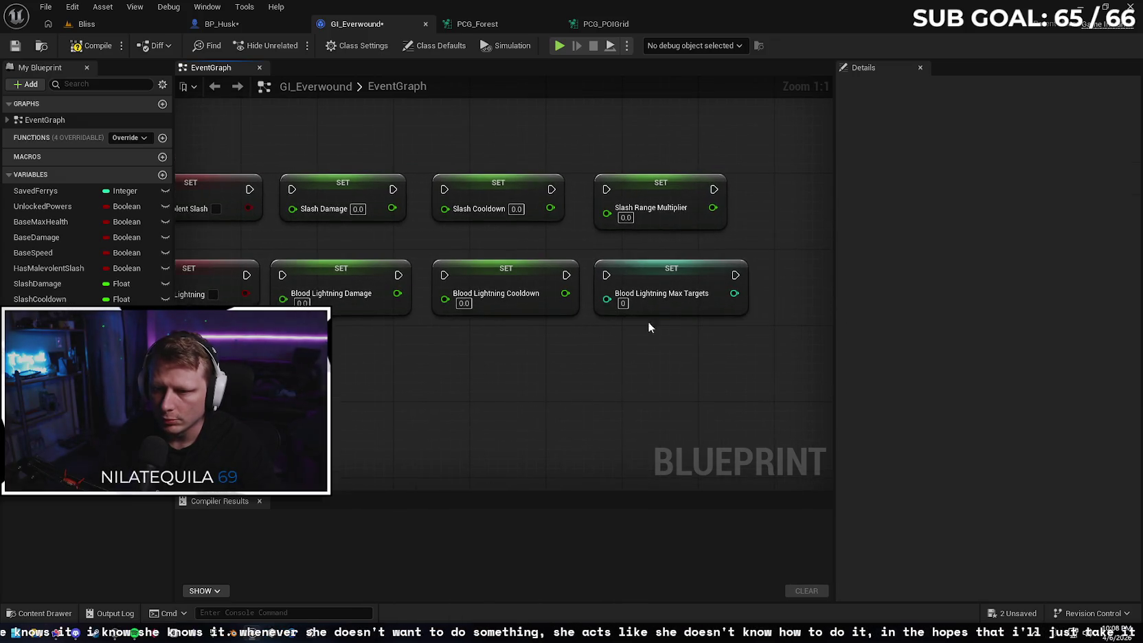
# Align the Slash Range Multiplier node and center the SET node rows in view.
pyautogui.moveTo(690, 179); pyautogui.dragTo(699, 178)
pyautogui.click(562, 243)
pyautogui.click(526, 186)
pyautogui.click(498, 245)
pyautogui.moveTo(499, 245); pyautogui.dragTo(606, 219)
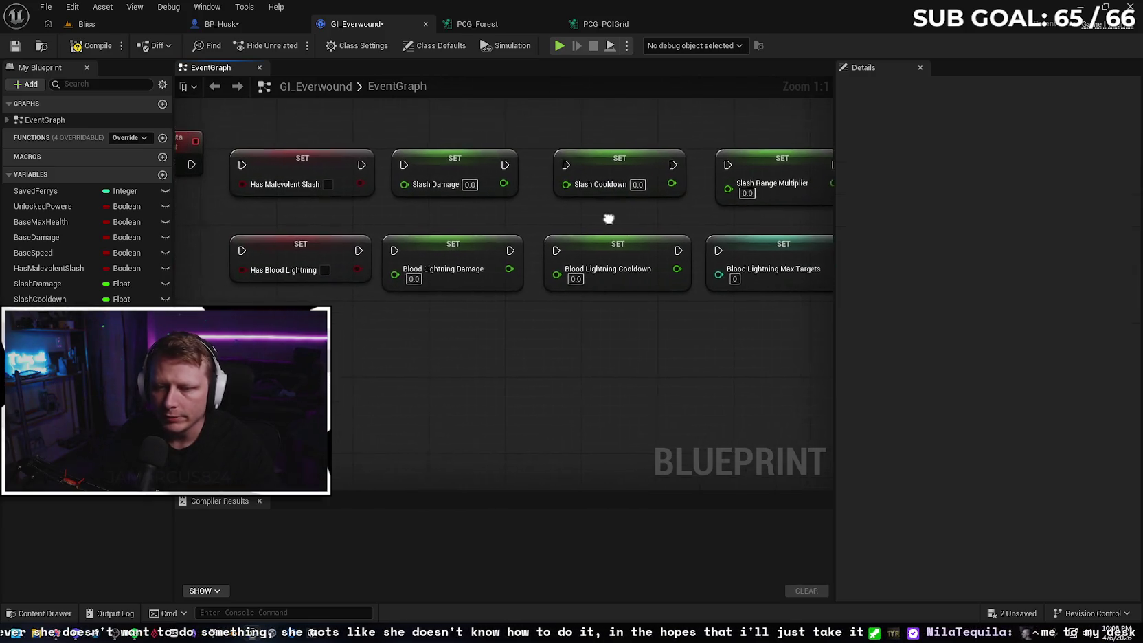
pyautogui.moveTo(463, 324); pyautogui.dragTo(418, 329)
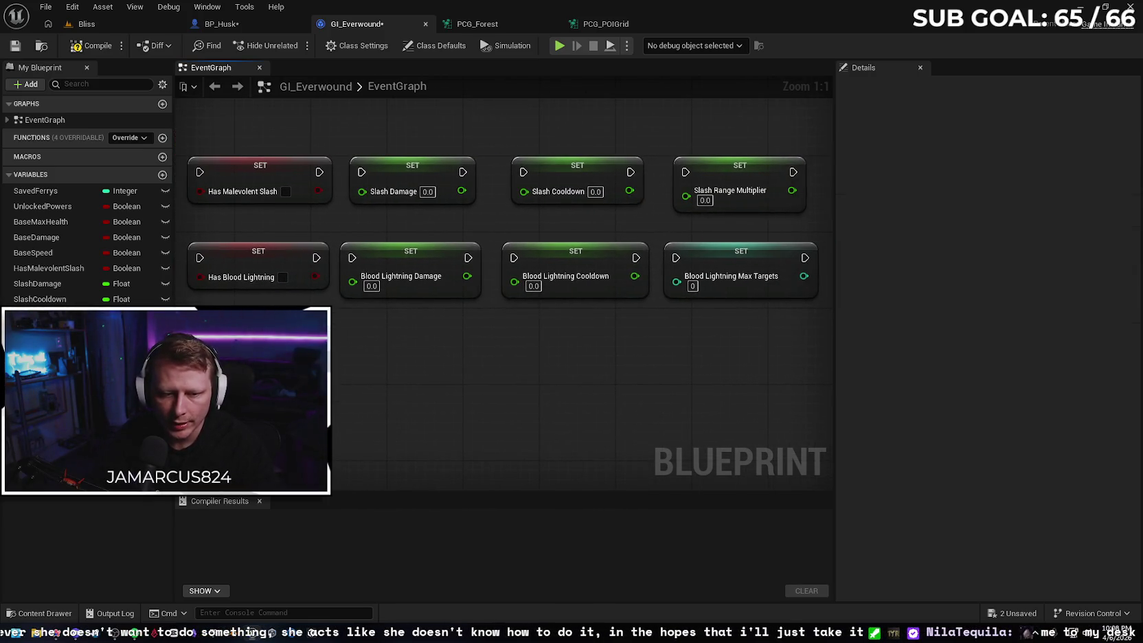
pyautogui.click(48, 392)
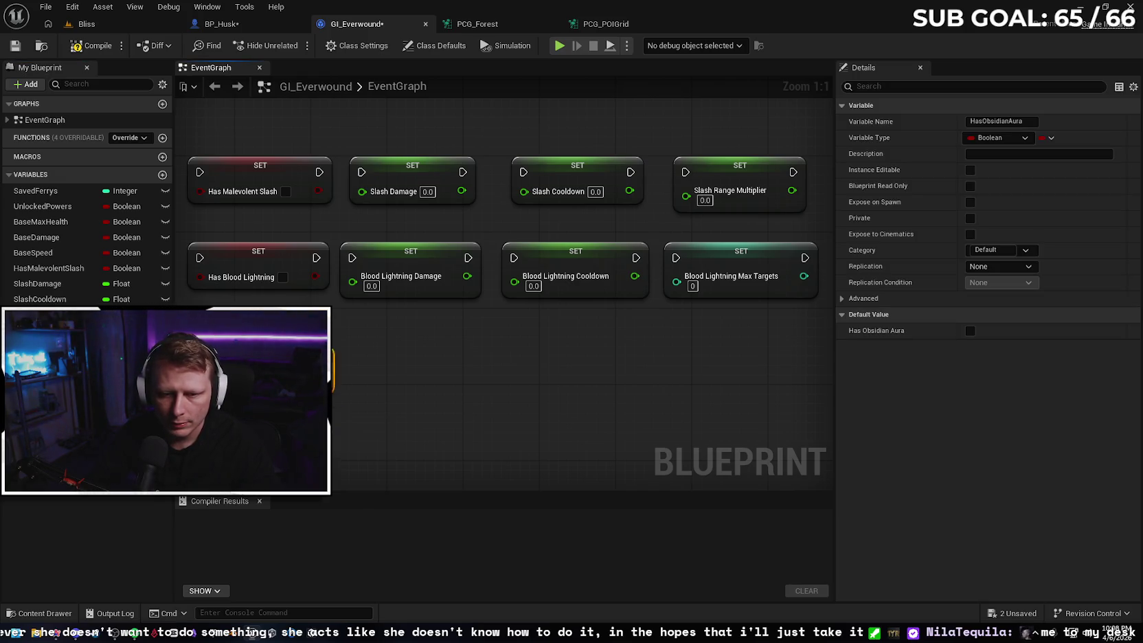
# Start a third row with SET nodes for Has Obsidian Aura and Aura Damage.
pyautogui.hotkey('ctrl', 'v')
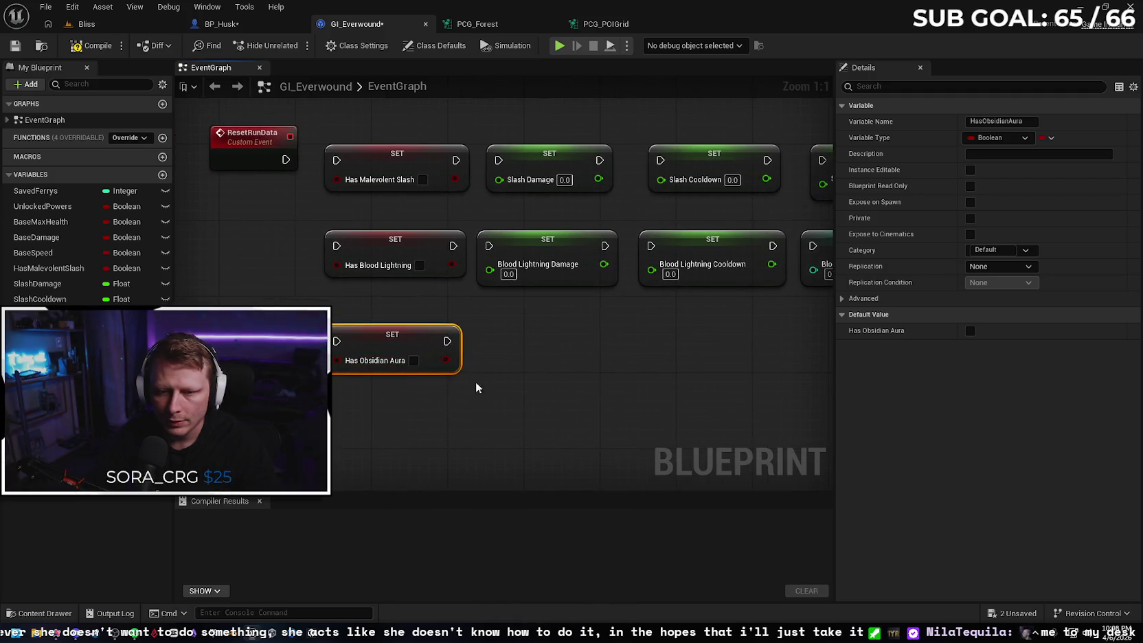
pyautogui.click(533, 382)
pyautogui.moveTo(41, 407)
pyautogui.mouseDown()
pyautogui.moveTo(458, 342)
pyautogui.moveTo(457, 325)
pyautogui.mouseUp()
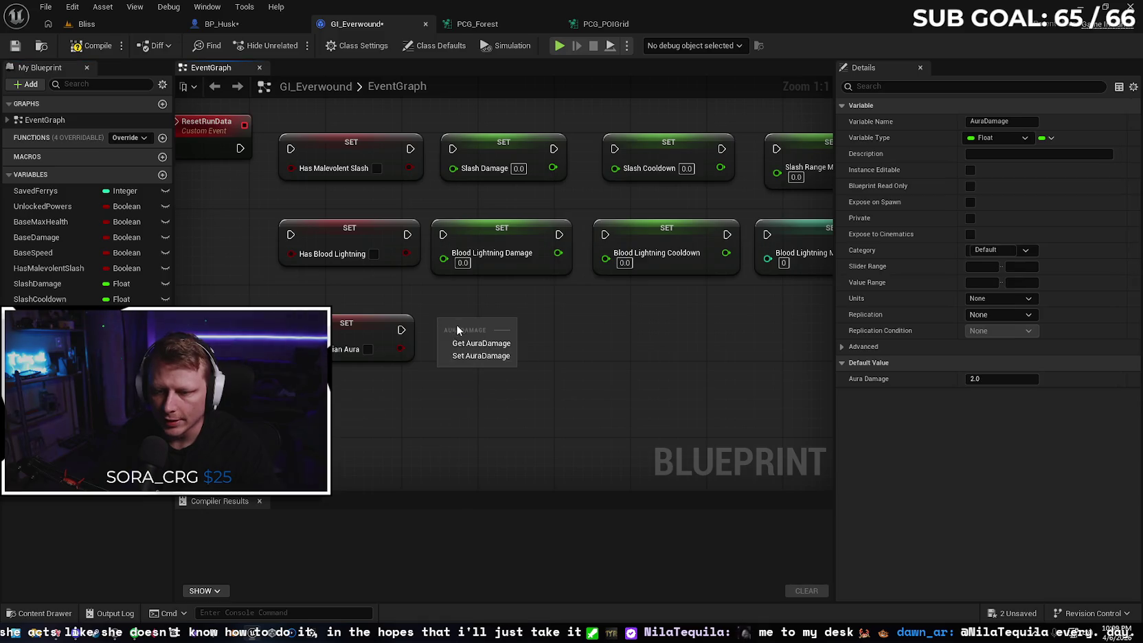
pyautogui.click(481, 355)
pyautogui.moveTo(514, 331); pyautogui.dragTo(506, 331)
pyautogui.click(621, 371)
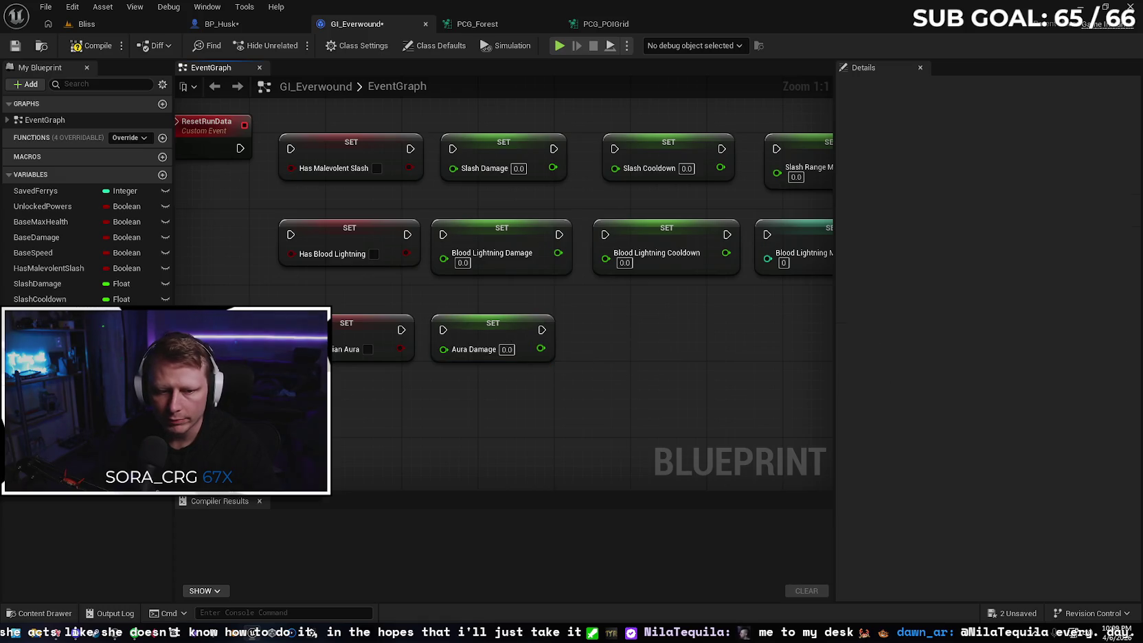
# Add SET nodes for Aura Power and Aura Radius to complete the third row.
pyautogui.moveTo(41, 422)
pyautogui.mouseDown()
pyautogui.moveTo(649, 349)
pyautogui.moveTo(672, 329)
pyautogui.moveTo(658, 328)
pyautogui.mouseUp()
pyautogui.click(673, 357)
pyautogui.moveTo(752, 369); pyautogui.dragTo(606, 361)
pyautogui.moveTo(41, 437); pyautogui.dragTo(629, 323)
pyautogui.click(663, 360)
pyautogui.moveTo(703, 330)
pyautogui.mouseDown()
pyautogui.moveTo(701, 313)
pyautogui.moveTo(685, 324)
pyautogui.moveTo(699, 329)
pyautogui.moveTo(690, 324)
pyautogui.mouseUp()
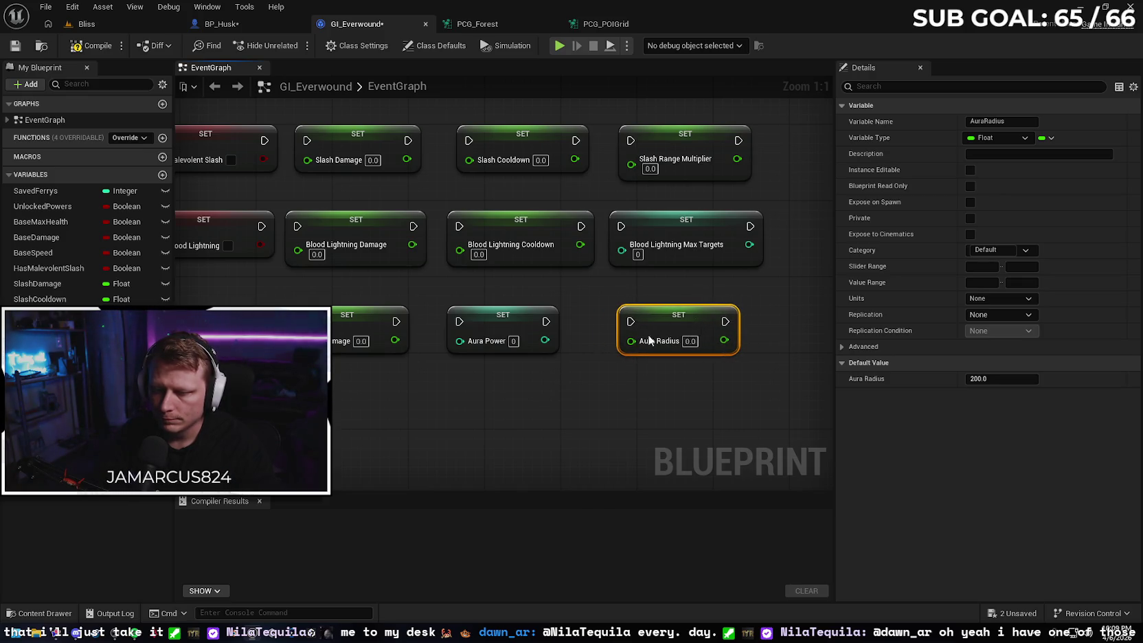
pyautogui.click(535, 322)
pyautogui.click(543, 411)
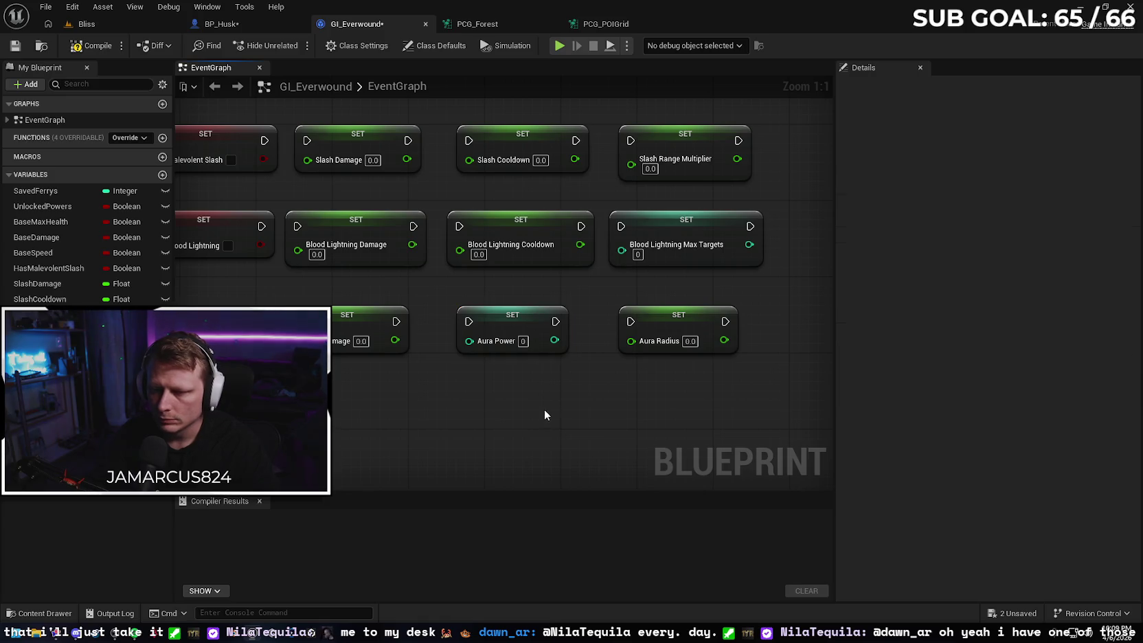
pyautogui.moveTo(453, 407); pyautogui.dragTo(614, 413)
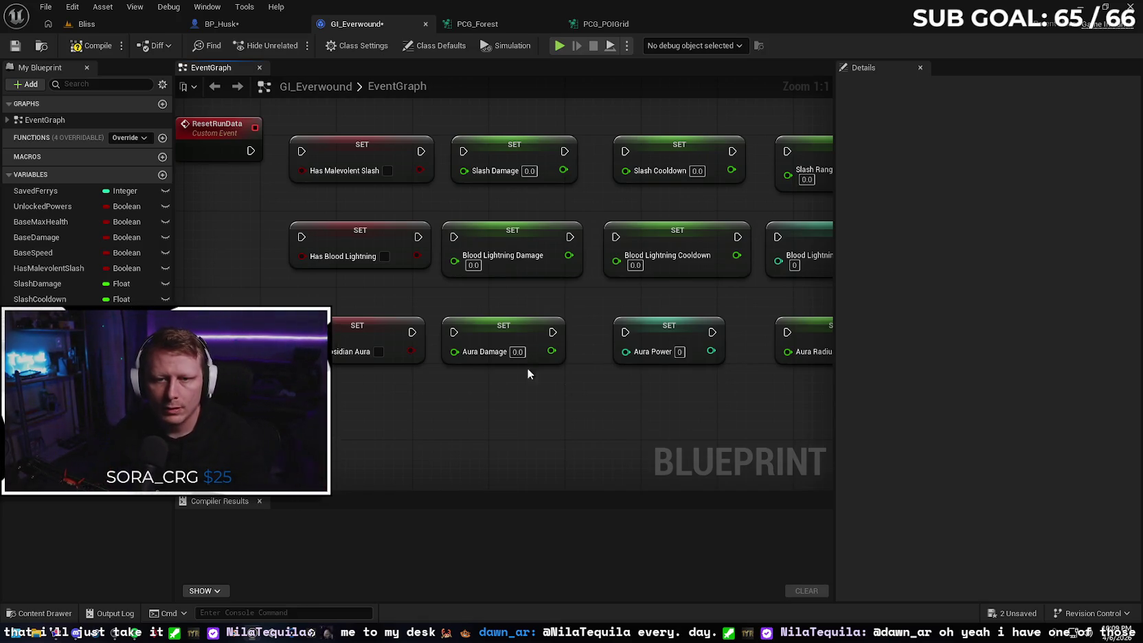
pyautogui.moveTo(537, 176); pyautogui.dragTo(495, 176)
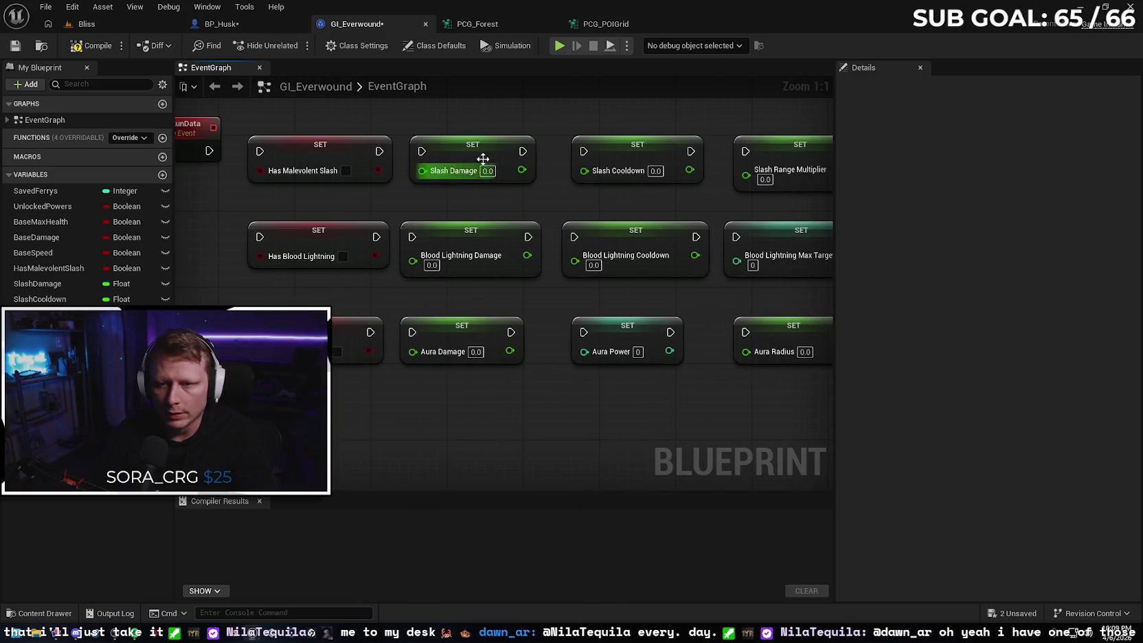
# Set Slash Damage to 20, Slash Cooldown to 5 and Slash Range Multiplier to 1.
pyautogui.click(495, 176)
pyautogui.click(494, 173)
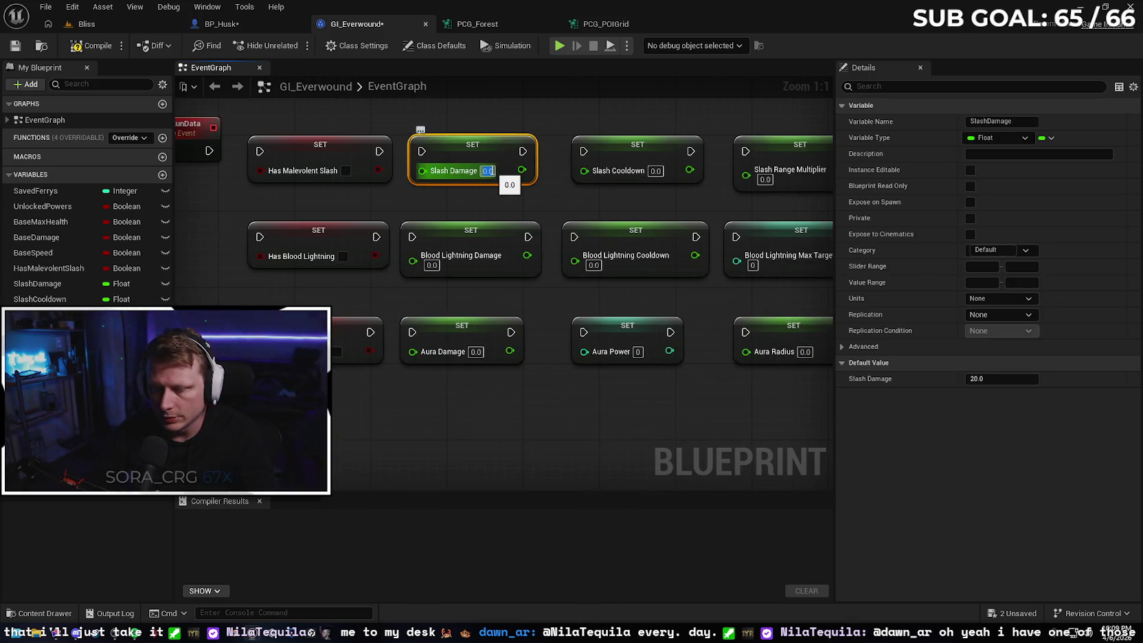
pyautogui.write('20')
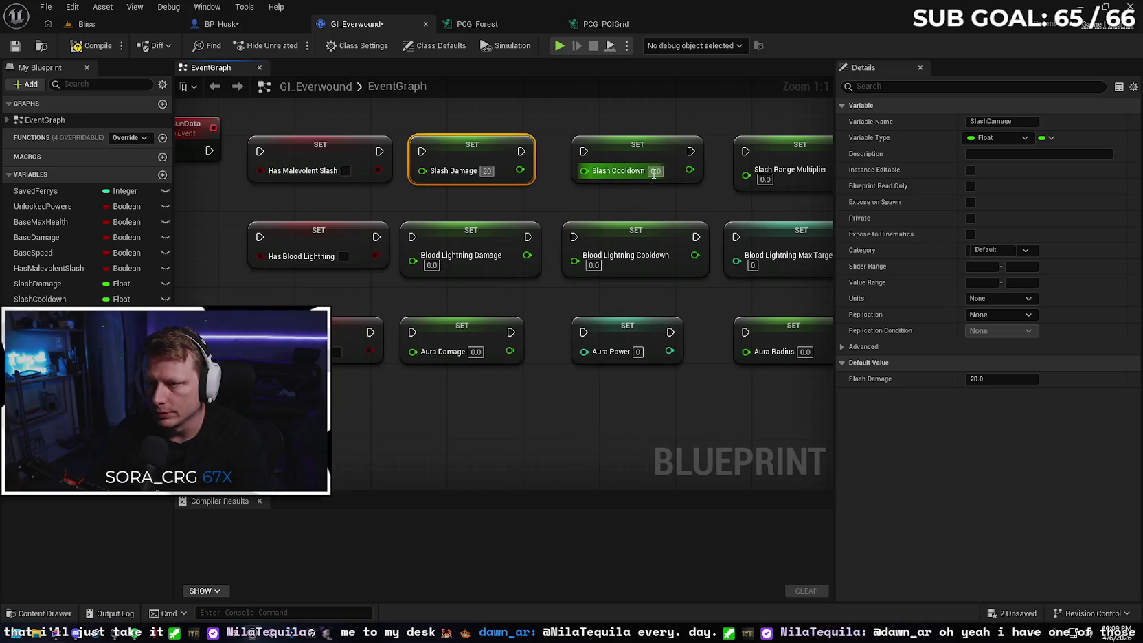
pyautogui.click(655, 172)
pyautogui.click(662, 151)
pyautogui.click(656, 172)
pyautogui.write('5')
pyautogui.click(690, 194)
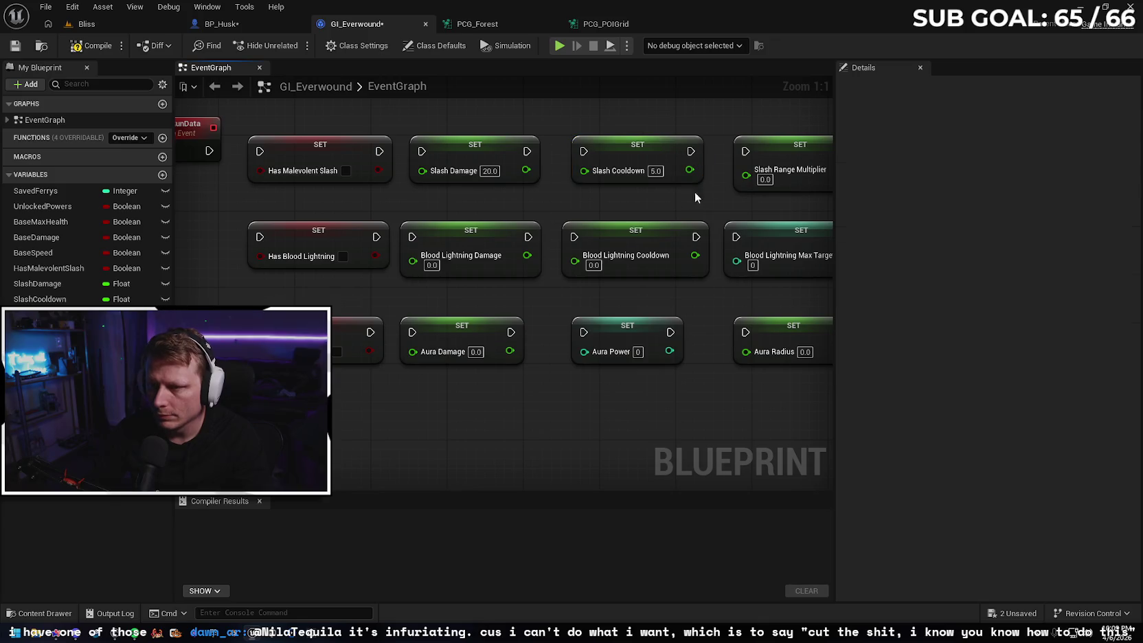
pyautogui.moveTo(707, 188); pyautogui.dragTo(610, 187)
pyautogui.click(689, 166)
pyautogui.write('1')
pyautogui.click(593, 194)
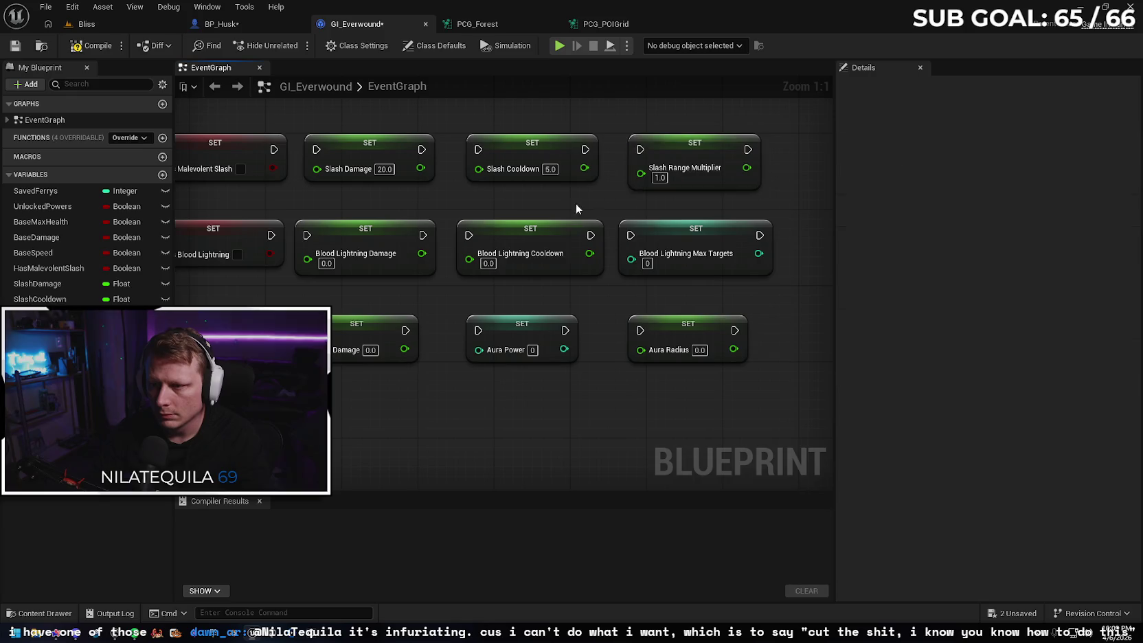
# Set Blood Lightning Damage to 15, Cooldown to 4 and Max Targets to 1.
pyautogui.moveTo(581, 201); pyautogui.dragTo(755, 188)
pyautogui.click(529, 245)
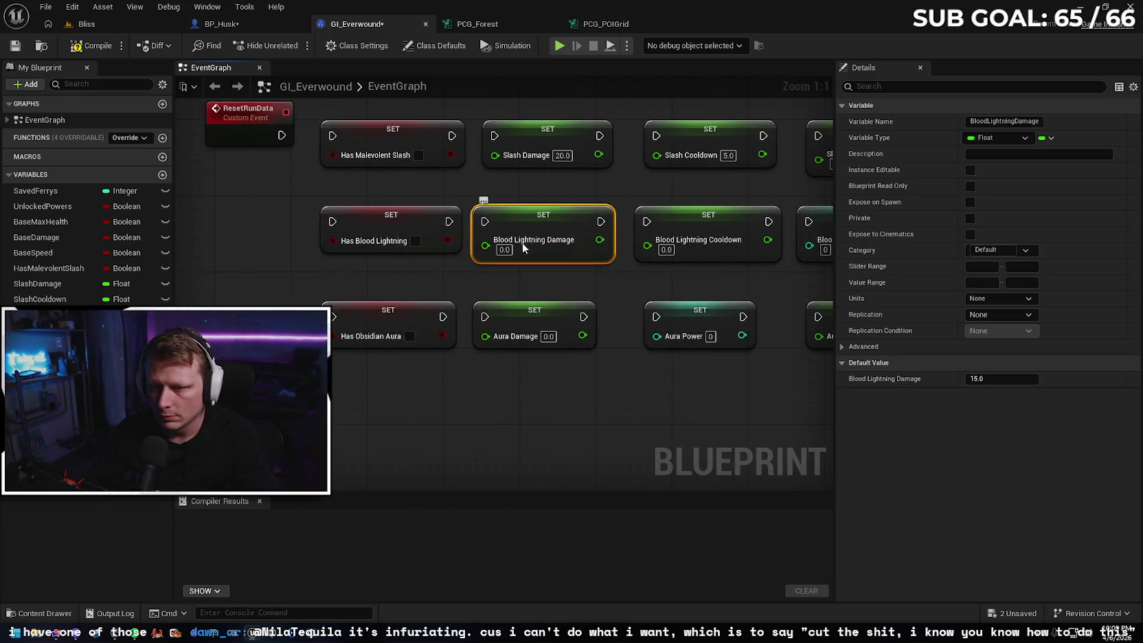
pyautogui.write('15')
pyautogui.press('Return')
pyautogui.moveTo(586, 274); pyautogui.dragTo(471, 275)
pyautogui.click(561, 248)
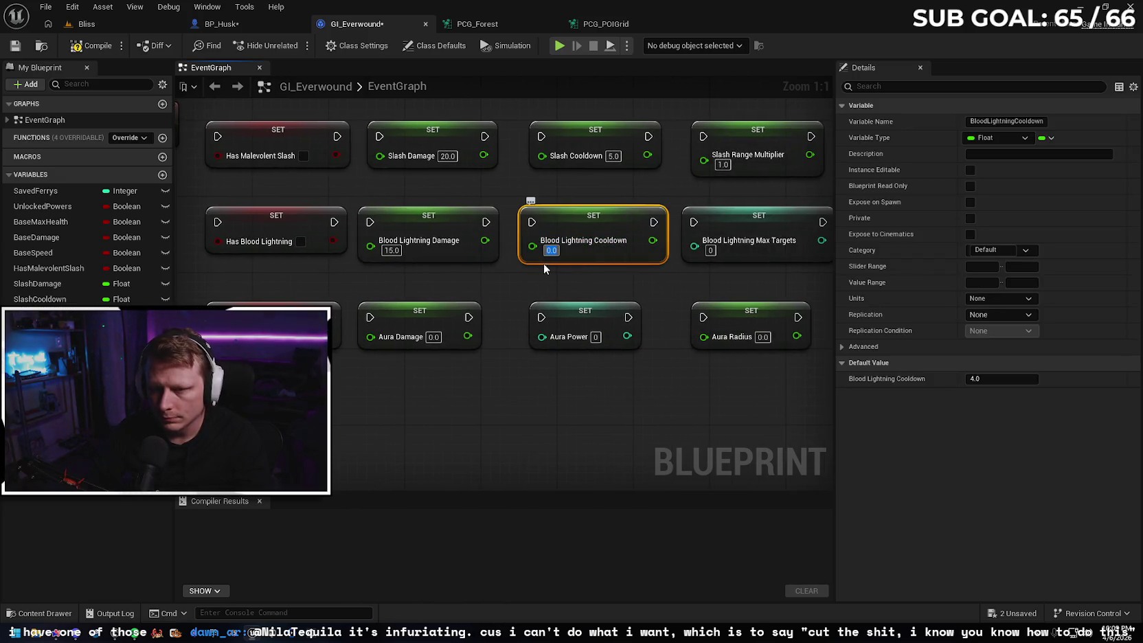
pyautogui.write('4')
pyautogui.click(590, 288)
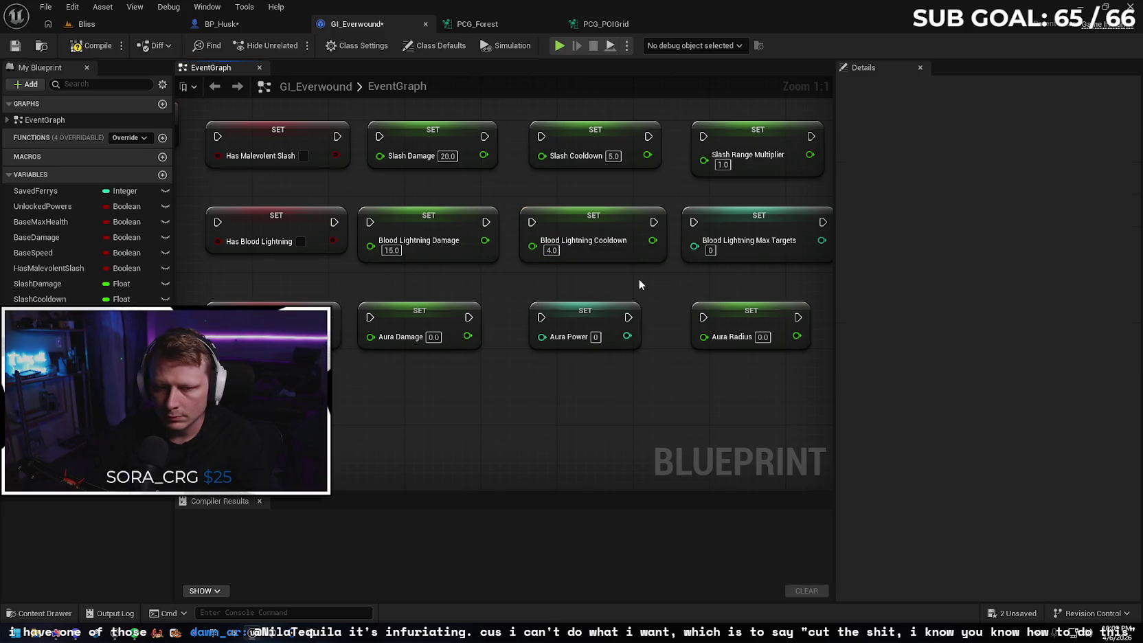
pyautogui.moveTo(639, 279); pyautogui.dragTo(542, 269)
pyautogui.click(722, 218)
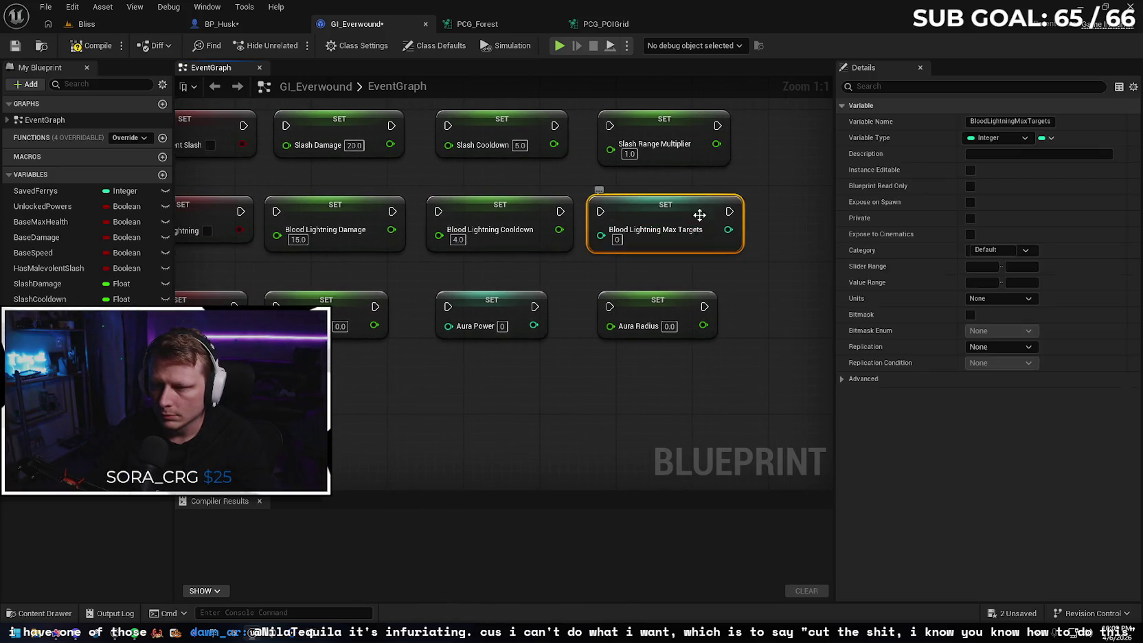
pyautogui.click(618, 240)
pyautogui.write('1')
pyautogui.click(568, 271)
# Set Aura Damage to 2, Aura Power to 1 and Aura Radius to 200, then zoom out.
pyautogui.moveTo(330, 299); pyautogui.dragTo(511, 291)
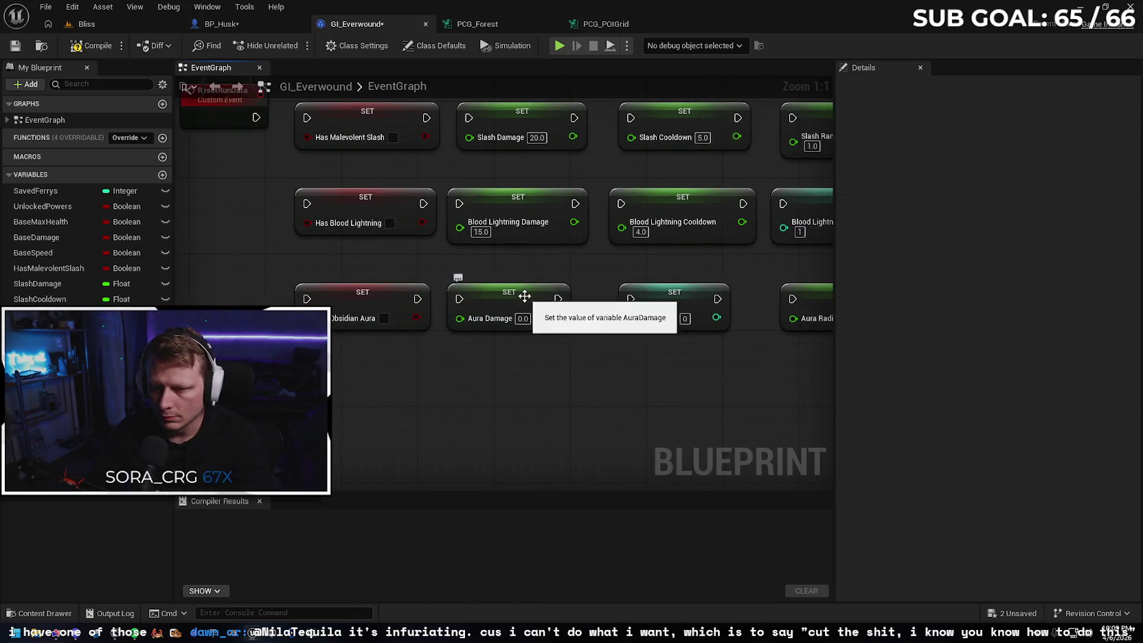
pyautogui.click(525, 317)
pyautogui.write('2')
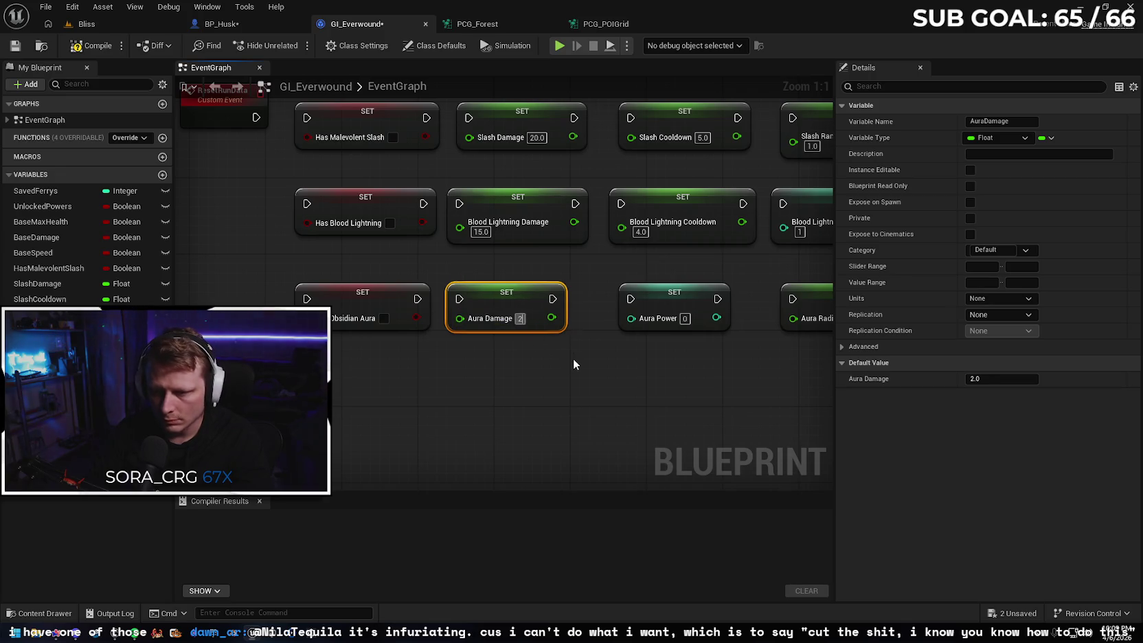
pyautogui.click(573, 358)
pyautogui.moveTo(656, 368); pyautogui.dragTo(534, 363)
pyautogui.click(573, 301)
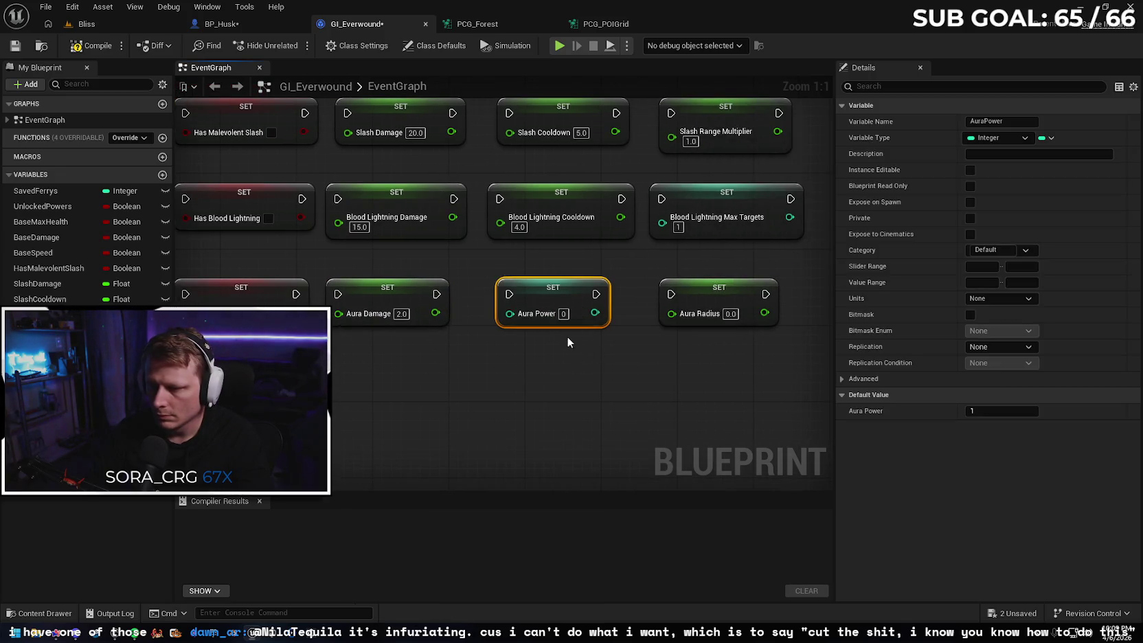
pyautogui.click(563, 314)
pyautogui.write('1')
pyautogui.click(606, 366)
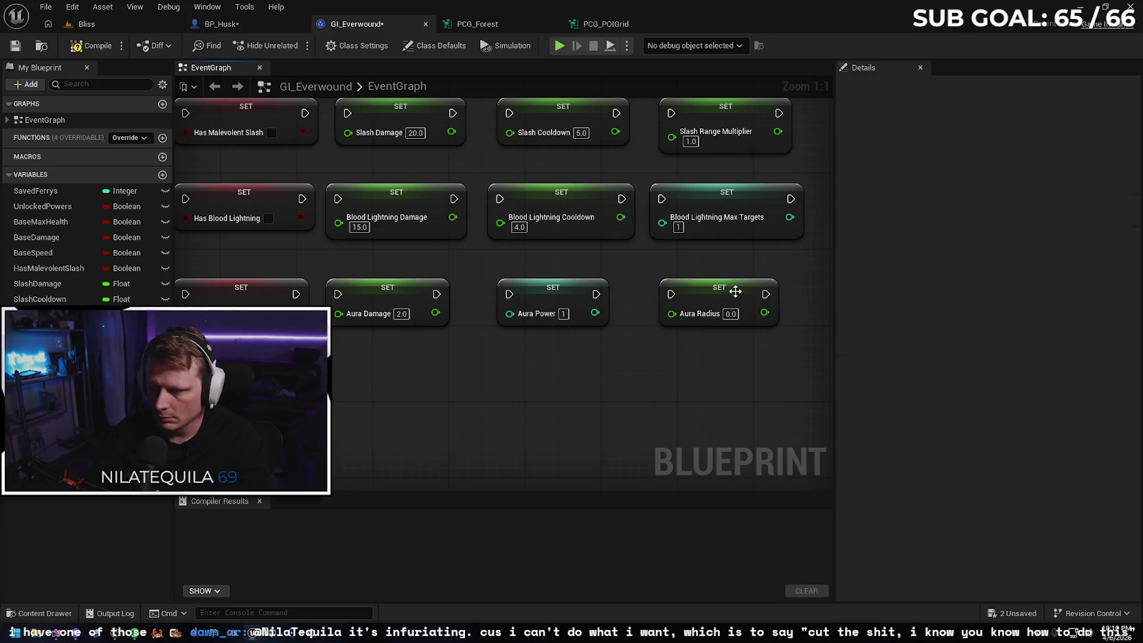
pyautogui.click(732, 292)
pyautogui.write('200')
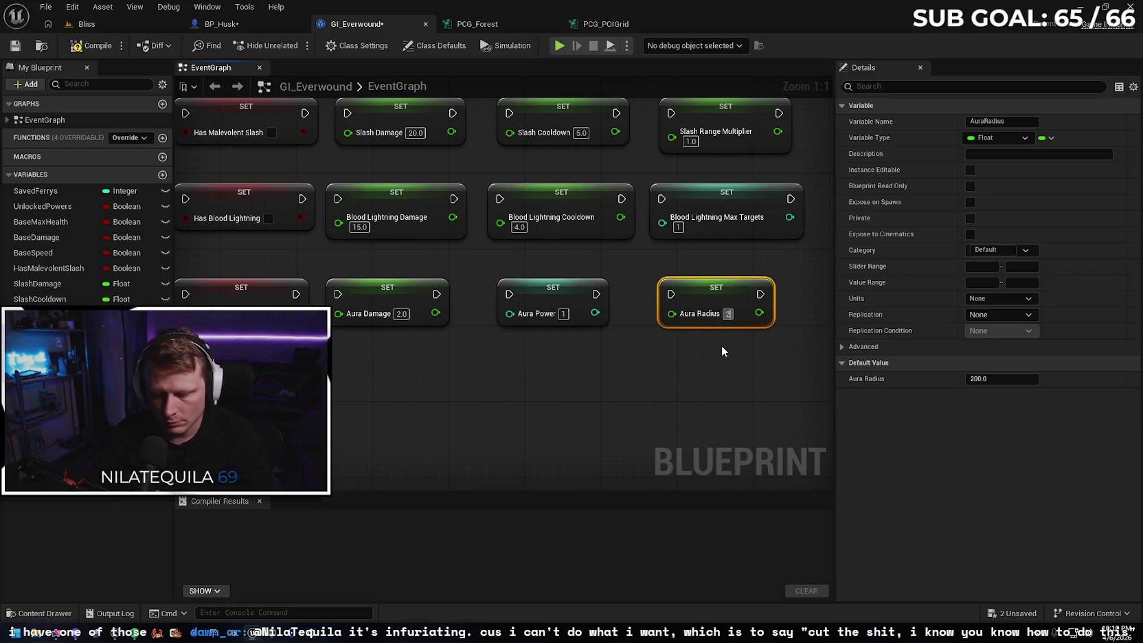
pyautogui.click(615, 366)
pyautogui.press('Home')
pyautogui.click(295, 190)
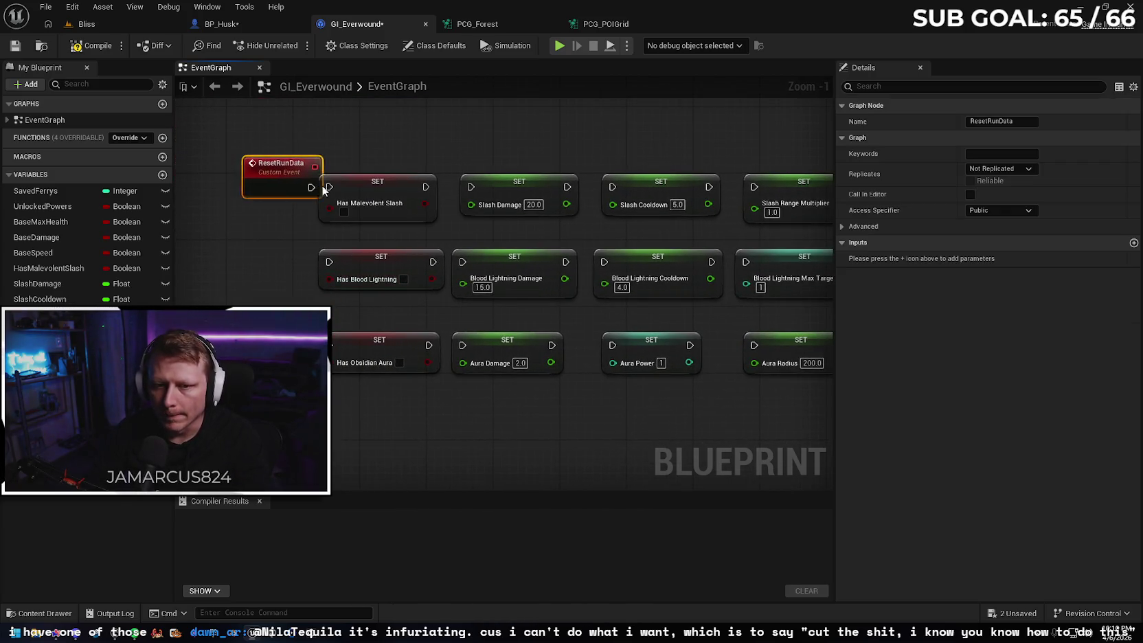
# Wire ResetRunData's exec through the SET nodes in order, from Has Malevolent Slash to Aura Radius.
pyautogui.moveTo(286, 187)
pyautogui.mouseDown()
pyautogui.moveTo(306, 198)
pyautogui.moveTo(328, 187)
pyautogui.moveTo(280, 179)
pyautogui.mouseUp()
pyautogui.moveTo(306, 249); pyautogui.dragTo(194, 237)
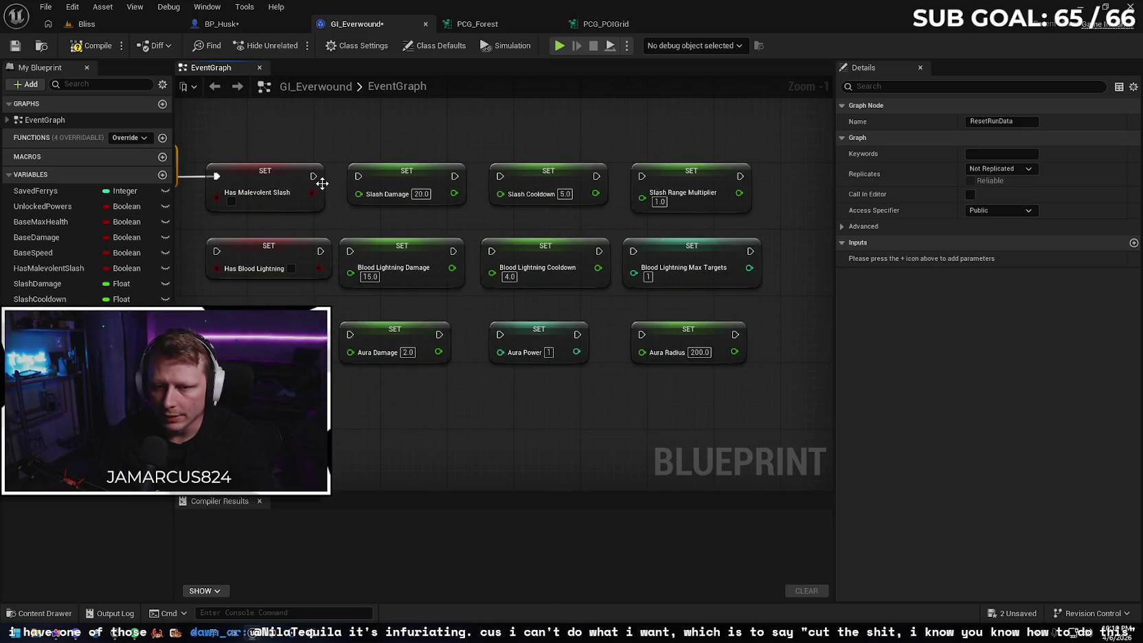
pyautogui.moveTo(315, 177); pyautogui.dragTo(506, 176)
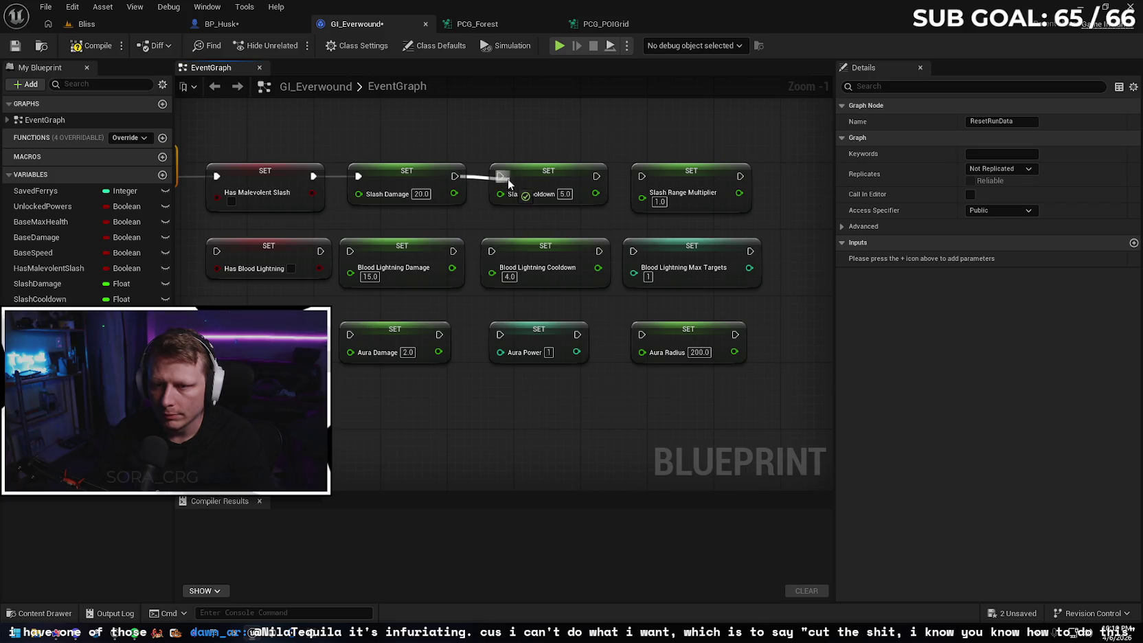
pyautogui.moveTo(596, 176); pyautogui.dragTo(641, 178)
pyautogui.moveTo(740, 176); pyautogui.dragTo(215, 255)
pyautogui.moveTo(320, 251); pyautogui.dragTo(349, 251)
pyautogui.moveTo(454, 251); pyautogui.dragTo(492, 250)
pyautogui.moveTo(599, 250); pyautogui.dragTo(633, 251)
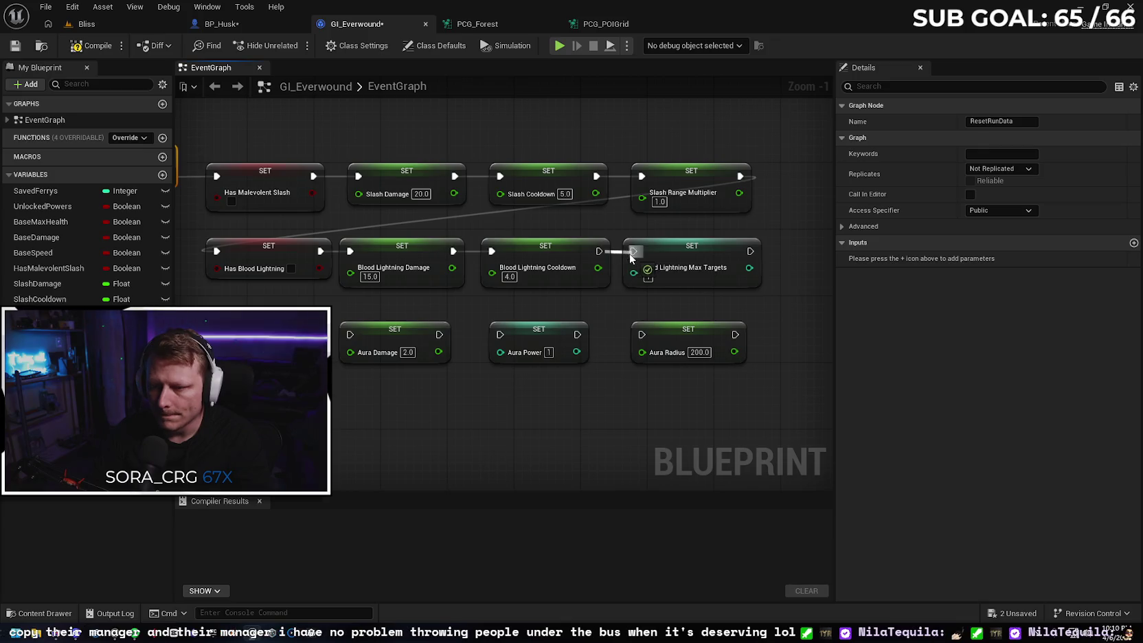
pyautogui.moveTo(751, 251); pyautogui.dragTo(326, 293)
pyautogui.moveTo(289, 323)
pyautogui.mouseDown()
pyautogui.moveTo(362, 333)
pyautogui.moveTo(350, 335)
pyautogui.mouseUp()
pyautogui.moveTo(439, 335); pyautogui.dragTo(500, 335)
pyautogui.moveTo(578, 334); pyautogui.dragTo(642, 334)
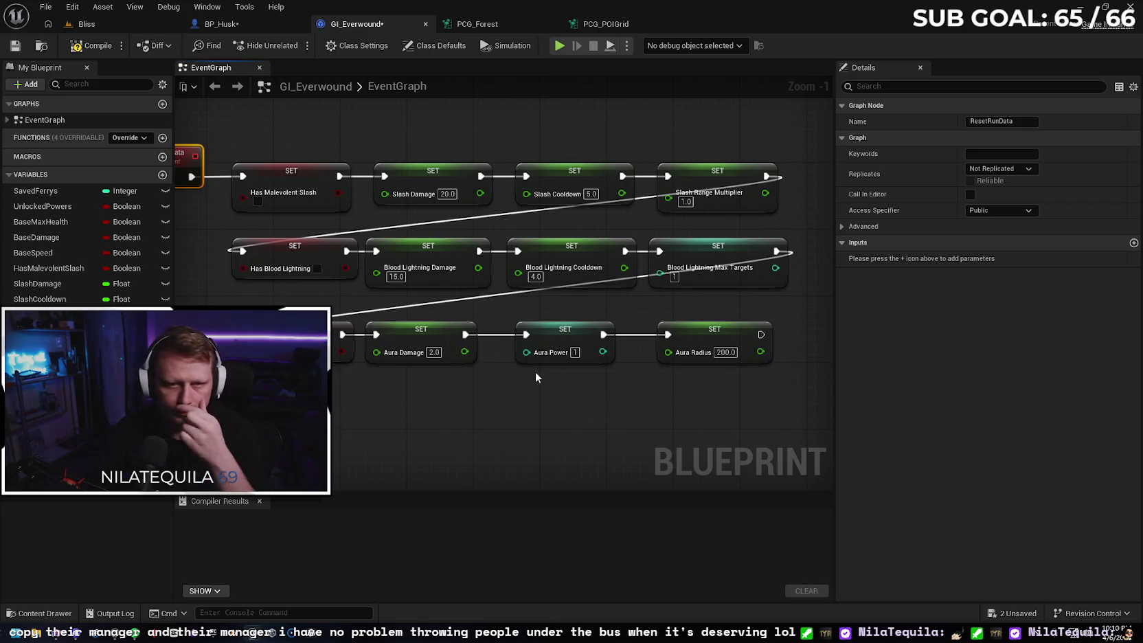
# Compile and save the GI_Everwound blueprint.
pyautogui.click(93, 47)
pyautogui.click(14, 47)
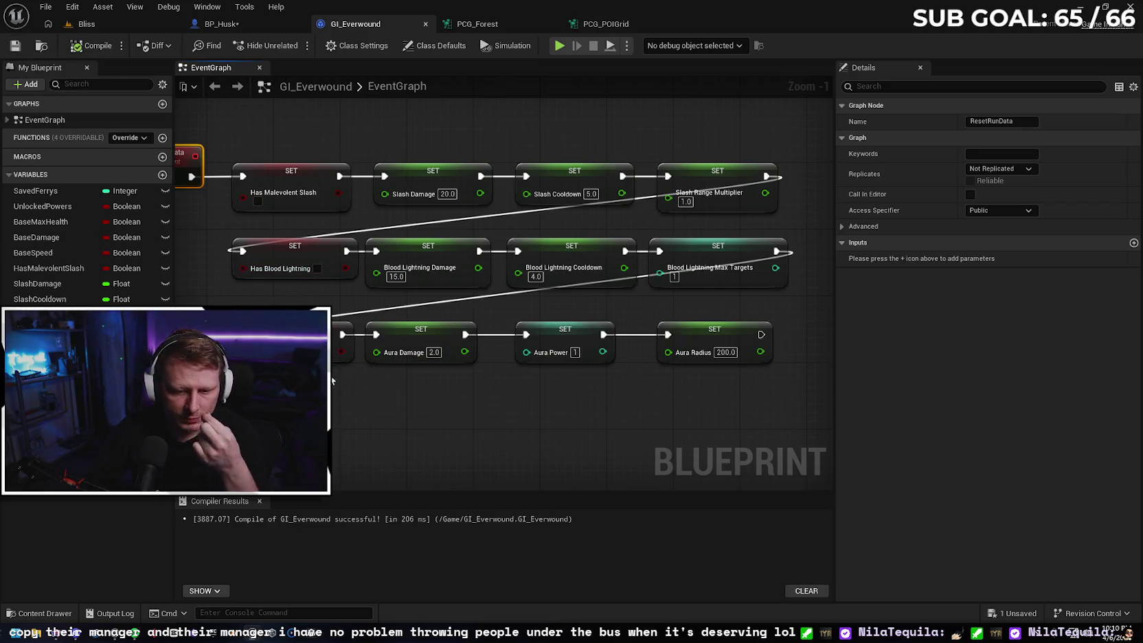
pyautogui.click(227, 24)
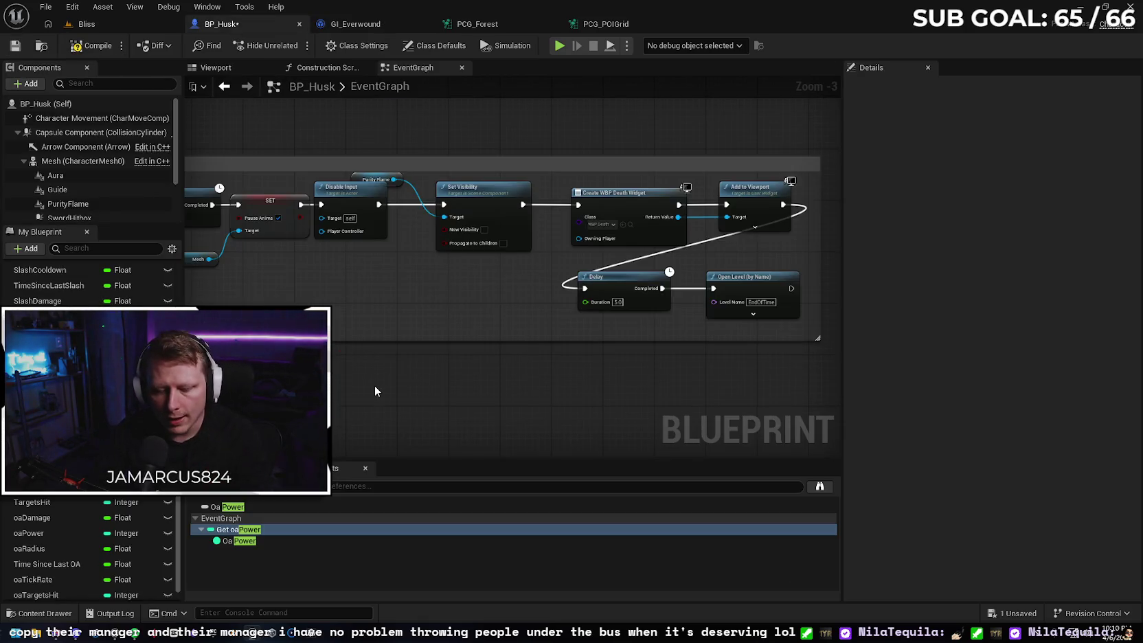
# Add a Cast To GI_Everwound node fed by a Get Game Instance node.
pyautogui.scroll(1, 462, 377)
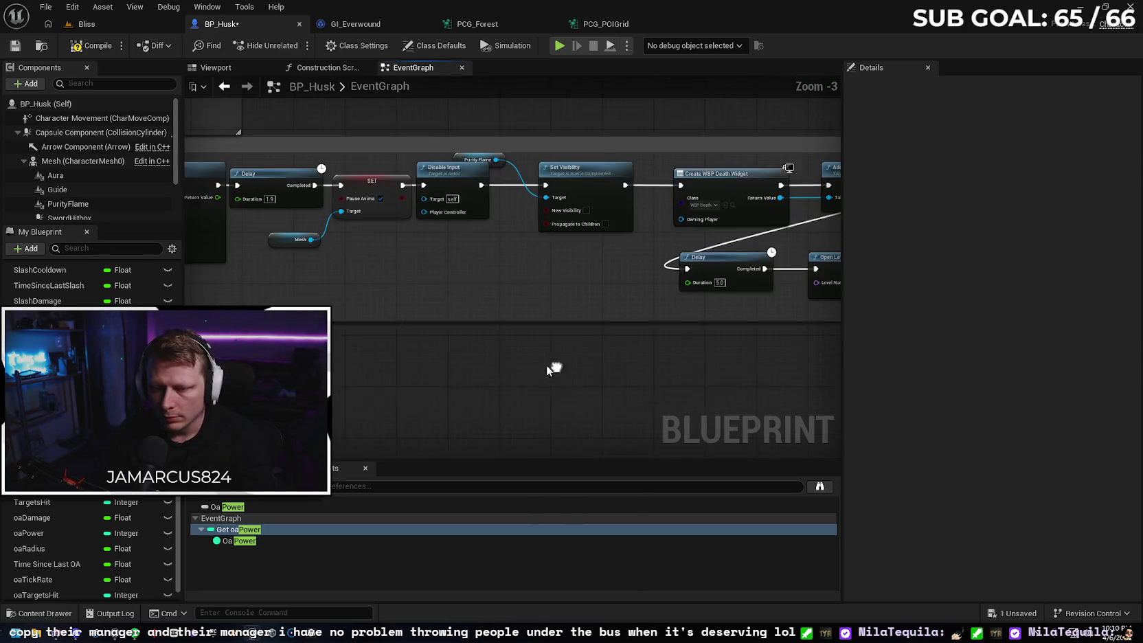
pyautogui.rightClick(480, 390)
pyautogui.write('cast to gi eve')
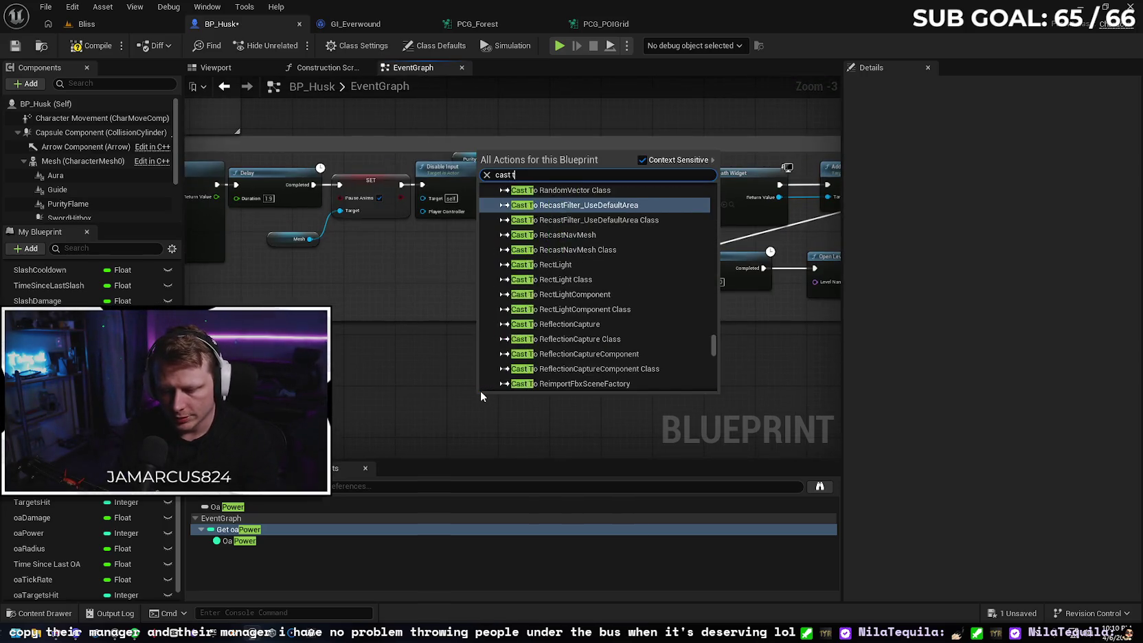
pyautogui.press('Return')
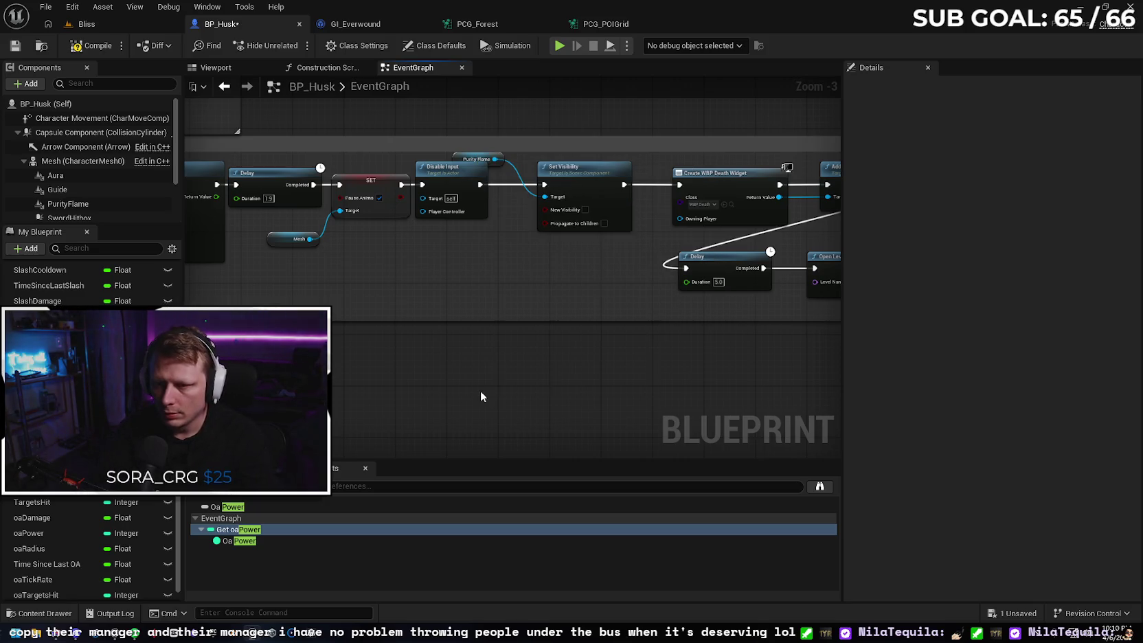
pyautogui.moveTo(523, 403); pyautogui.dragTo(569, 366)
pyautogui.rightClick(395, 414)
pyautogui.write('get game')
pyautogui.write('instance')
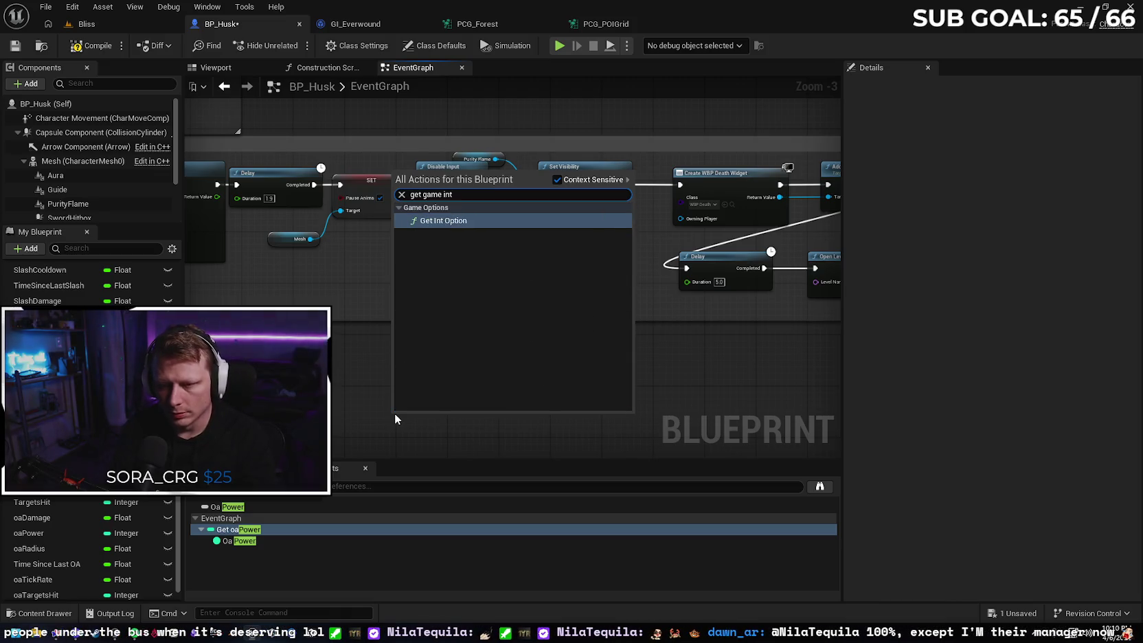
pyautogui.press('Return')
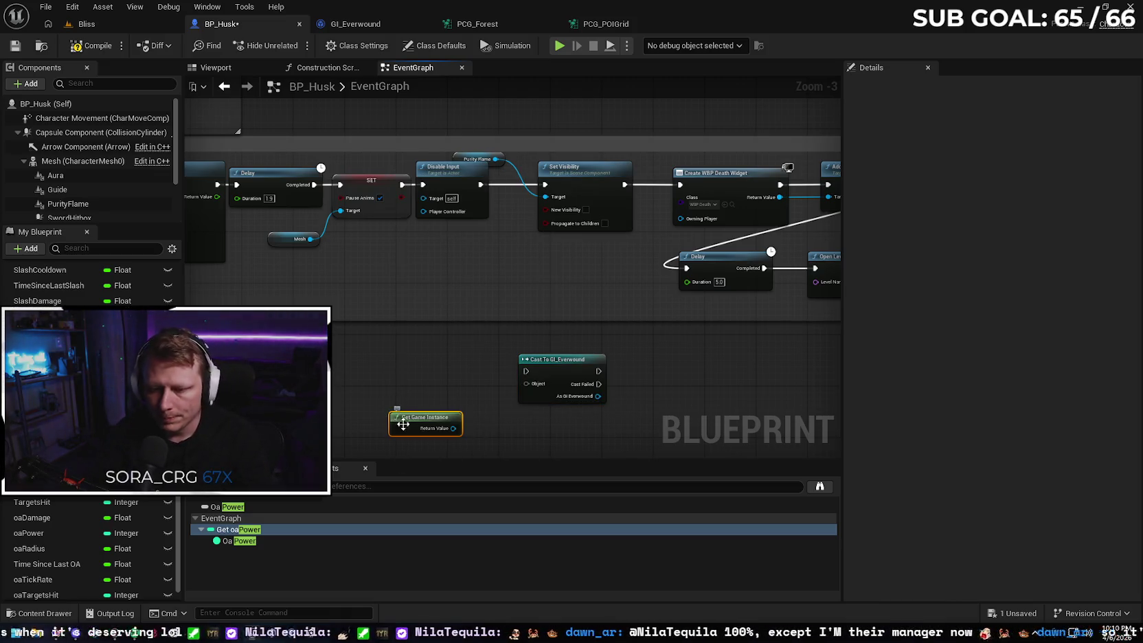
pyautogui.moveTo(453, 428); pyautogui.dragTo(522, 392)
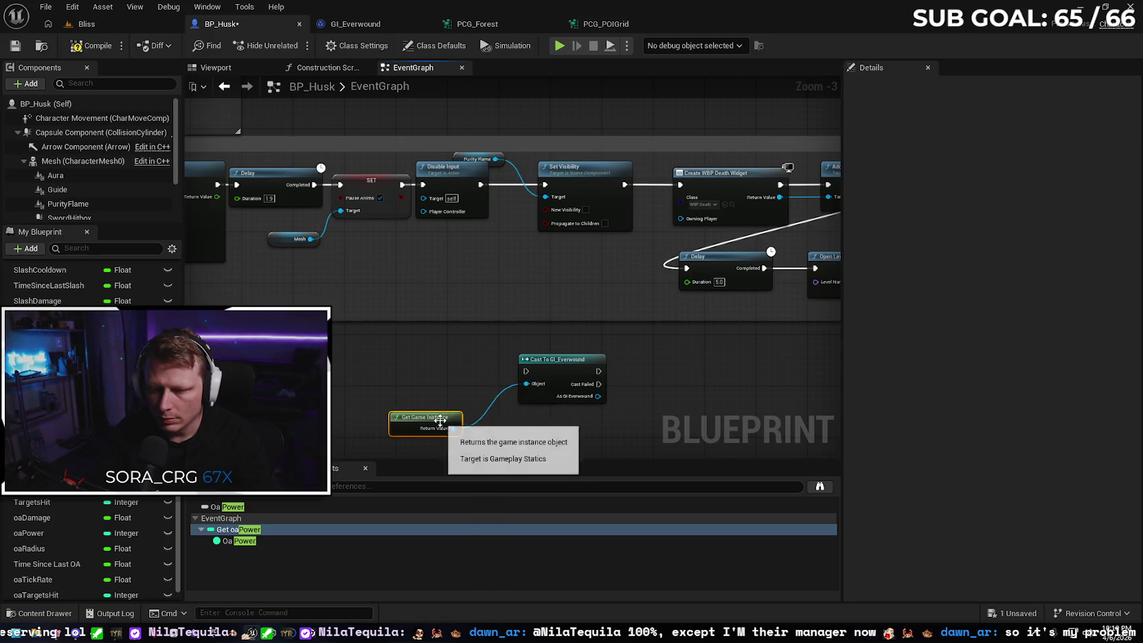
# Shift the Damage and Health section's nodes slightly left.
pyautogui.moveTo(547, 314); pyautogui.dragTo(386, 305)
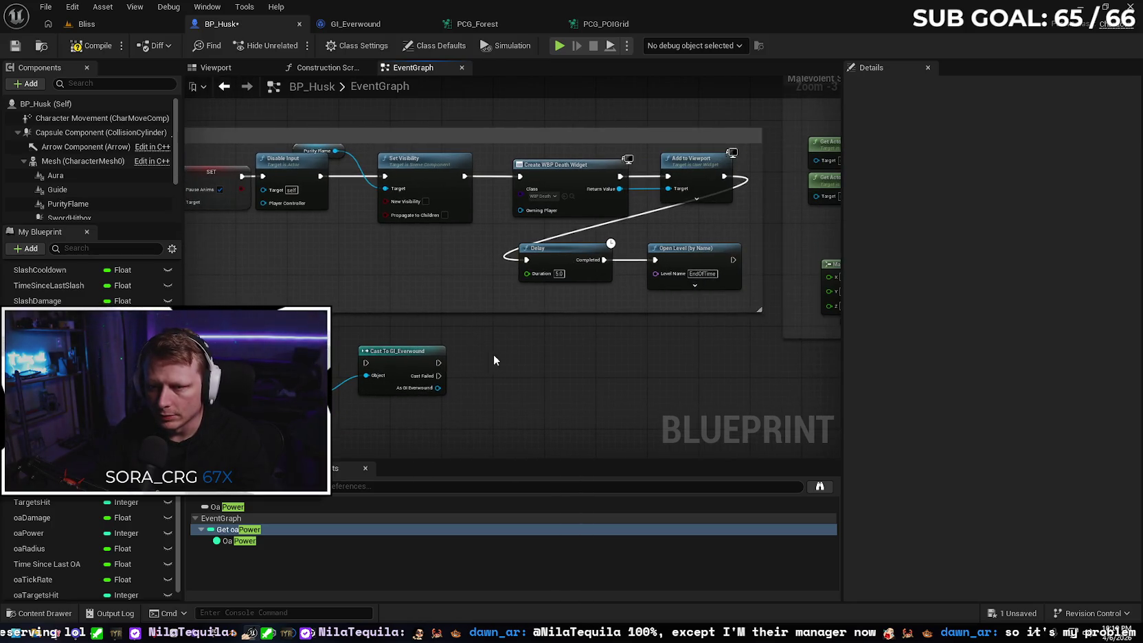
pyautogui.scroll(-1, 486, 354)
pyautogui.scroll(-1, 355, 331)
pyautogui.moveTo(342, 312)
pyautogui.mouseDown()
pyautogui.moveTo(509, 276)
pyautogui.moveTo(318, 278)
pyautogui.mouseUp()
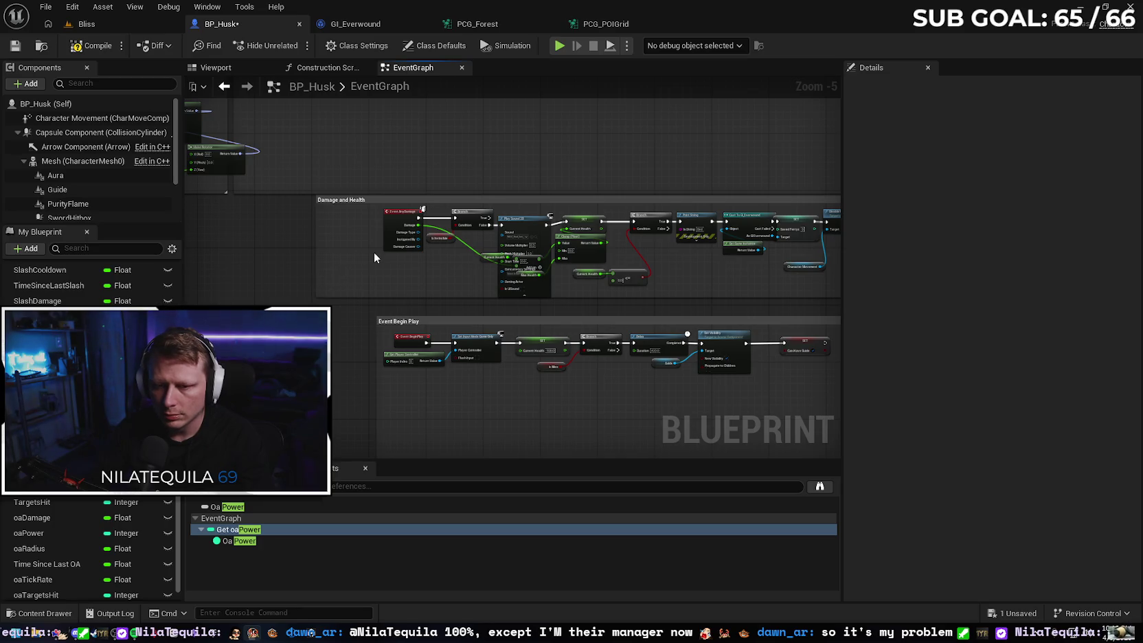
pyautogui.scroll(-1, 314, 255)
pyautogui.scroll(-1, 314, 254)
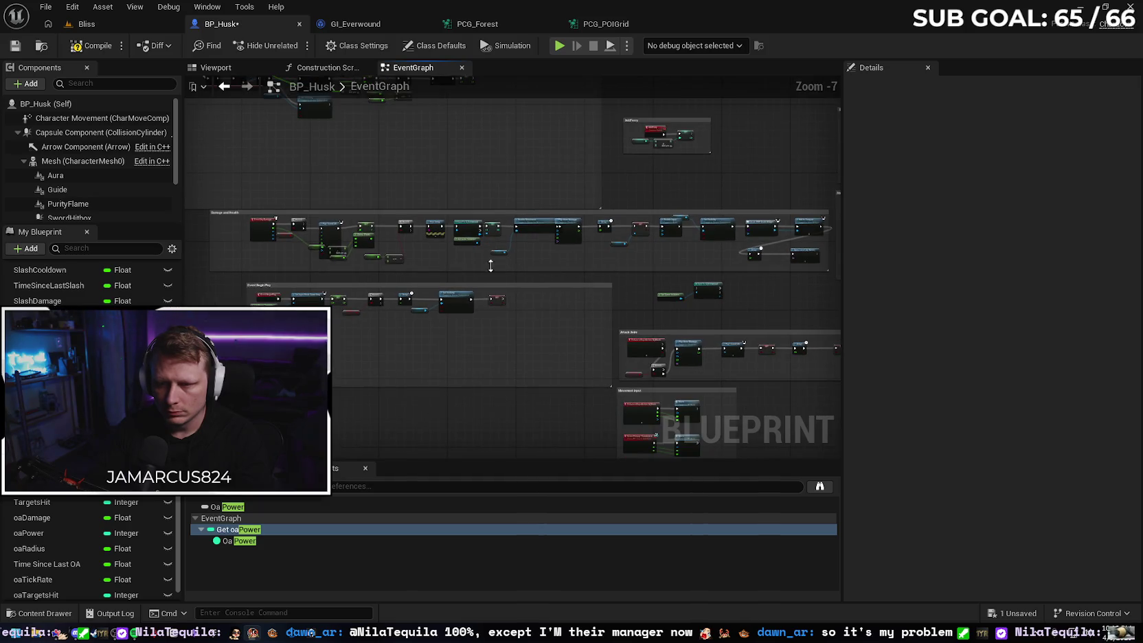
pyautogui.moveTo(238, 219)
pyautogui.mouseDown()
pyautogui.moveTo(533, 265)
pyautogui.moveTo(806, 262)
pyautogui.mouseUp()
pyautogui.moveTo(261, 239); pyautogui.dragTo(228, 235)
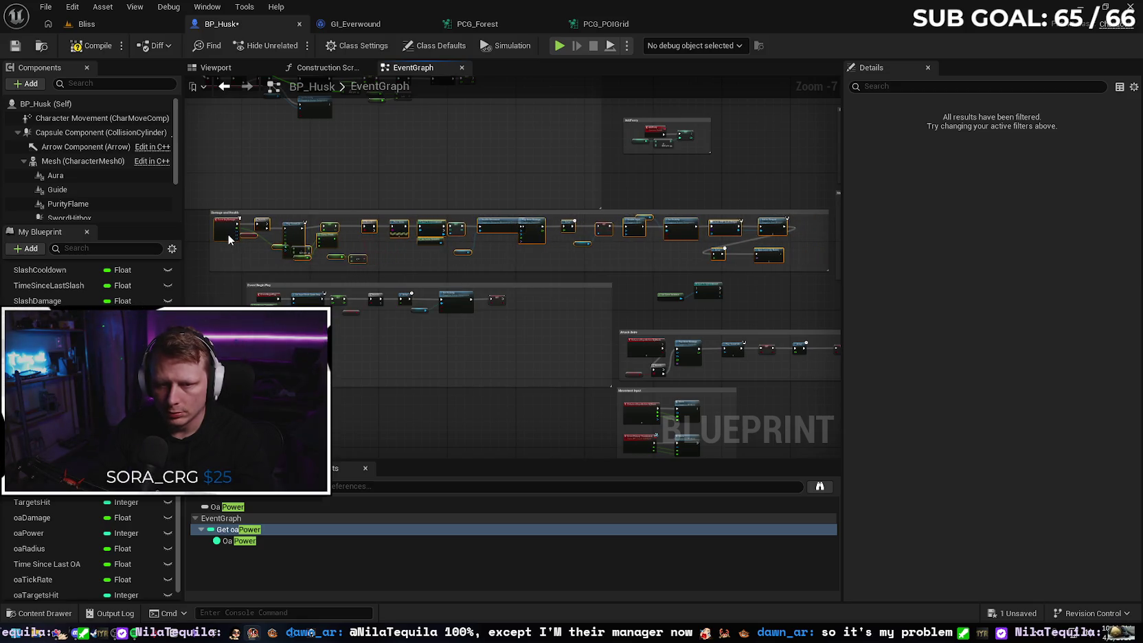
pyautogui.click(228, 273)
# Tuck Get Game Instance under the cast beside the Delay node and lower the Purity Flame getter.
pyautogui.scroll(3, 749, 294)
pyautogui.moveTo(754, 300)
pyautogui.mouseDown()
pyautogui.moveTo(560, 324)
pyautogui.moveTo(701, 360)
pyautogui.mouseUp()
pyautogui.scroll(1, 600, 334)
pyautogui.moveTo(407, 262)
pyautogui.mouseDown()
pyautogui.moveTo(797, 247)
pyautogui.moveTo(374, 269)
pyautogui.mouseUp()
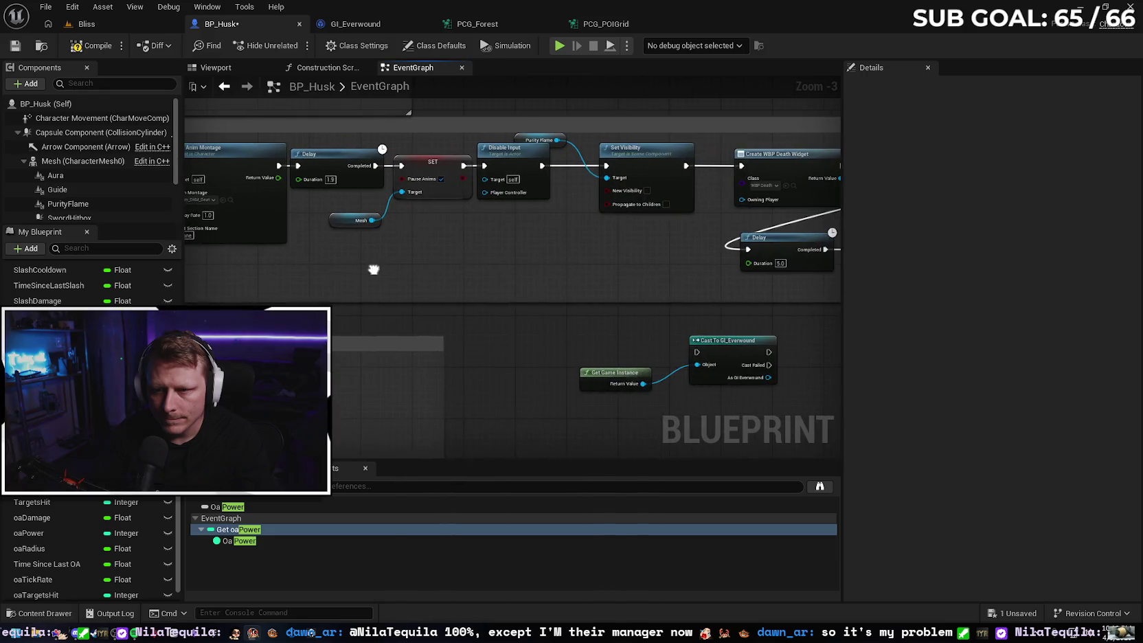
pyautogui.moveTo(551, 266)
pyautogui.mouseDown()
pyautogui.moveTo(353, 270)
pyautogui.moveTo(503, 291)
pyautogui.mouseUp()
pyautogui.moveTo(471, 397)
pyautogui.mouseDown()
pyautogui.moveTo(598, 411)
pyautogui.moveTo(582, 408)
pyautogui.mouseUp()
pyautogui.moveTo(689, 380); pyautogui.dragTo(706, 331)
pyautogui.moveTo(619, 320)
pyautogui.mouseDown()
pyautogui.moveTo(503, 217)
pyautogui.moveTo(609, 341)
pyautogui.mouseUp()
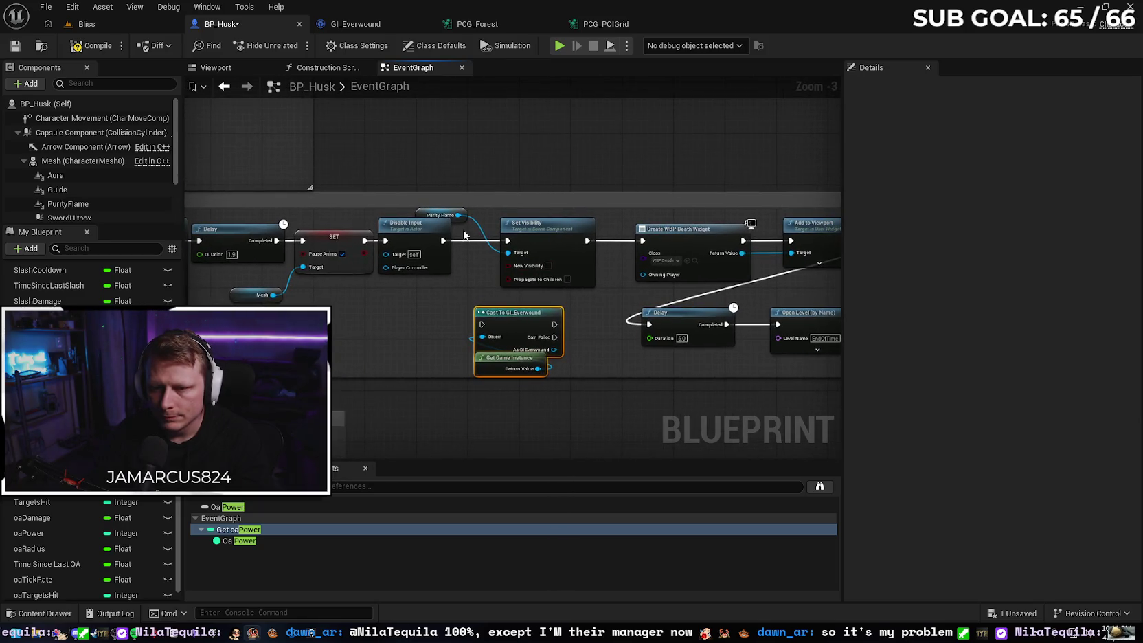
pyautogui.moveTo(422, 219)
pyautogui.mouseDown()
pyautogui.moveTo(466, 269)
pyautogui.moveTo(456, 286)
pyautogui.mouseUp()
pyautogui.click(414, 328)
# Move the Character Movement node up and delete the duplicate cast and Get Game Instance nodes.
pyautogui.moveTo(413, 326); pyautogui.dragTo(584, 314)
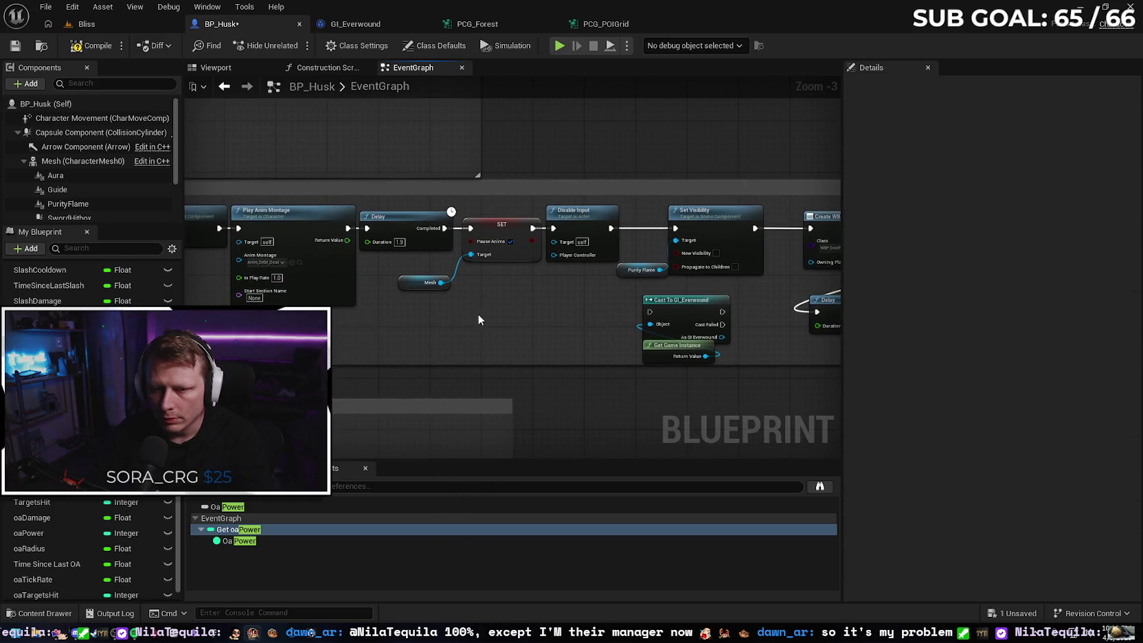
pyautogui.moveTo(479, 314); pyautogui.dragTo(618, 305)
pyautogui.moveTo(385, 316); pyautogui.dragTo(682, 314)
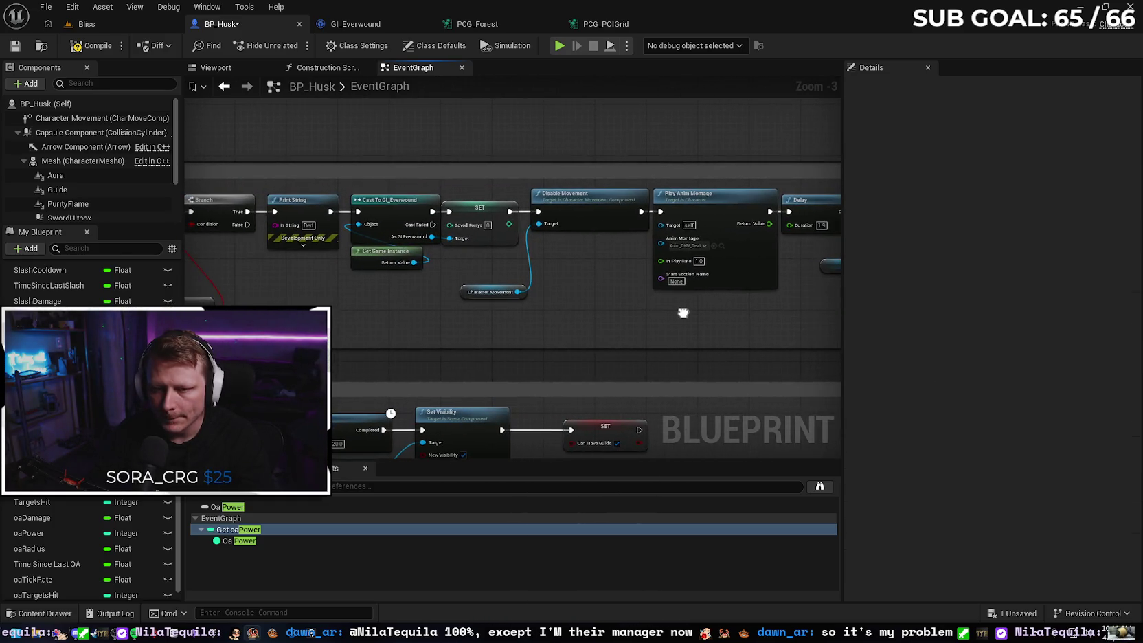
pyautogui.moveTo(556, 317)
pyautogui.mouseDown()
pyautogui.moveTo(579, 321)
pyautogui.moveTo(581, 307)
pyautogui.mouseUp()
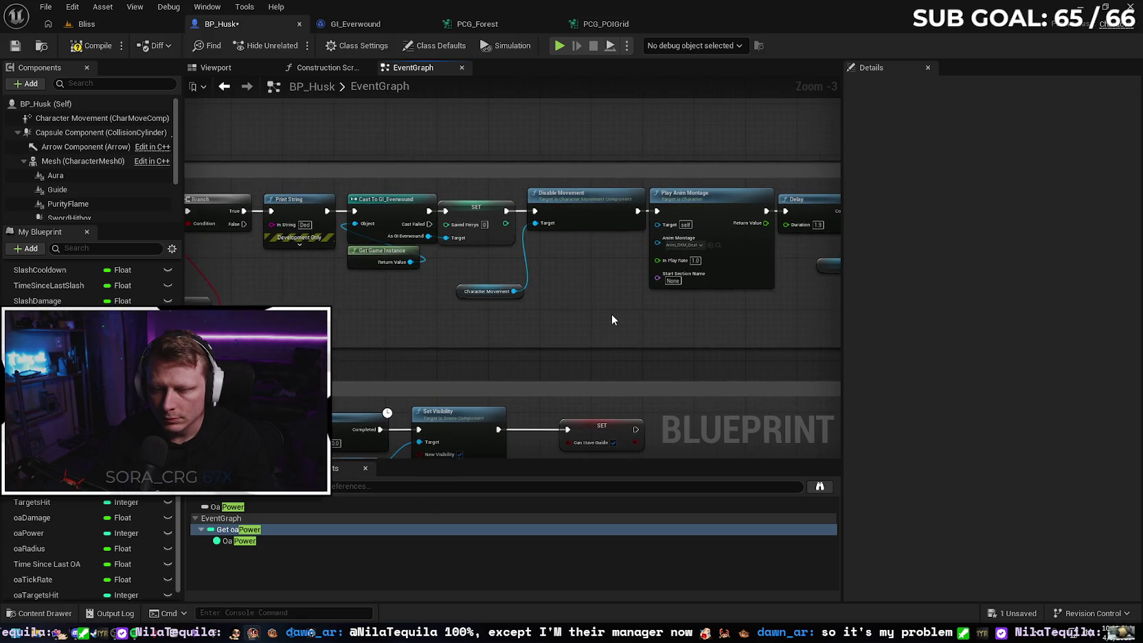
pyautogui.scroll(-1, 567, 324)
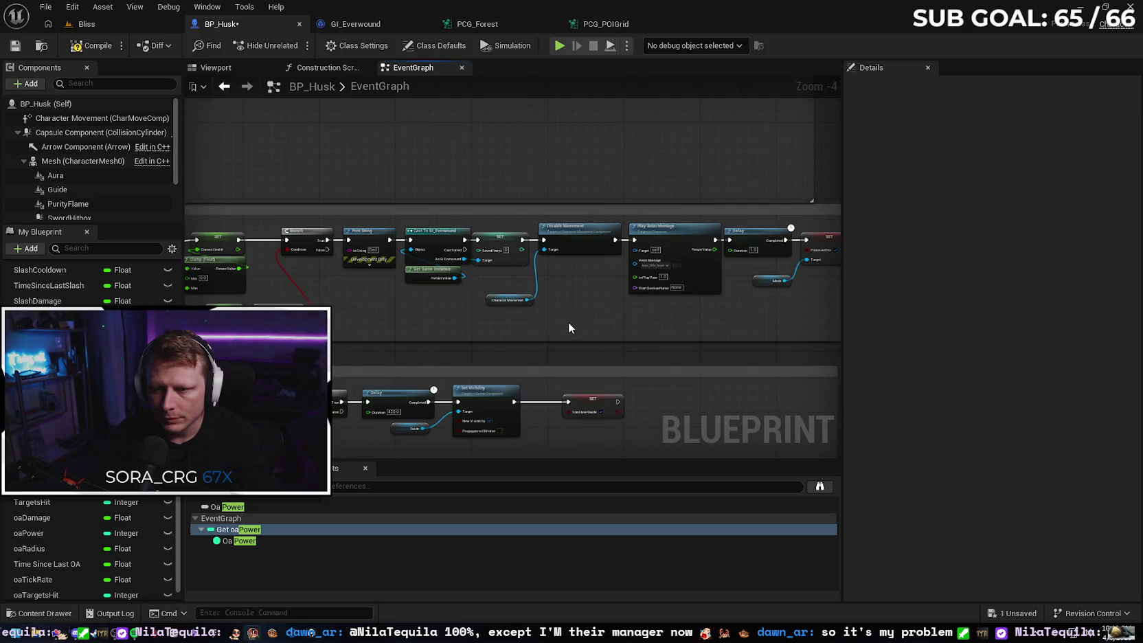
pyautogui.scroll(1, 570, 322)
pyautogui.moveTo(457, 295); pyautogui.dragTo(545, 249)
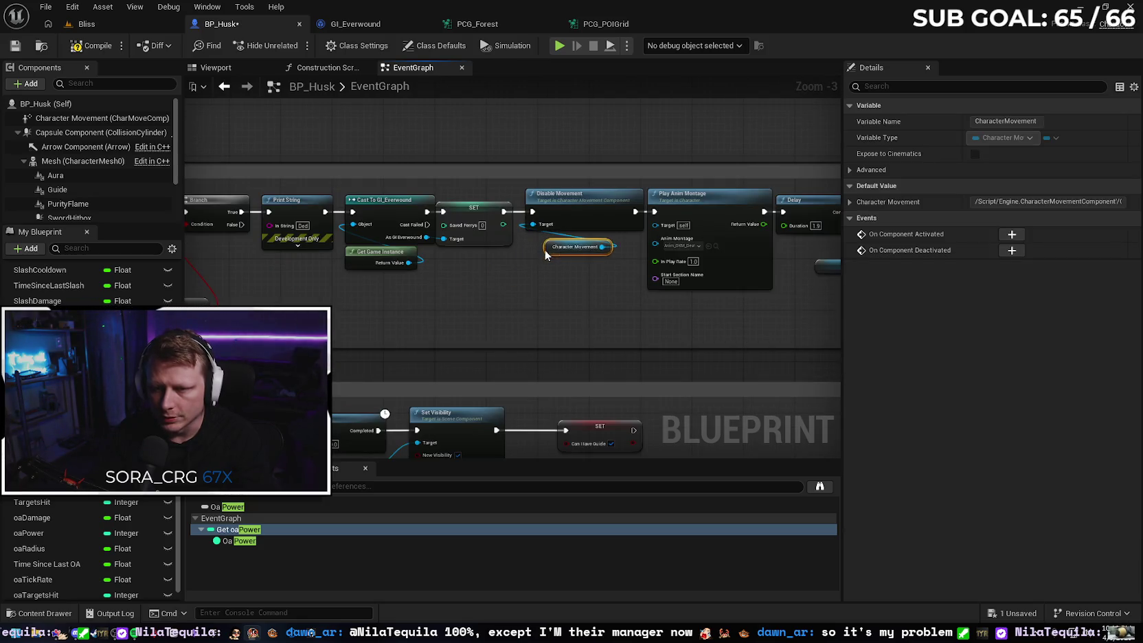
pyautogui.moveTo(622, 252); pyautogui.dragTo(261, 215)
pyautogui.moveTo(640, 246)
pyautogui.mouseDown()
pyautogui.moveTo(704, 259)
pyautogui.moveTo(748, 304)
pyautogui.mouseUp()
pyautogui.press('Delete')
# Shift the nodes after the Saved Ferrys SET to the right to make room.
pyautogui.scroll(-1, 475, 301)
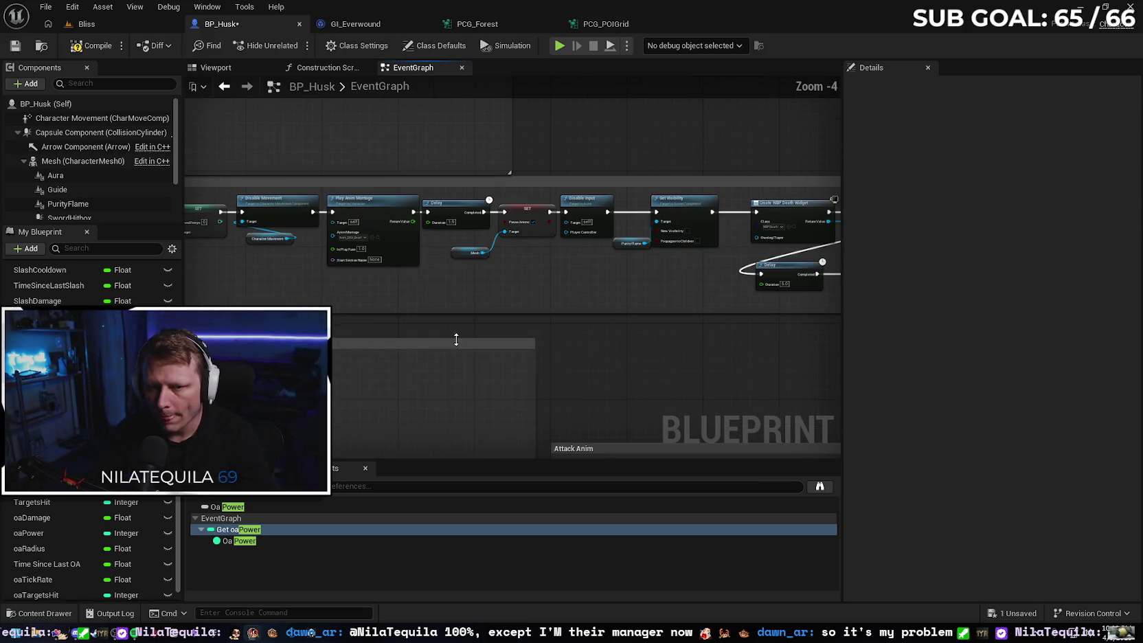
pyautogui.scroll(-1, 474, 286)
pyautogui.moveTo(464, 287); pyautogui.dragTo(395, 258)
pyautogui.scroll(-1, 395, 258)
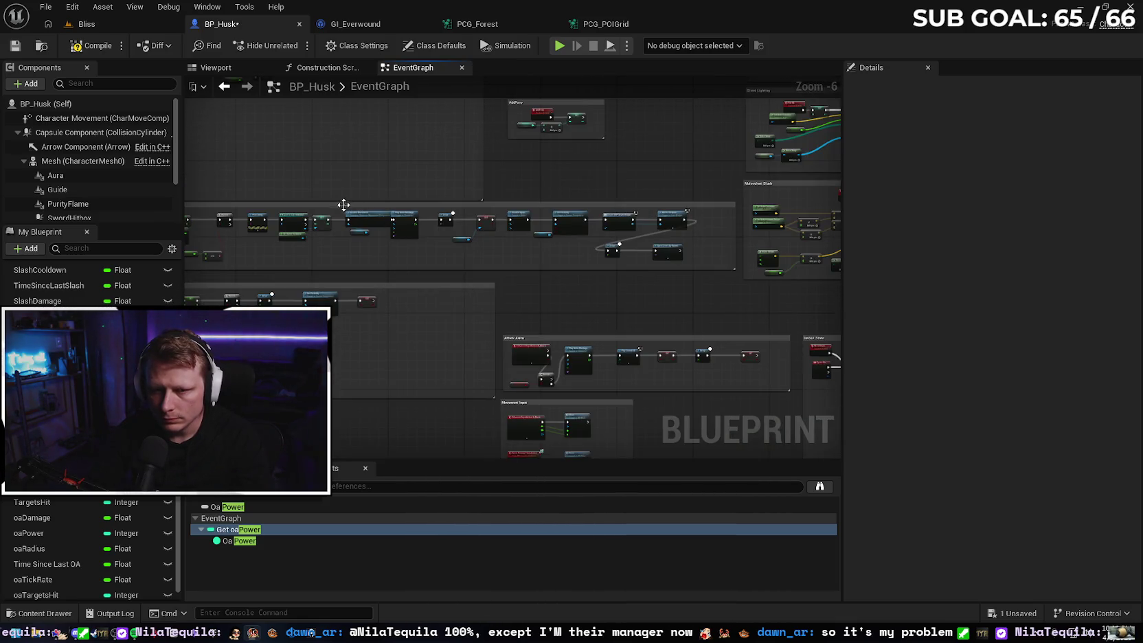
pyautogui.moveTo(341, 207)
pyautogui.mouseDown()
pyautogui.moveTo(446, 242)
pyautogui.moveTo(685, 258)
pyautogui.mouseUp()
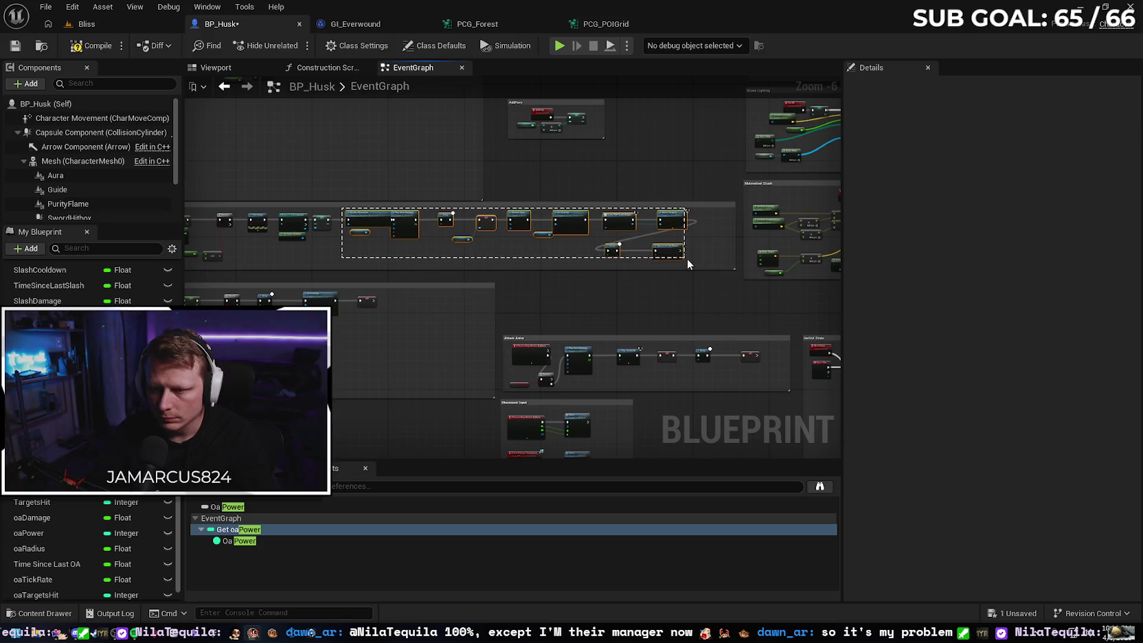
pyautogui.moveTo(381, 218); pyautogui.dragTo(429, 220)
pyautogui.scroll(5, 385, 232)
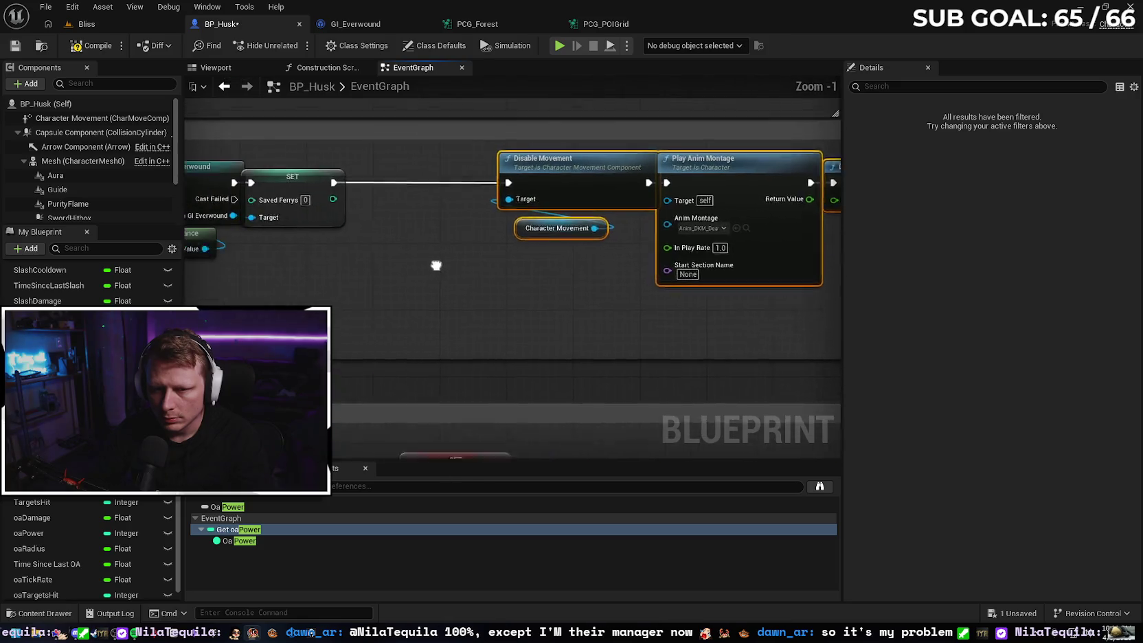
pyautogui.click(414, 284)
# Look over the GI_Everwound graph, then return to BP_Husk's event graph.
pyautogui.moveTo(414, 280); pyautogui.dragTo(458, 295)
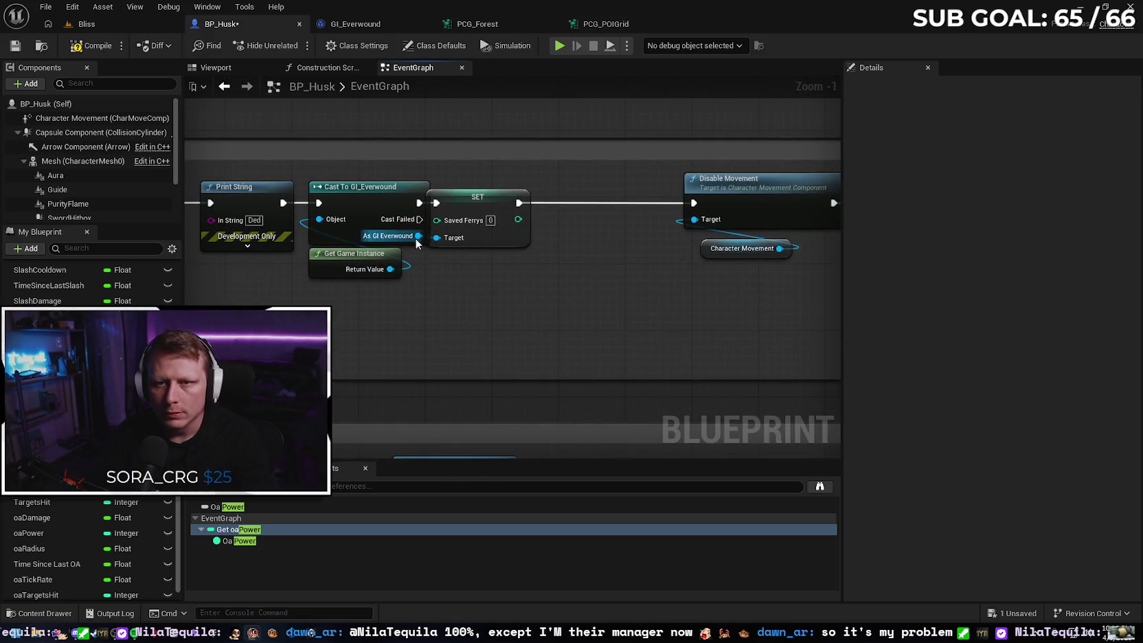
pyautogui.click(351, 23)
pyautogui.scroll(1, 304, 121)
pyautogui.moveTo(303, 121)
pyautogui.mouseDown()
pyautogui.moveTo(421, 128)
pyautogui.moveTo(379, 107)
pyautogui.mouseUp()
pyautogui.click(260, 25)
# Add a Reset Run Data call from the GI_Everwound cast before Disable Movement, then compile and save.
pyautogui.moveTo(418, 235); pyautogui.dragTo(559, 238)
pyautogui.write('reset')
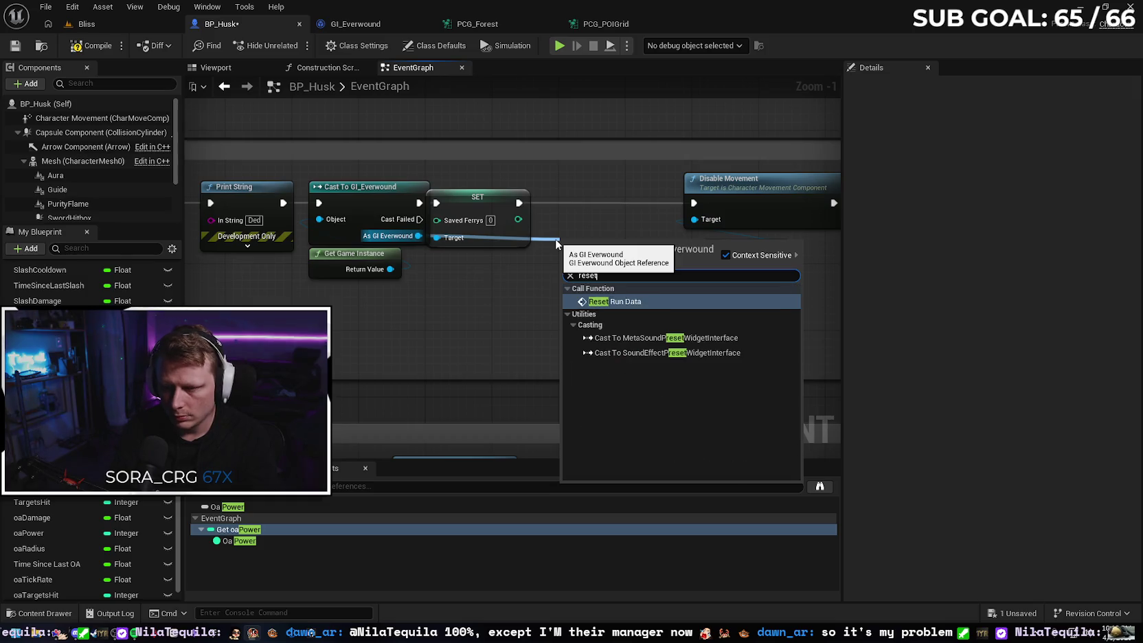
pyautogui.press('Return')
pyautogui.moveTo(597, 255); pyautogui.dragTo(589, 188)
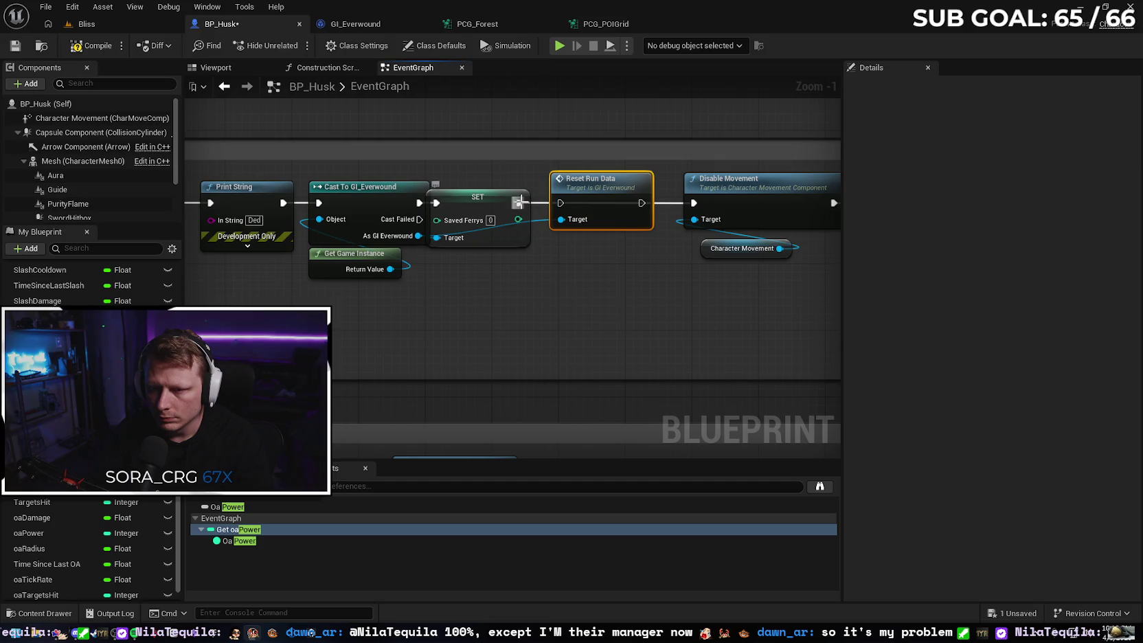
pyautogui.moveTo(489, 199); pyautogui.dragTo(497, 200)
pyautogui.moveTo(641, 202); pyautogui.dragTo(695, 205)
pyautogui.click(94, 45)
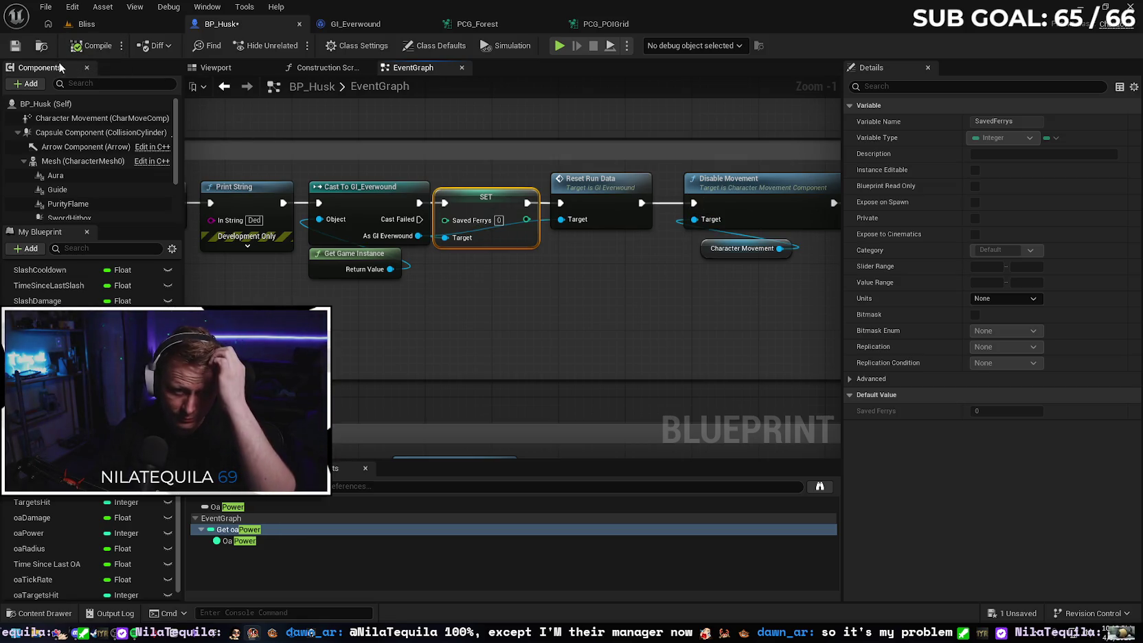
pyautogui.click(14, 45)
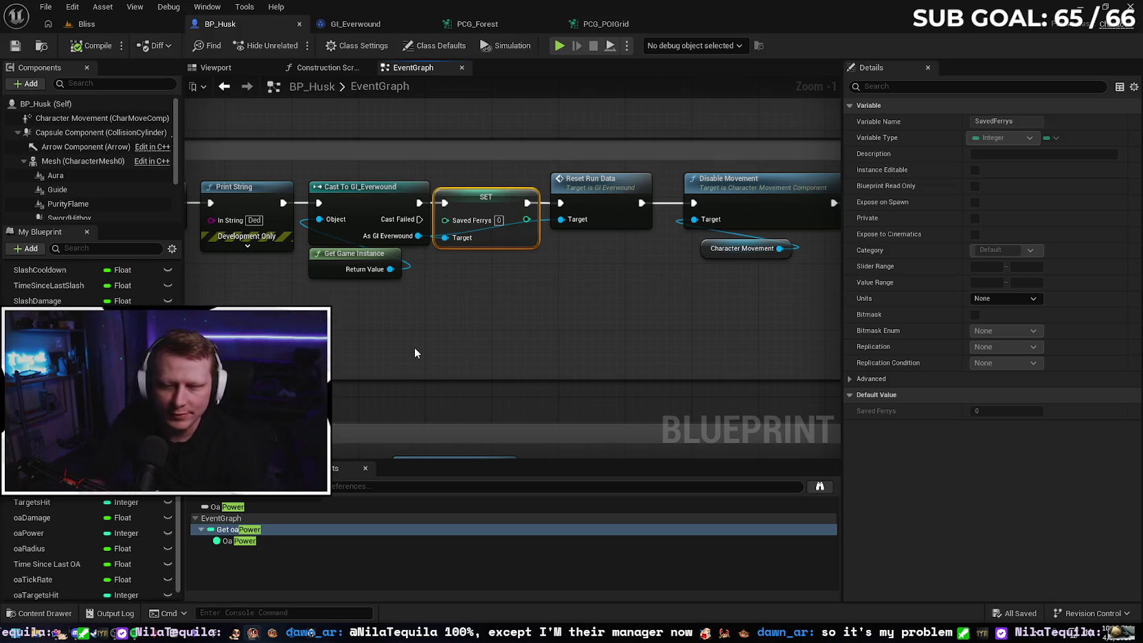
# Open the BP_Level_Portal blueprint from the content browser.
pyautogui.scroll(-1, 393, 321)
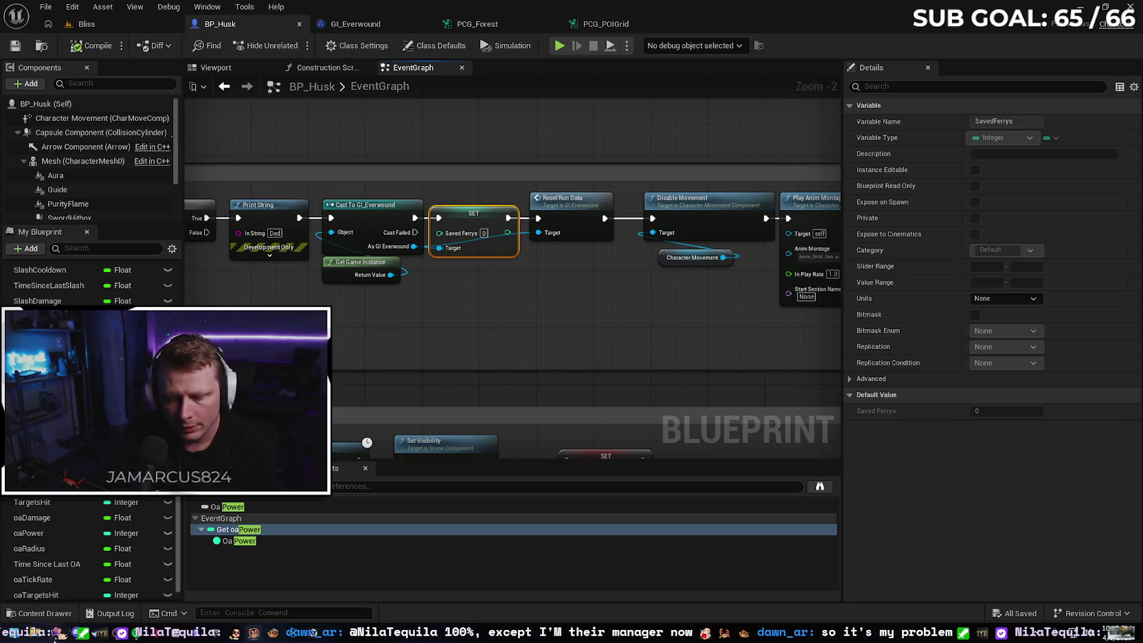
pyautogui.click(40, 612)
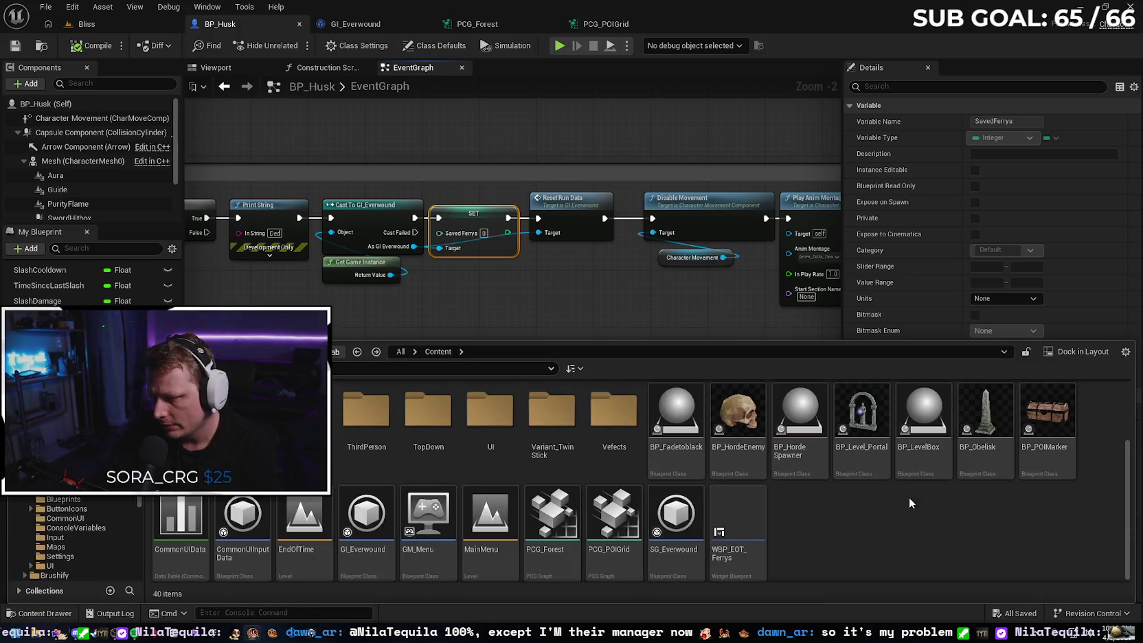
pyautogui.doubleClick(862, 416)
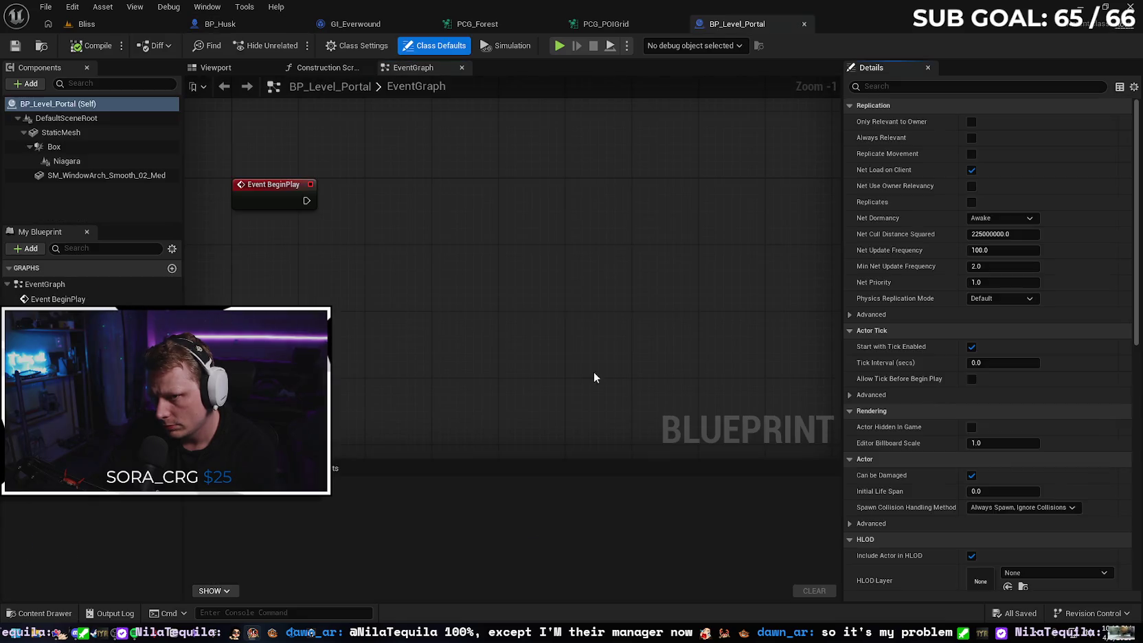
# Bring the overlap chain's SET and Open Level (by Name) nodes and the looping wire into view.
pyautogui.scroll(-3, 440, 288)
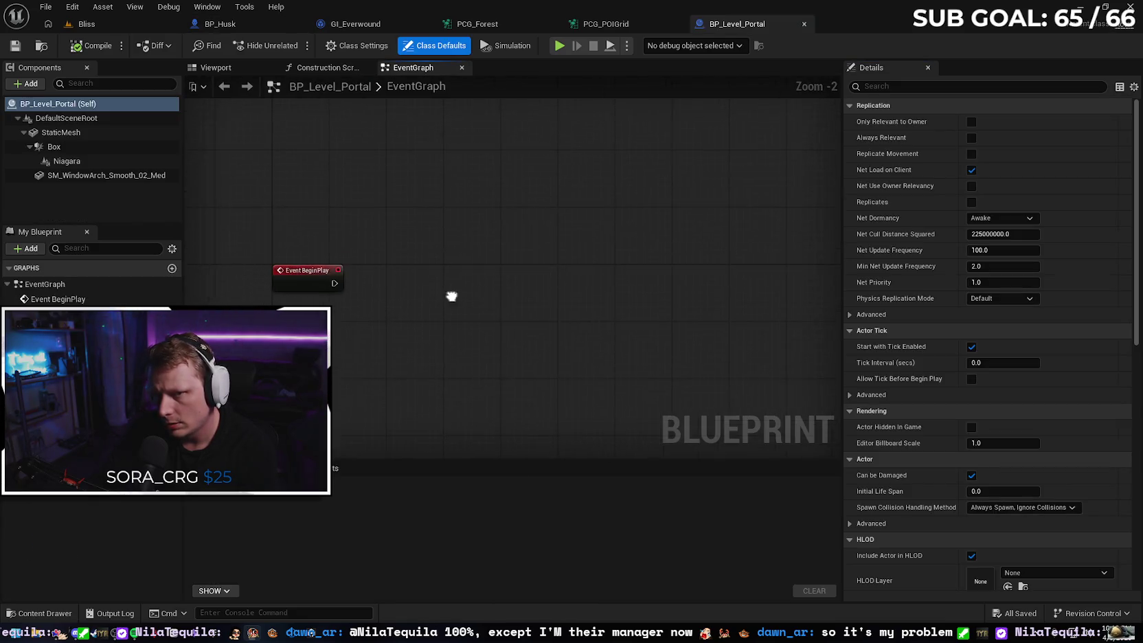
pyautogui.scroll(-1, 464, 264)
pyautogui.moveTo(464, 267); pyautogui.dragTo(466, 171)
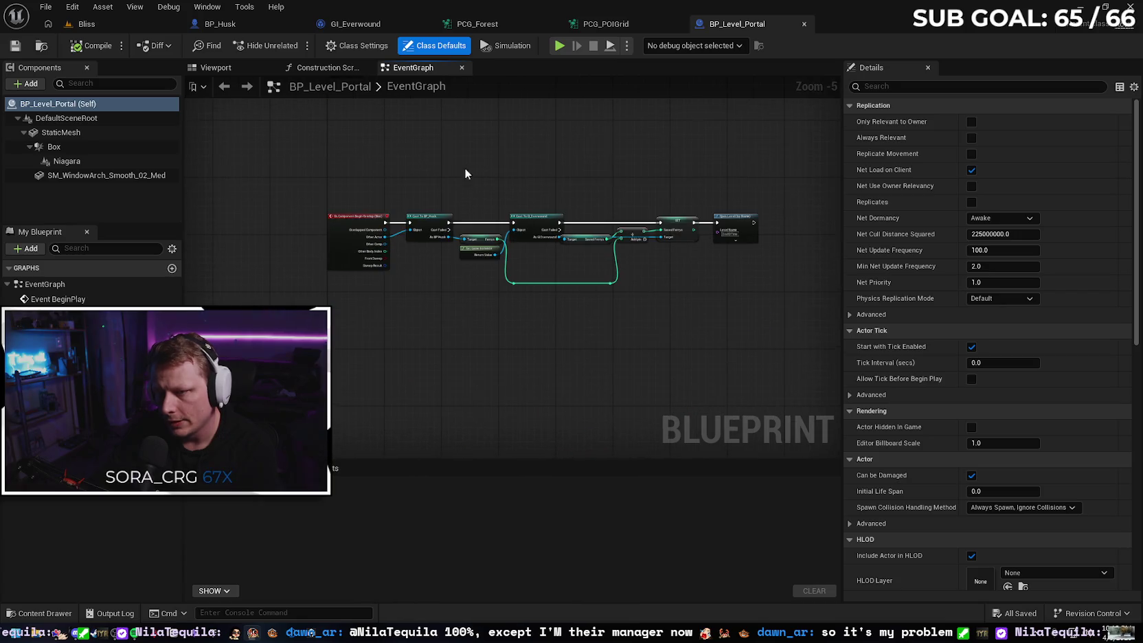
pyautogui.scroll(3, 453, 232)
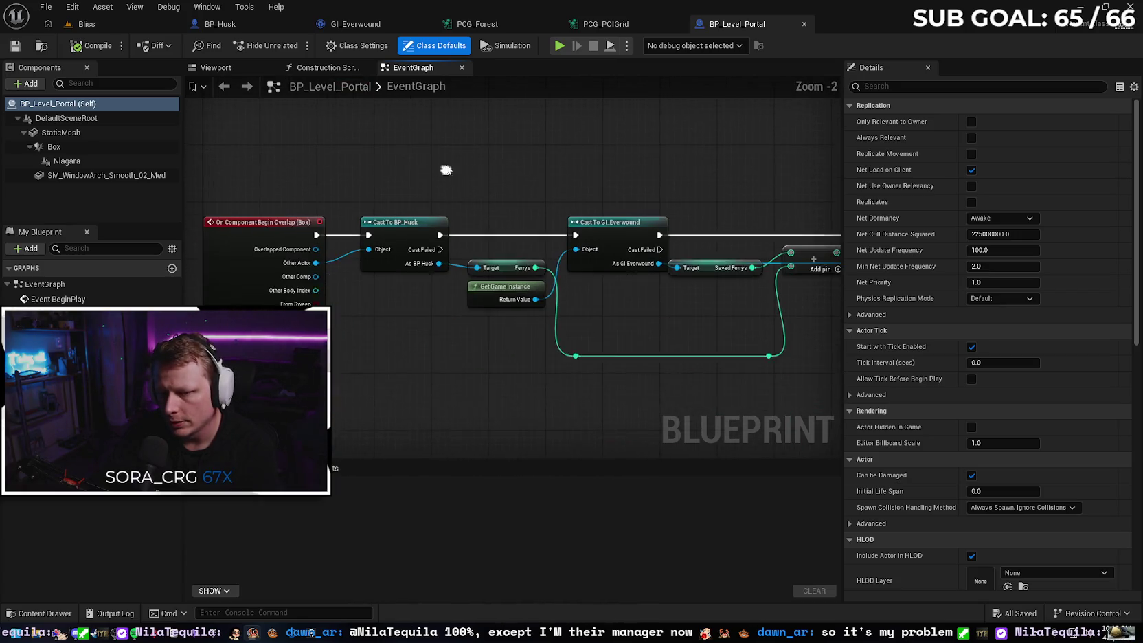
pyautogui.moveTo(555, 373); pyautogui.dragTo(379, 342)
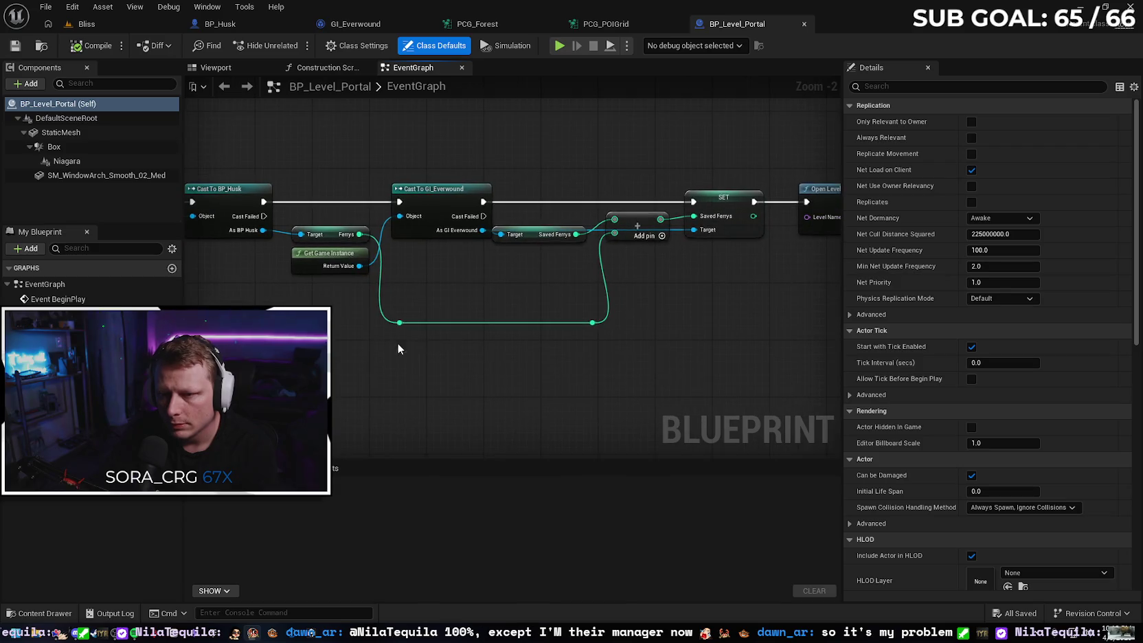
pyautogui.moveTo(631, 363)
pyautogui.mouseDown()
pyautogui.moveTo(536, 358)
pyautogui.moveTo(598, 351)
pyautogui.mouseUp()
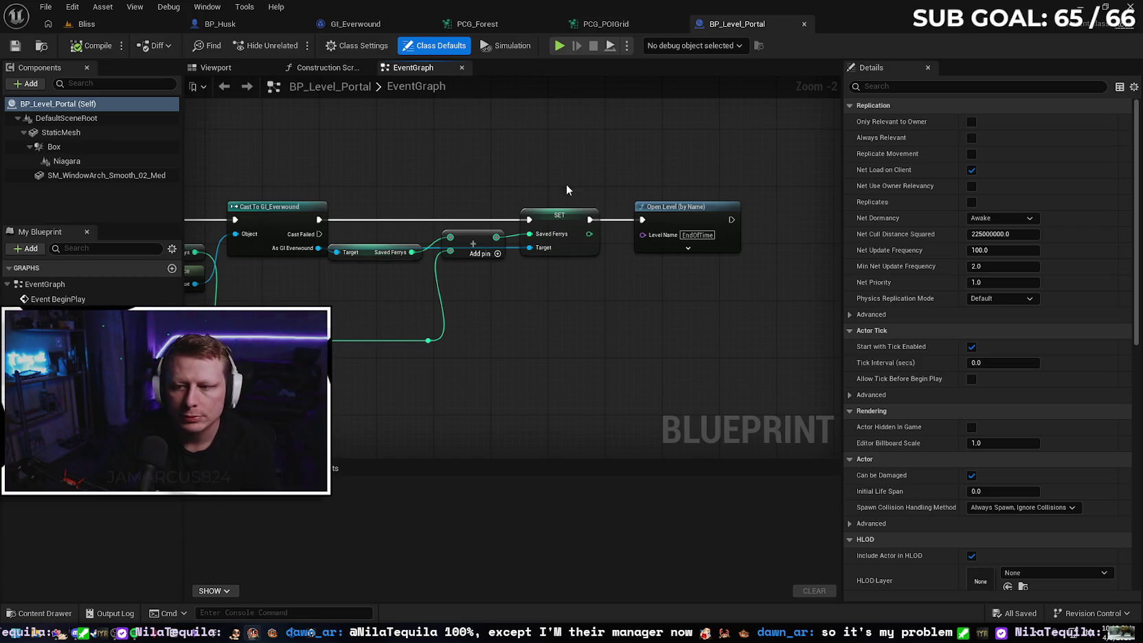
pyautogui.rightClick(683, 225)
pyautogui.click(576, 304)
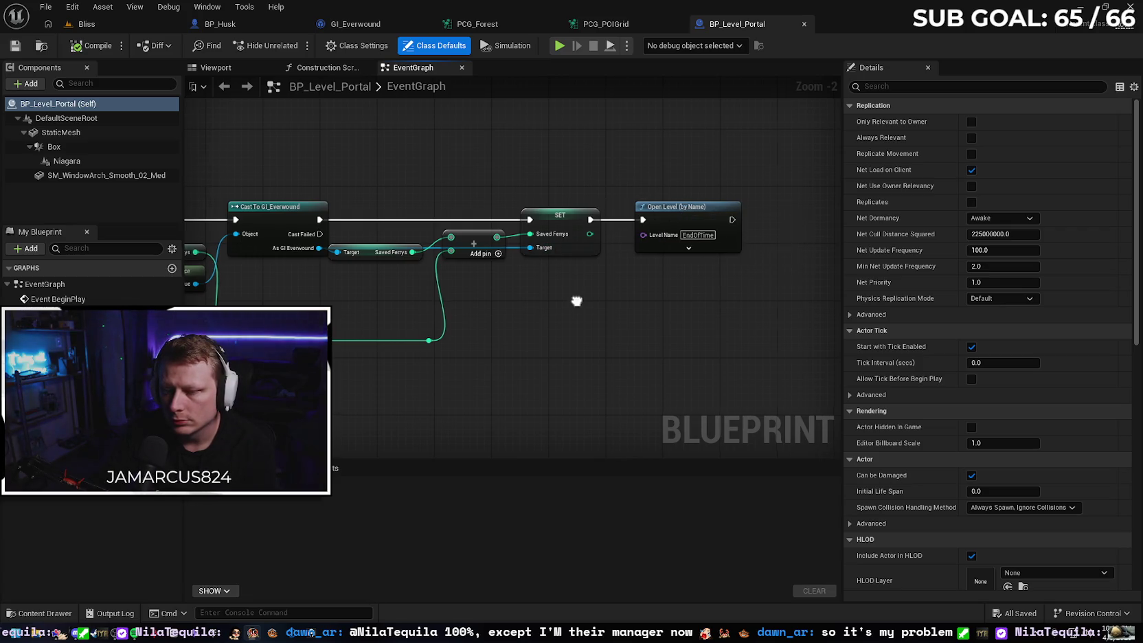
pyautogui.moveTo(578, 303); pyautogui.dragTo(693, 286)
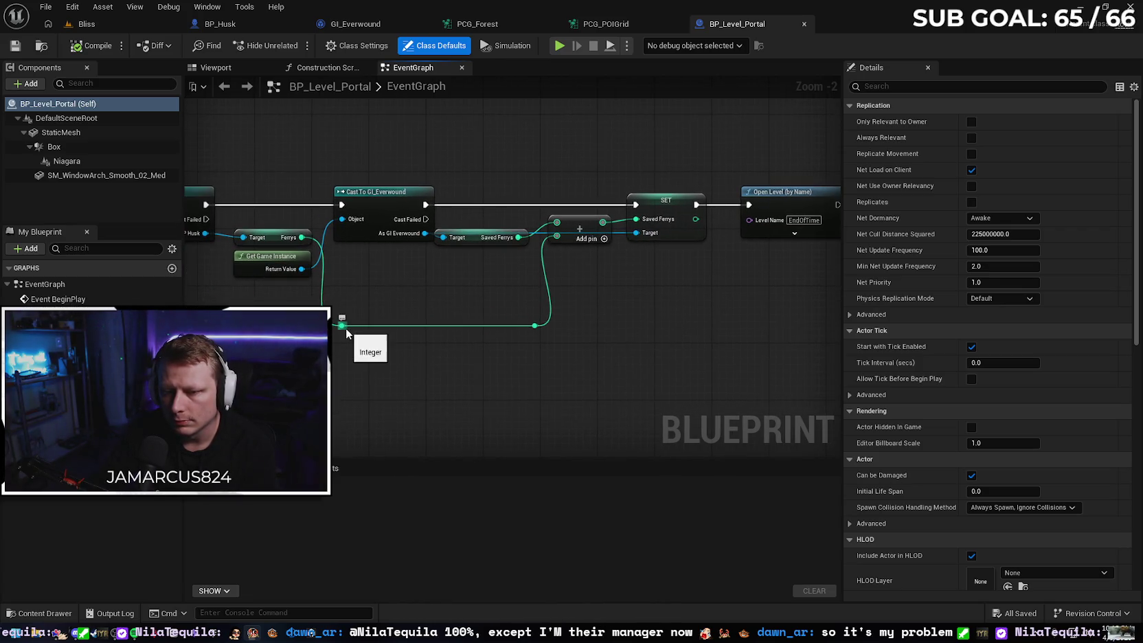
# Raise both reroute points and shift Open Level (by Name) right to straighten its wire.
pyautogui.moveTo(347, 334); pyautogui.dragTo(356, 279)
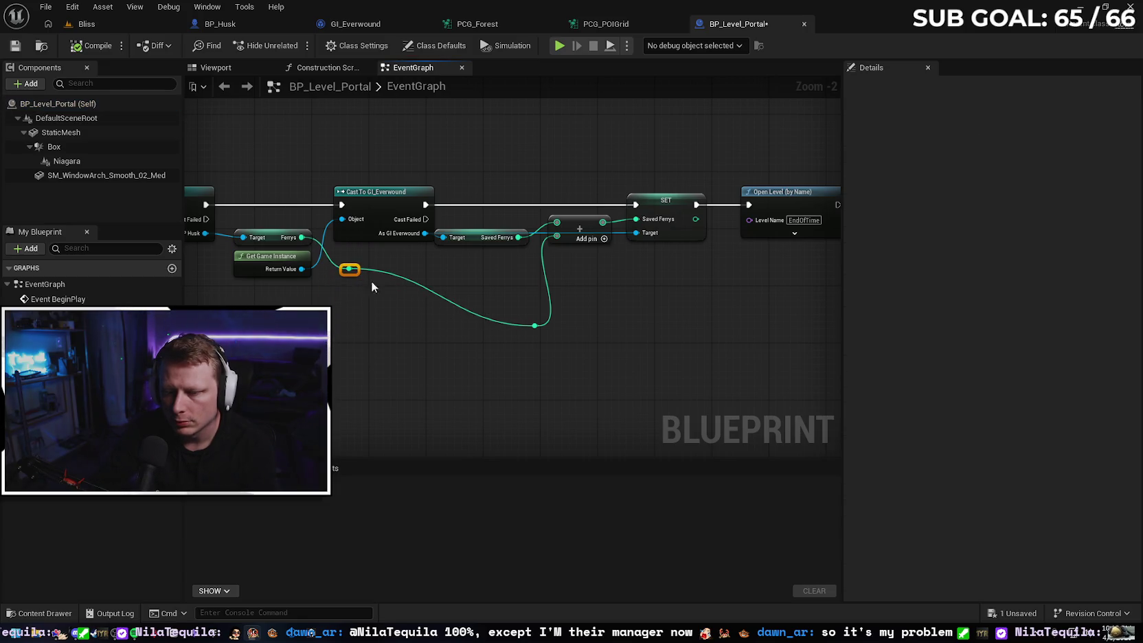
pyautogui.moveTo(535, 325); pyautogui.dragTo(527, 275)
pyautogui.moveTo(612, 307); pyautogui.dragTo(469, 314)
pyautogui.moveTo(594, 203); pyautogui.dragTo(712, 202)
pyautogui.click(601, 285)
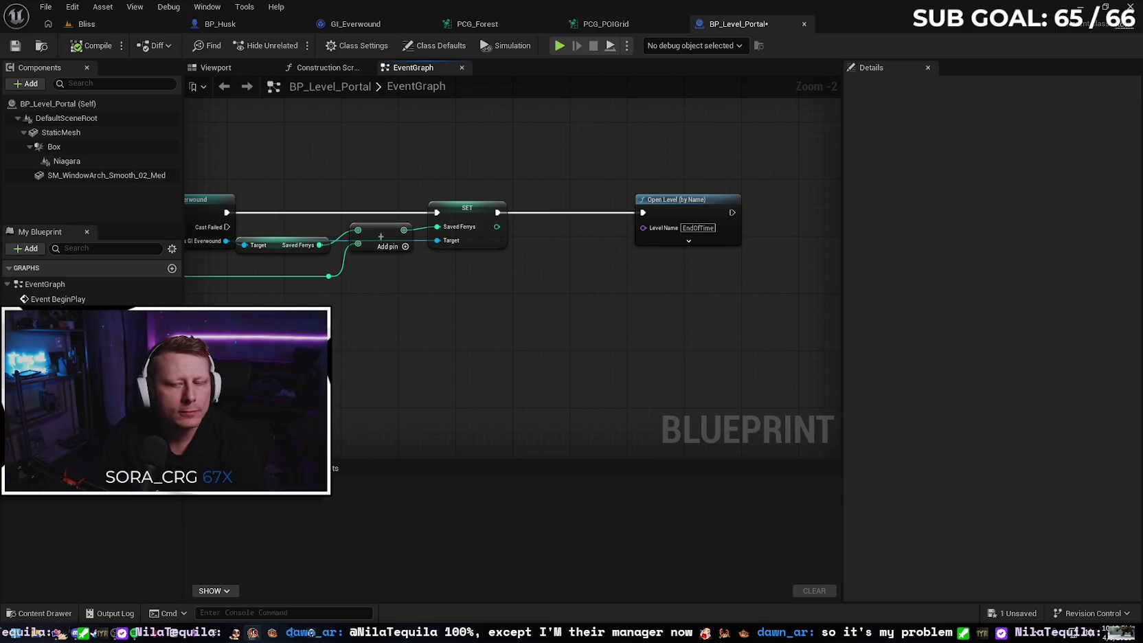
# Review the cast nodes, then recentre the SET and Open Level nodes.
pyautogui.moveTo(517, 230)
pyautogui.mouseDown()
pyautogui.moveTo(569, 257)
pyautogui.moveTo(793, 236)
pyautogui.mouseUp()
pyautogui.moveTo(671, 303)
pyautogui.mouseDown()
pyautogui.moveTo(755, 296)
pyautogui.moveTo(432, 293)
pyautogui.mouseUp()
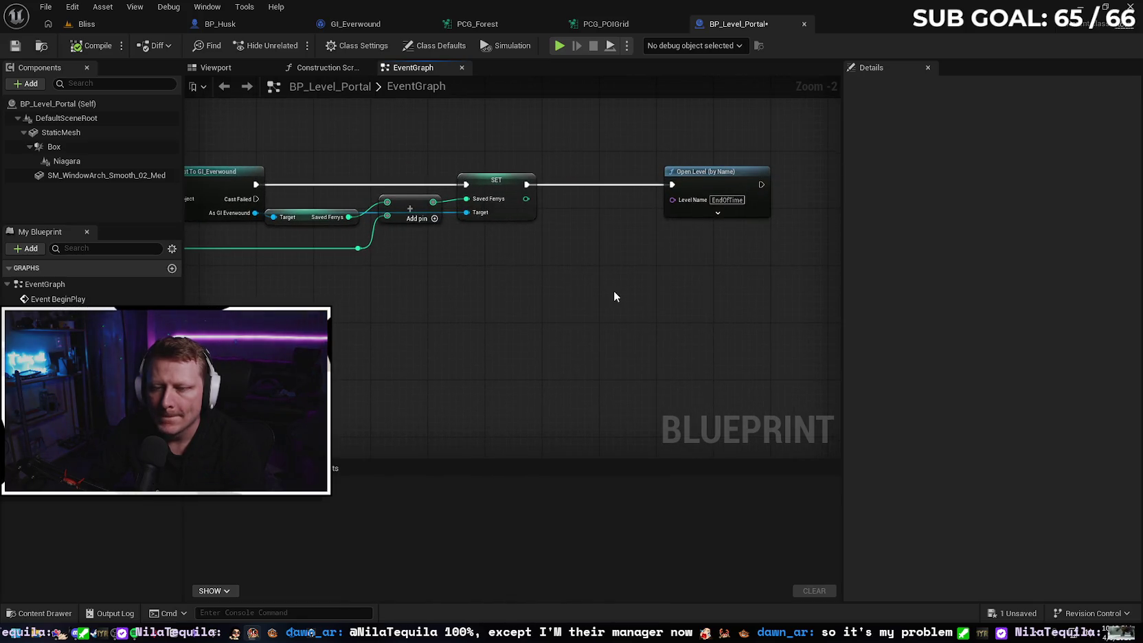
pyautogui.moveTo(615, 297); pyautogui.dragTo(530, 299)
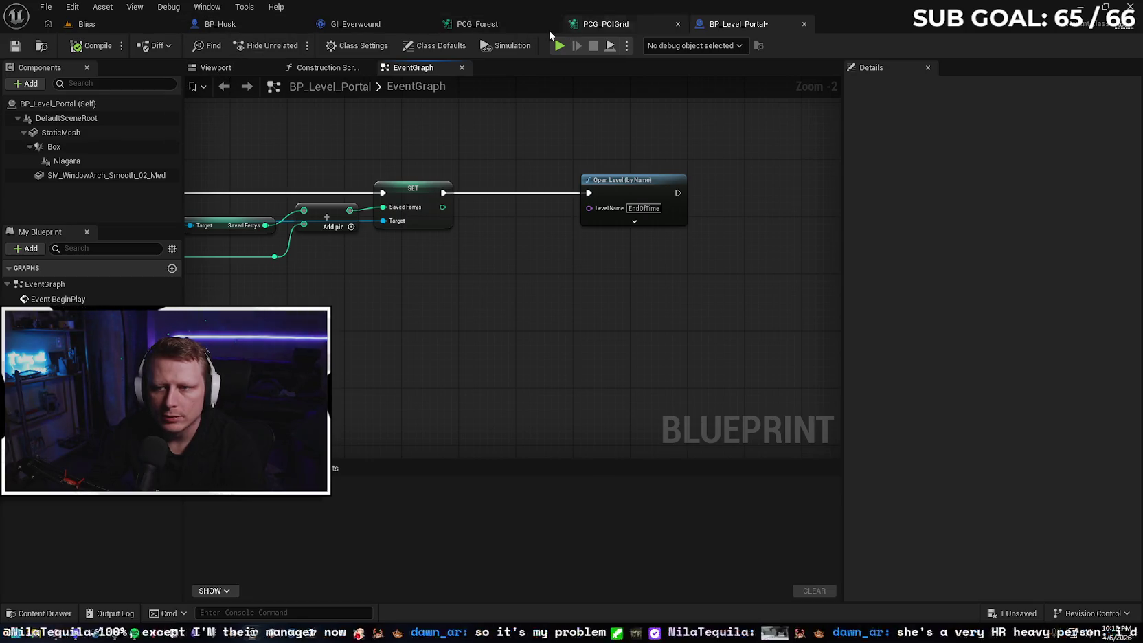
pyautogui.click(343, 24)
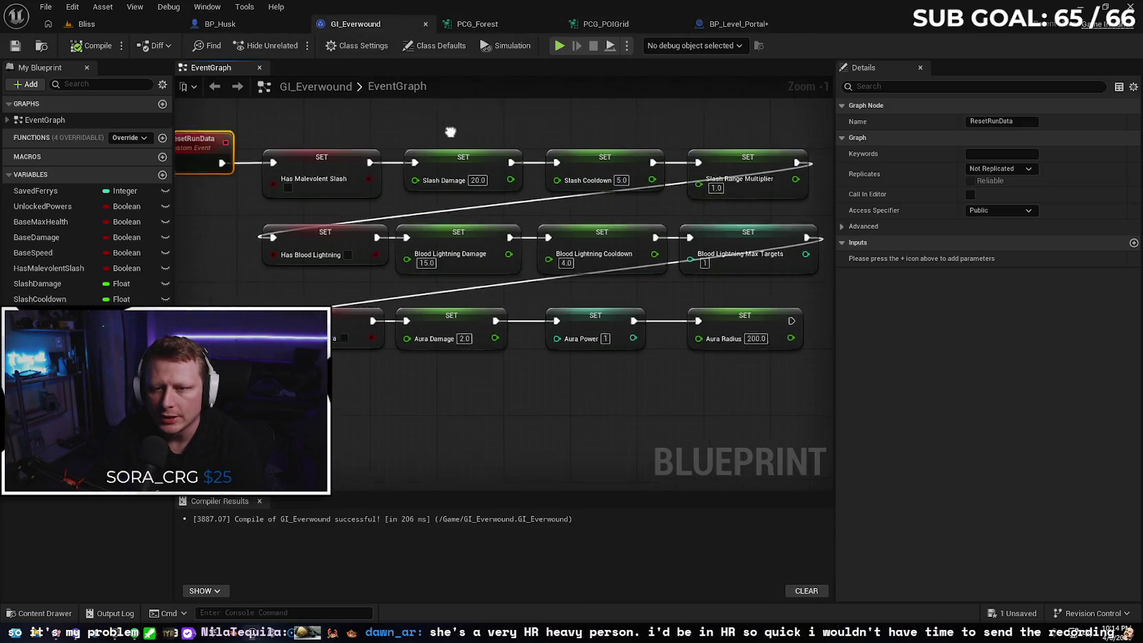
# Check the GI_Everwound, PCG_Forest and PCG_POIGrid graphs.
pyautogui.click(505, 136)
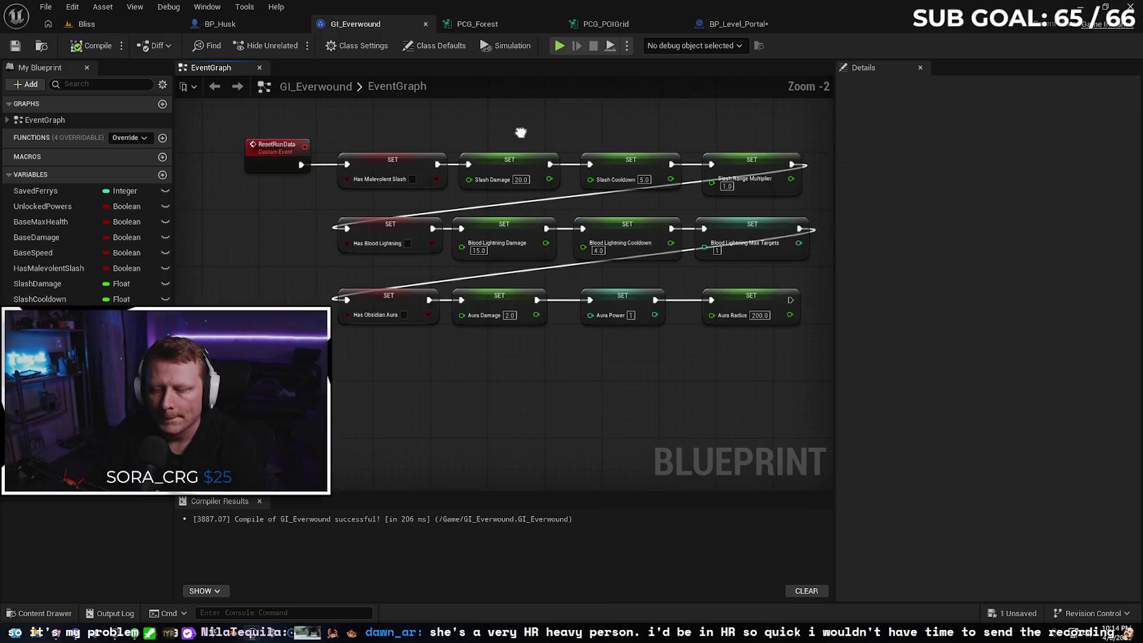
pyautogui.click(504, 24)
pyautogui.click(605, 24)
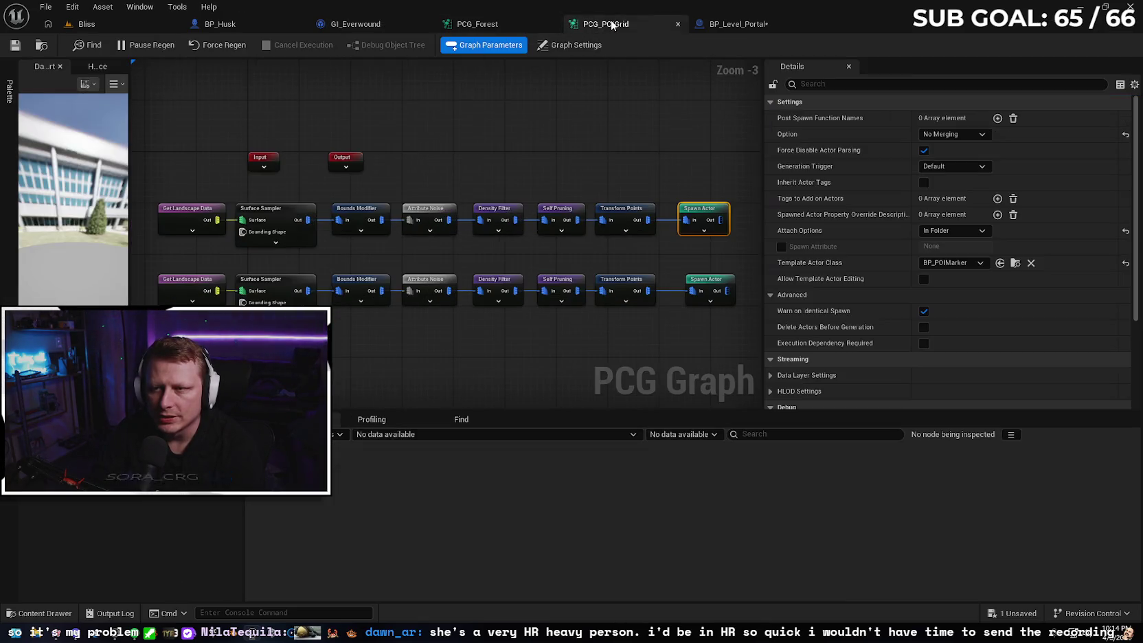
# Back on BP_Level_Portal, show the start of the overlap chain and open the content browser.
pyautogui.click(777, 25)
pyautogui.moveTo(471, 141); pyautogui.dragTo(738, 112)
pyautogui.moveTo(550, 116)
pyautogui.mouseDown()
pyautogui.moveTo(767, 139)
pyautogui.moveTo(739, 137)
pyautogui.mouseUp()
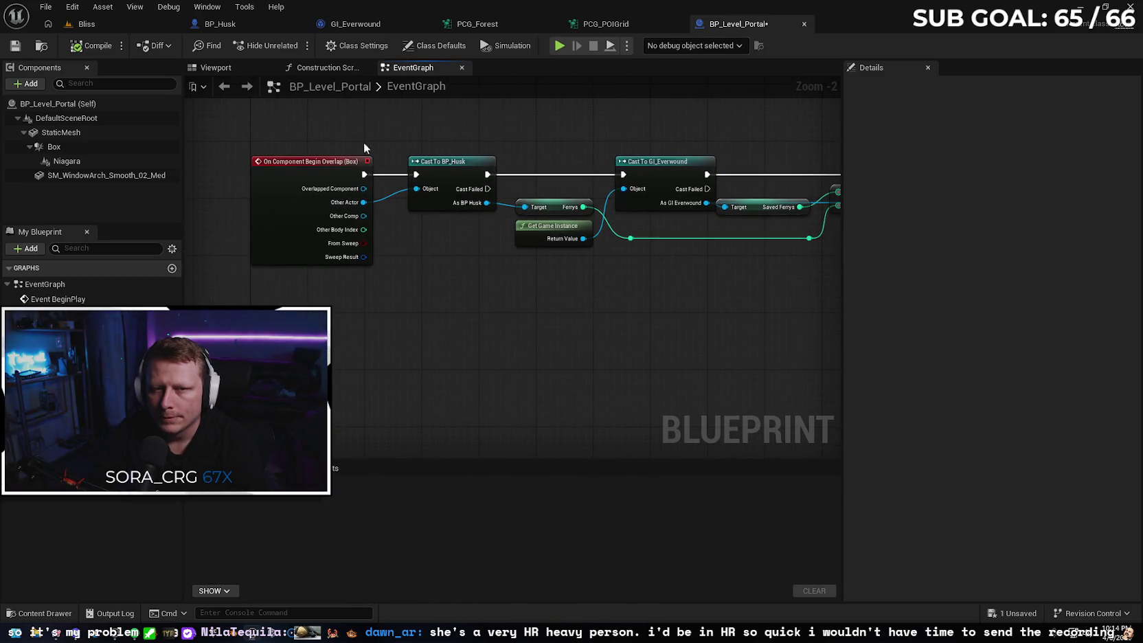
pyautogui.click(50, 614)
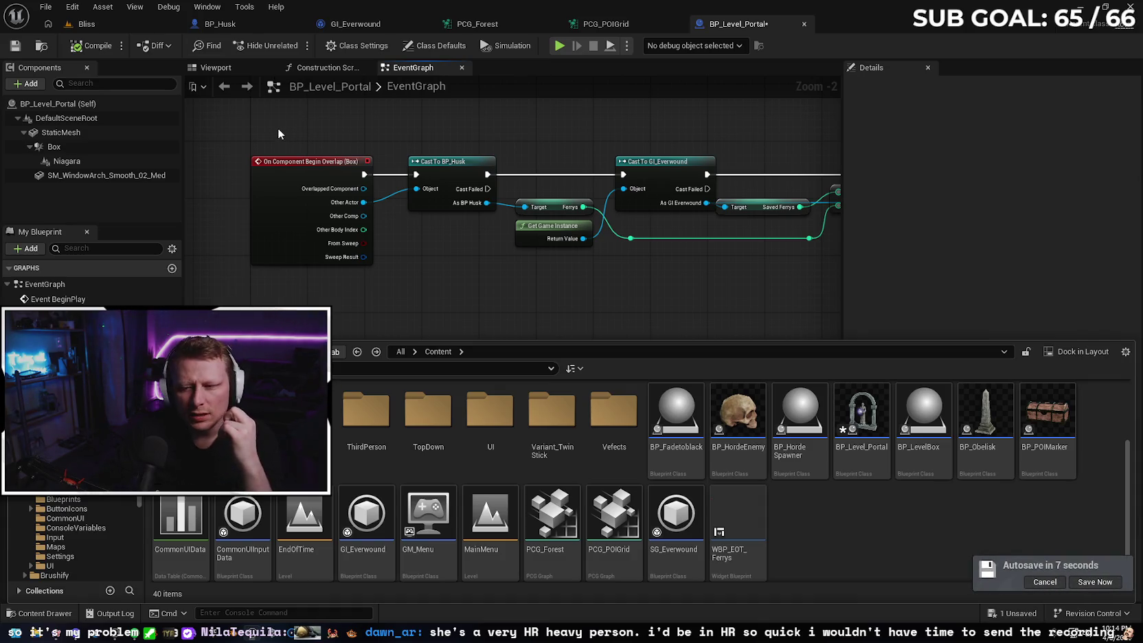
# In the Bliss level, frame the viewport around the TargetPoint actor.
pyautogui.click(90, 28)
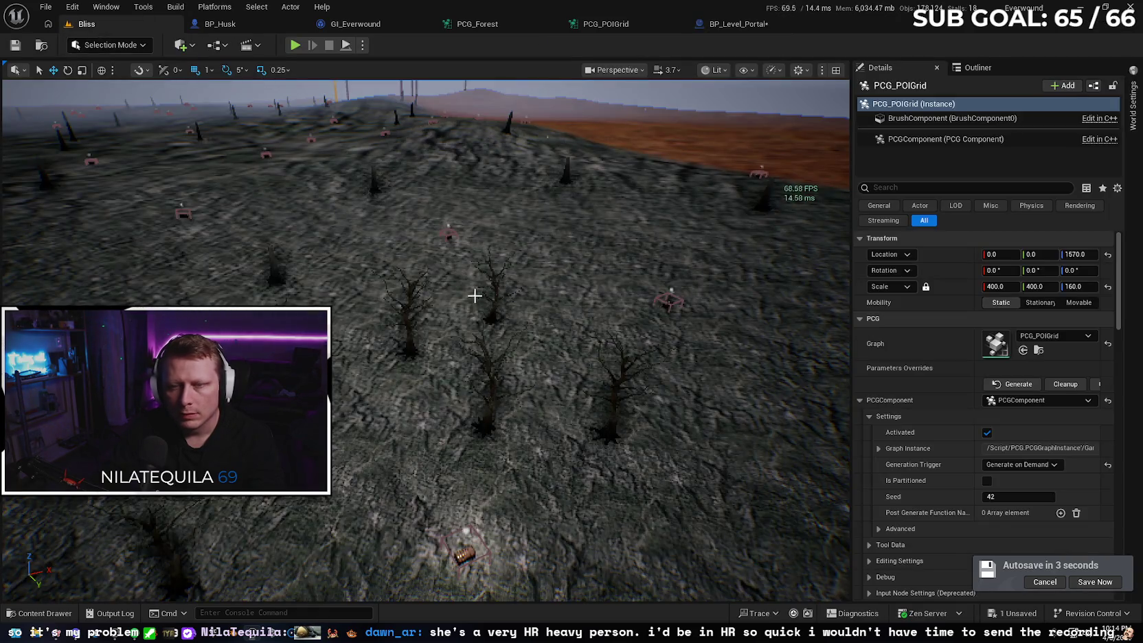
pyautogui.moveTo(408, 282)
pyautogui.mouseDown()
pyautogui.moveTo(352, 303)
pyautogui.moveTo(353, 289)
pyautogui.mouseUp()
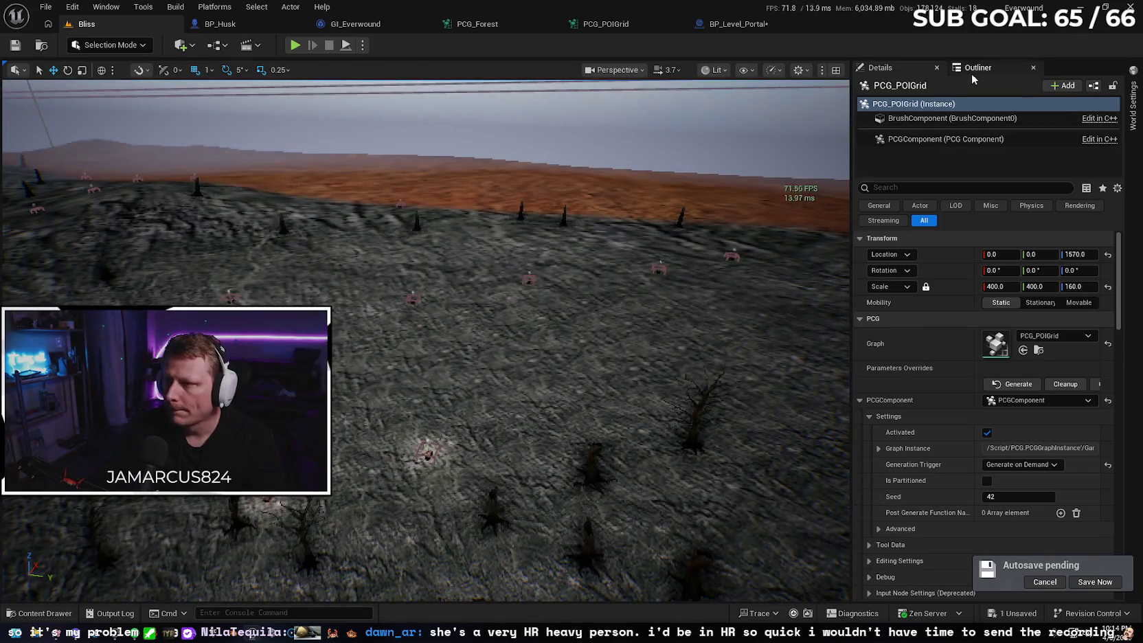
pyautogui.click(971, 71)
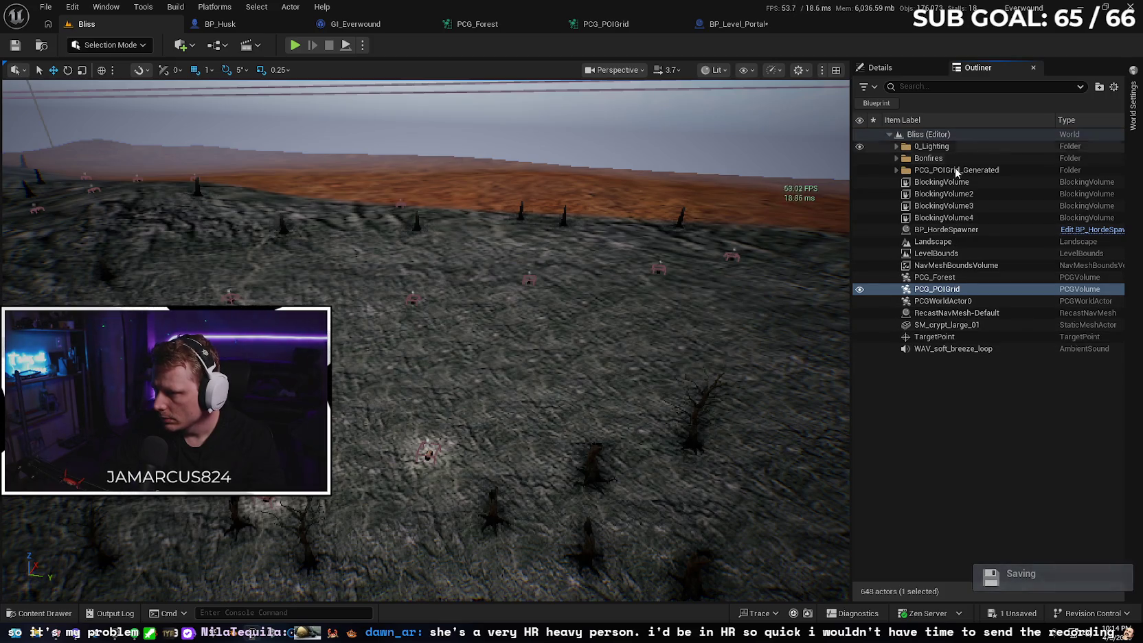
pyautogui.doubleClick(962, 336)
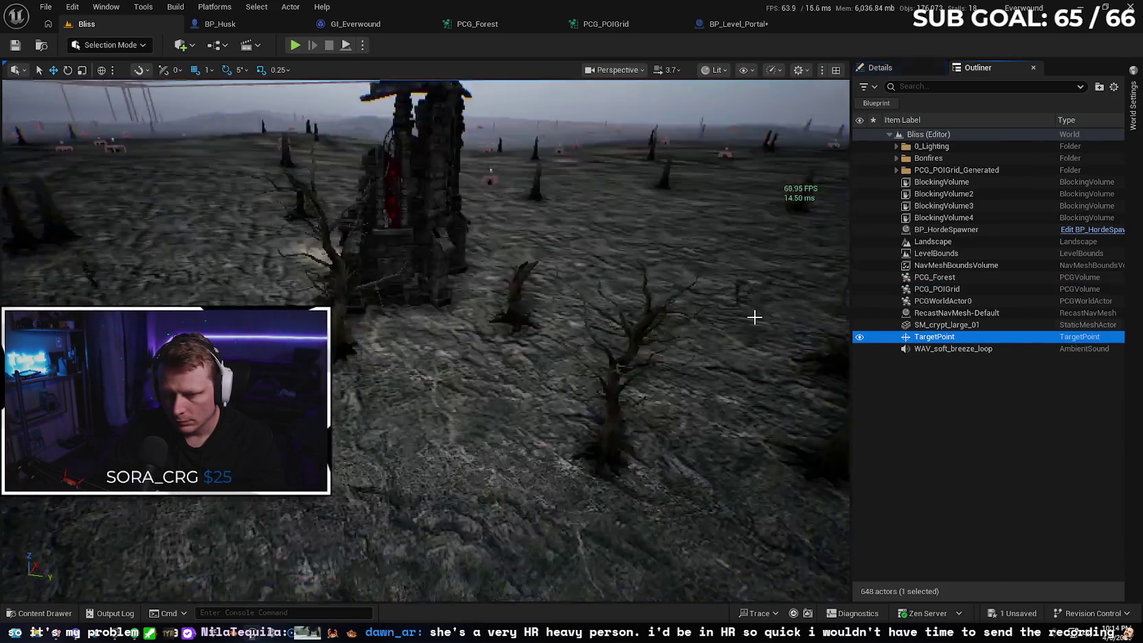
pyautogui.moveTo(558, 289)
pyautogui.mouseDown()
pyautogui.moveTo(522, 377)
pyautogui.moveTo(92, 529)
pyautogui.mouseUp()
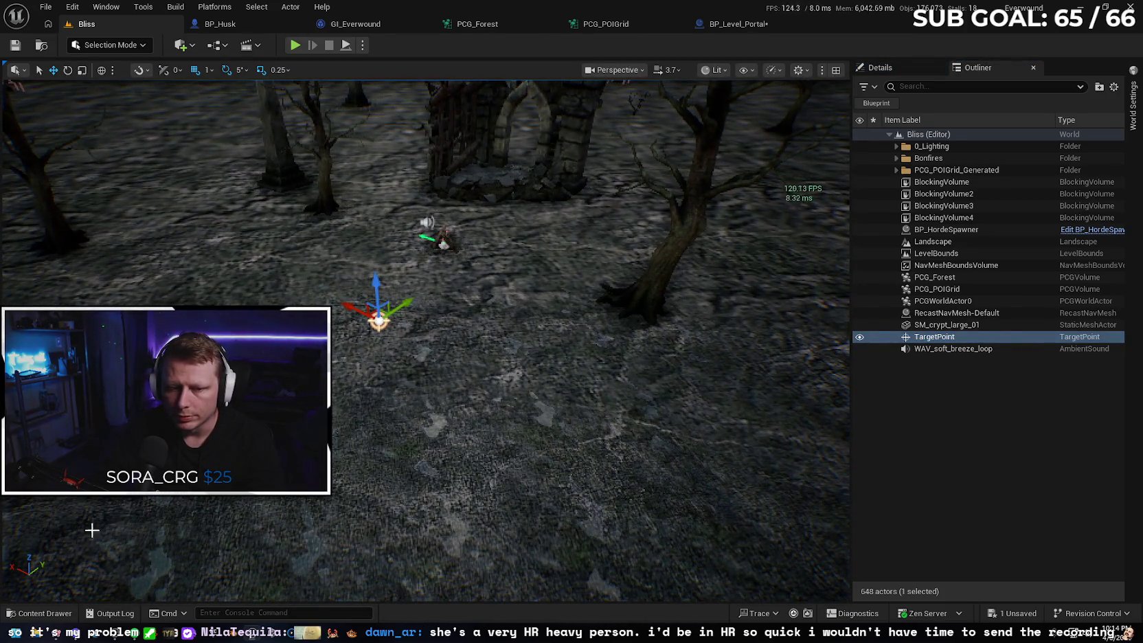
# Place a BP_Level_Portal and a BP_POIMarker into the level near the TargetPoint.
pyautogui.click(50, 614)
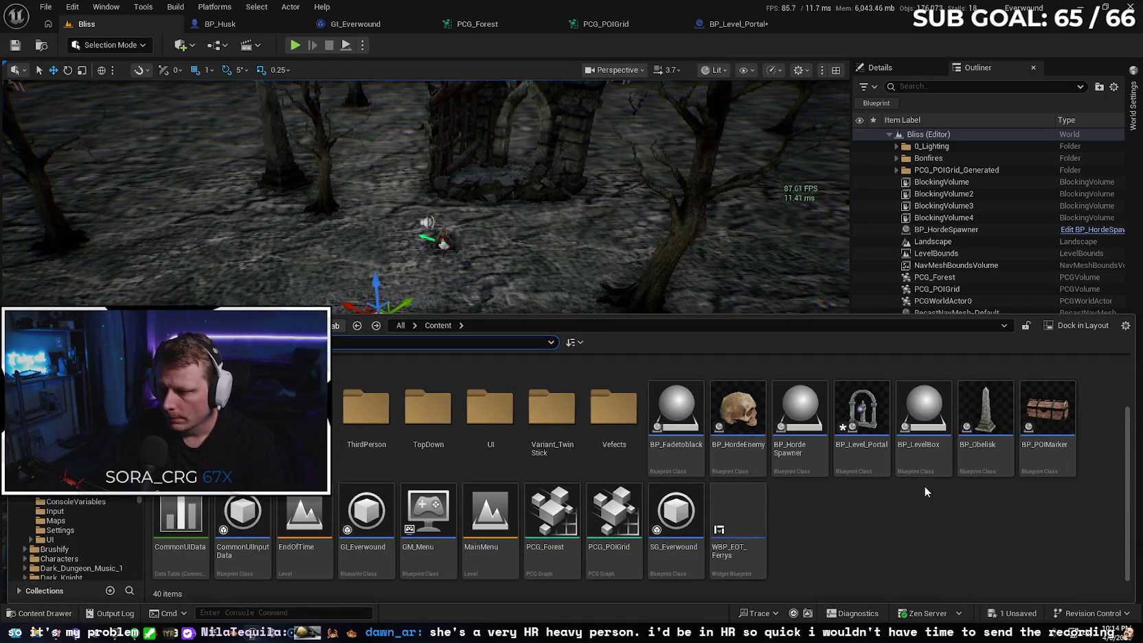
pyautogui.moveTo(864, 411)
pyautogui.mouseDown()
pyautogui.moveTo(684, 279)
pyautogui.moveTo(595, 364)
pyautogui.moveTo(605, 395)
pyautogui.moveTo(587, 406)
pyautogui.mouseUp()
pyautogui.hotkey('ctrl', 'space')
pyautogui.moveTo(1048, 422)
pyautogui.mouseDown()
pyautogui.moveTo(914, 354)
pyautogui.moveTo(234, 281)
pyautogui.moveTo(171, 296)
pyautogui.mouseUp()
pyautogui.moveTo(378, 417); pyautogui.dragTo(405, 417)
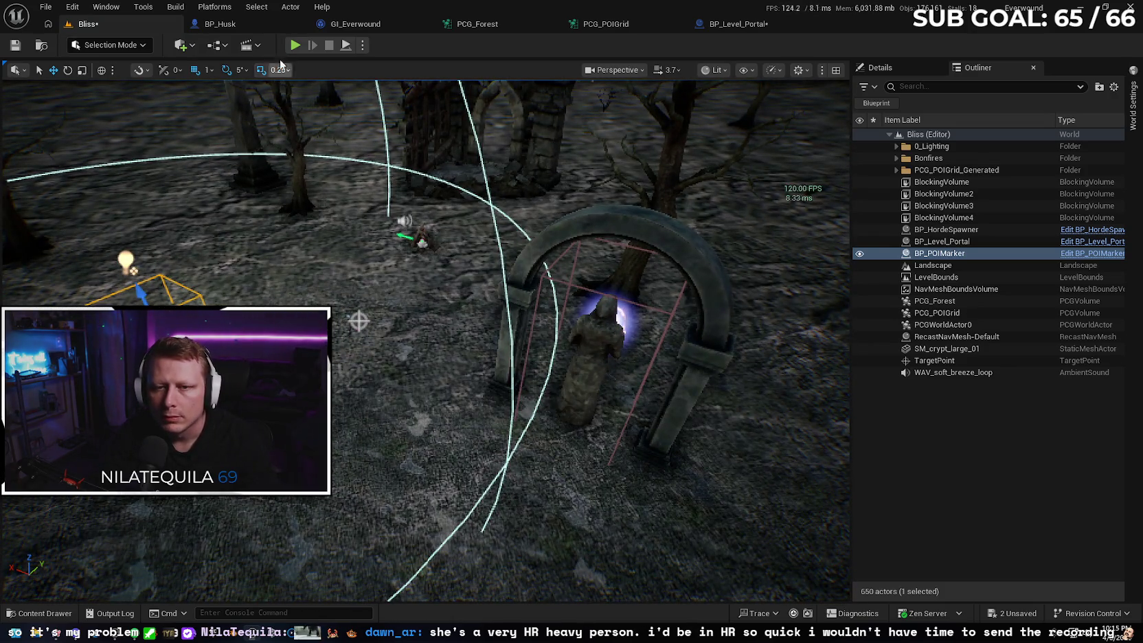
pyautogui.click(274, 24)
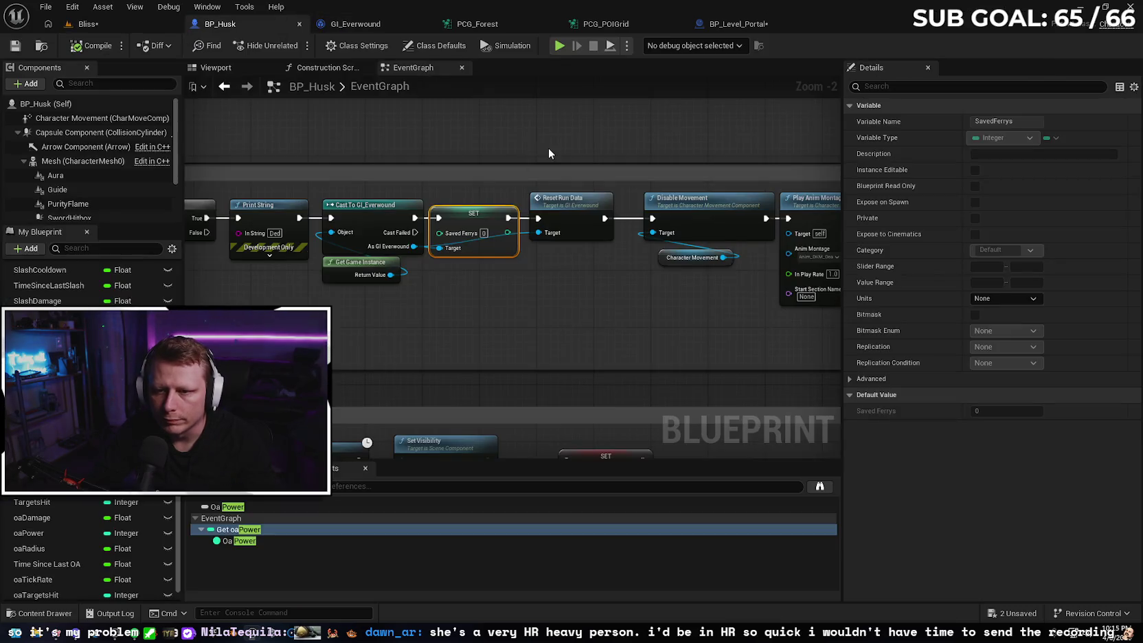
# Add a Print String node after BP_Husk's Event Tick.
pyautogui.scroll(-3, 527, 130)
pyautogui.moveTo(696, 265)
pyautogui.mouseDown()
pyautogui.moveTo(607, 350)
pyautogui.moveTo(531, 297)
pyautogui.moveTo(396, 248)
pyautogui.moveTo(594, 279)
pyautogui.mouseUp()
pyautogui.scroll(2, 594, 279)
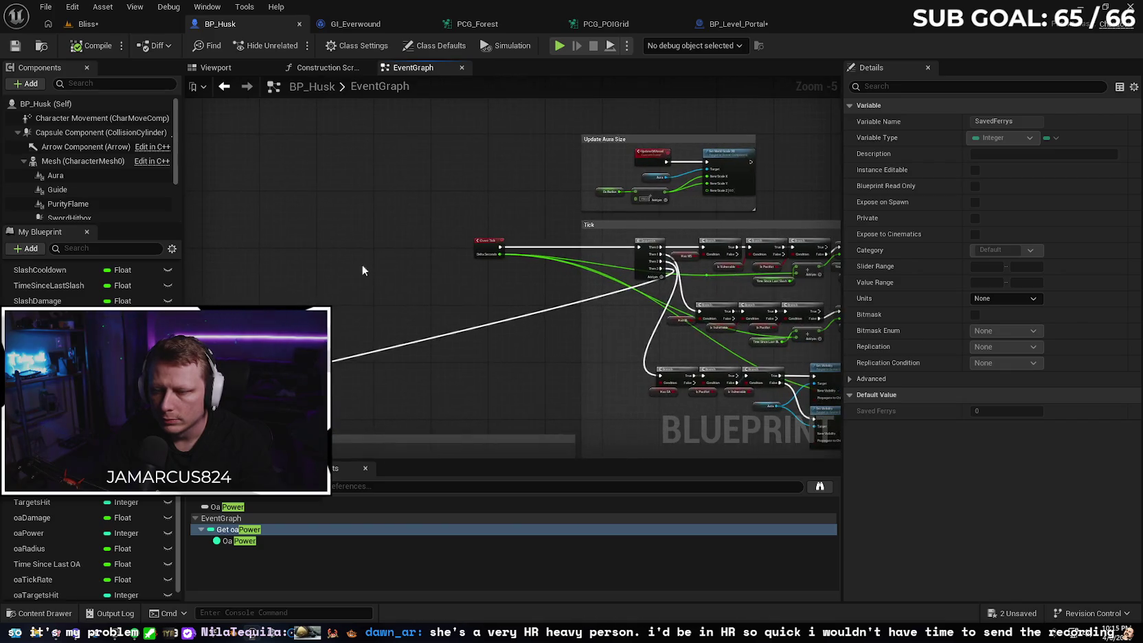
pyautogui.moveTo(434, 261); pyautogui.dragTo(297, 254)
pyautogui.moveTo(371, 225); pyautogui.dragTo(424, 228)
pyautogui.write('print')
pyautogui.press('Return')
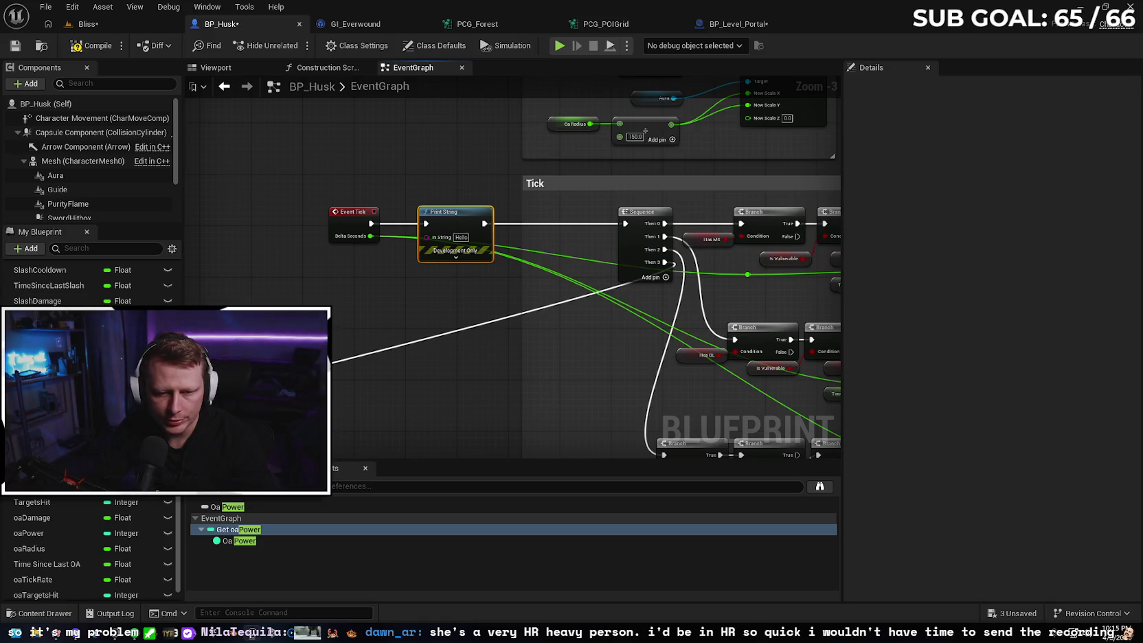
# Feed a Slash Damage getter into the Print String and compile BP_Husk.
pyautogui.scroll(5, 88, 543)
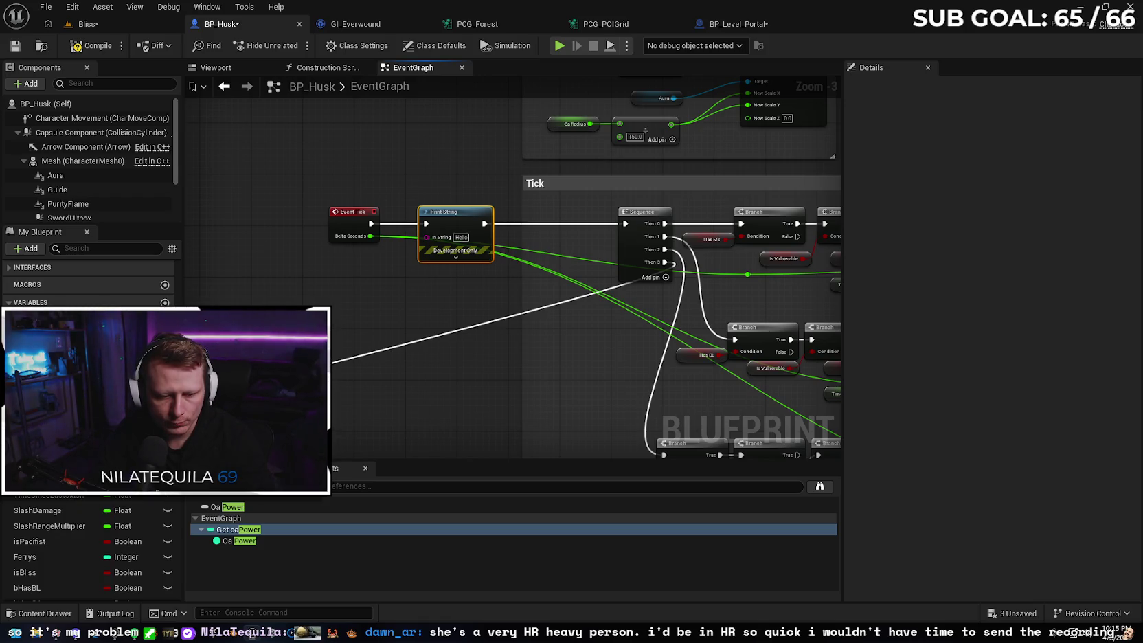
pyautogui.moveTo(38, 510)
pyautogui.mouseDown()
pyautogui.moveTo(206, 398)
pyautogui.moveTo(299, 300)
pyautogui.moveTo(366, 280)
pyautogui.moveTo(426, 237)
pyautogui.mouseUp()
pyautogui.click(354, 319)
pyautogui.click(93, 45)
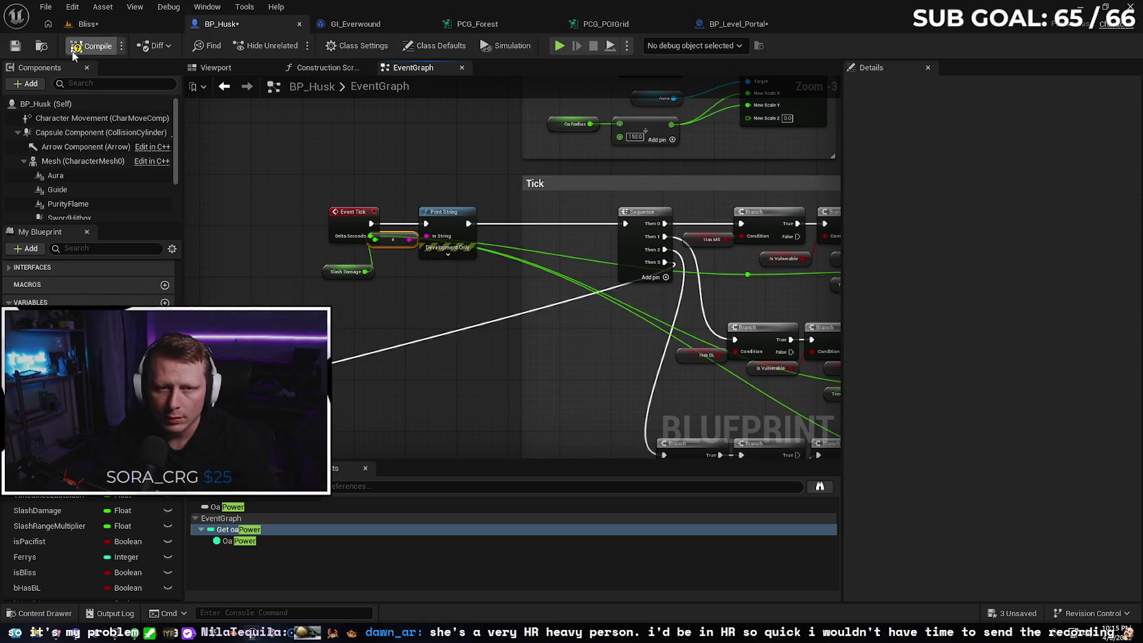
pyautogui.click(121, 28)
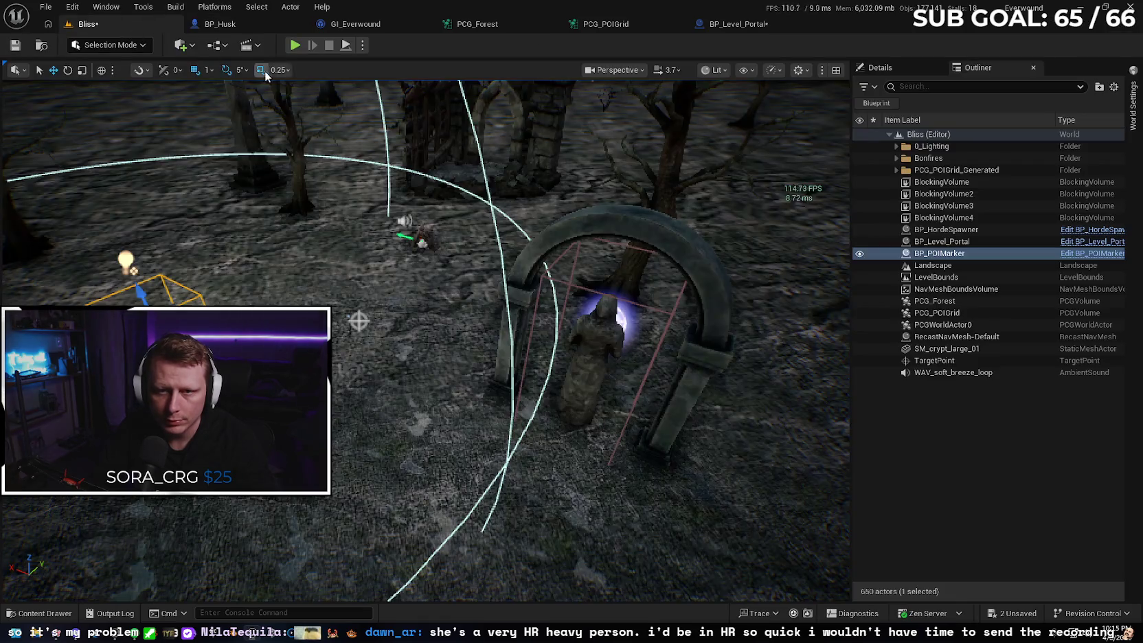
# Play the Bliss level, pick six level-up upgrades, walk into the stone arch portal, then stop.
pyautogui.hotkey('alt', 'p')
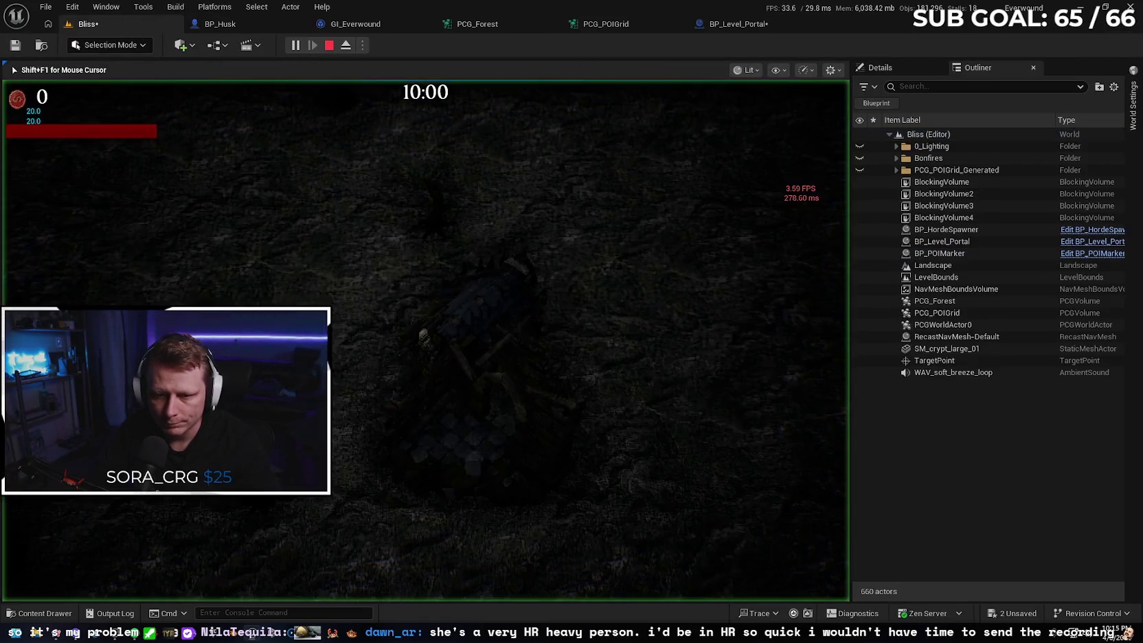
pyautogui.press('s')
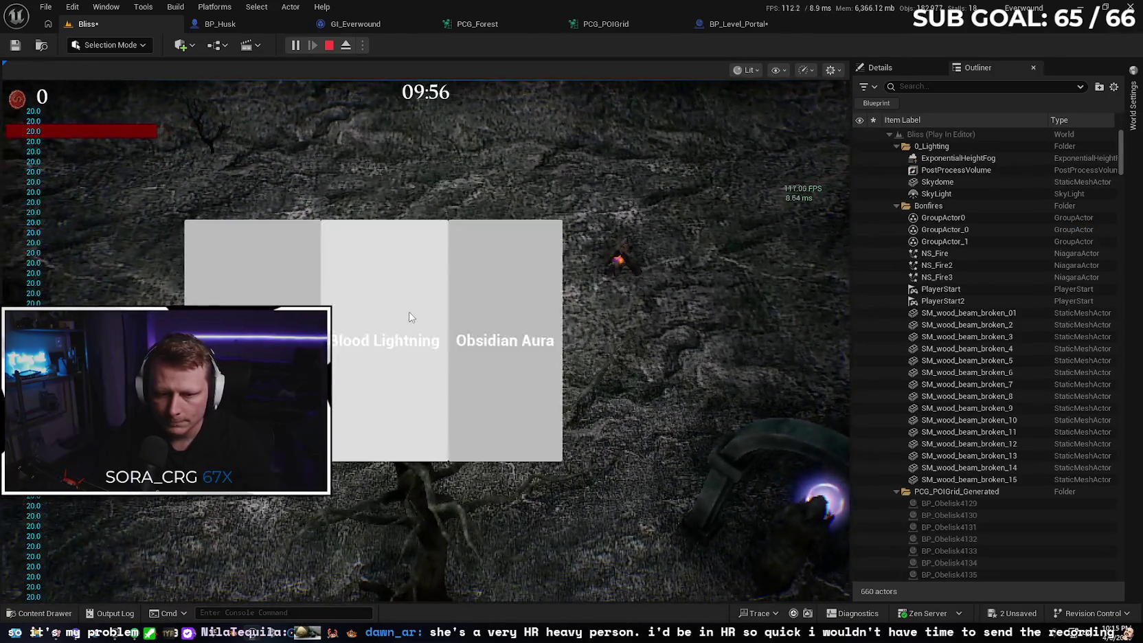
pyautogui.click(269, 302)
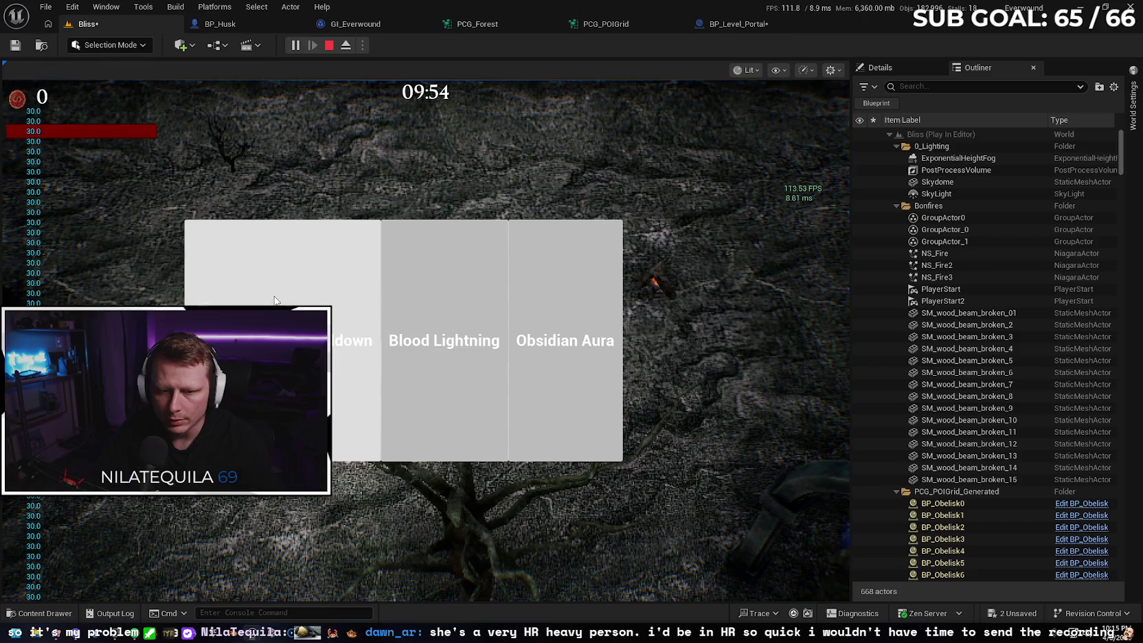
pyautogui.click(274, 300)
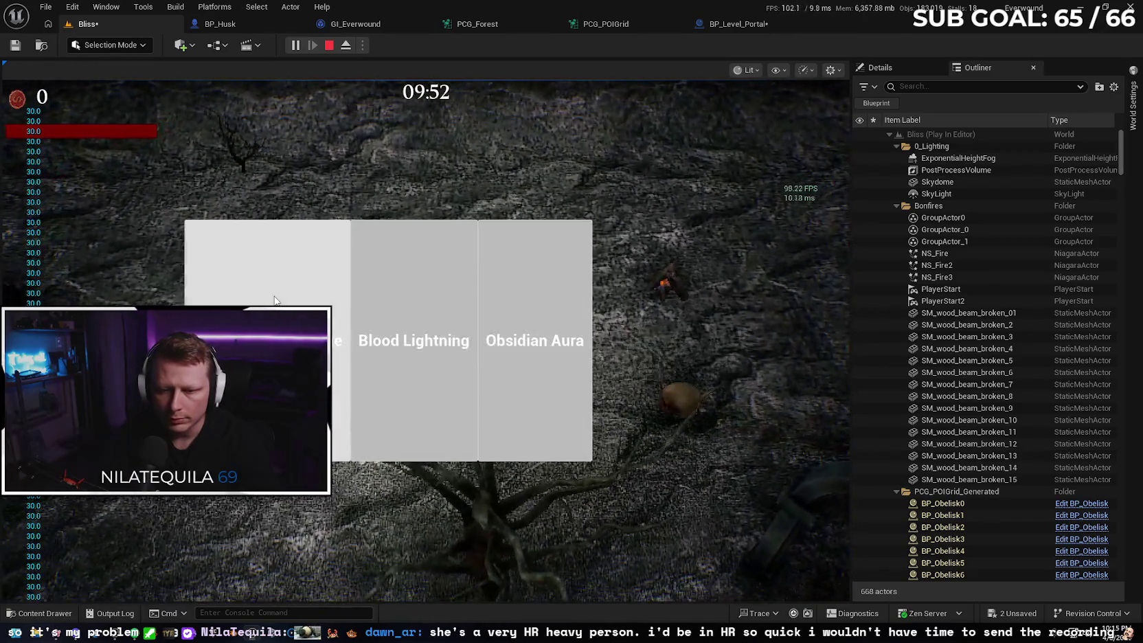
pyautogui.click(274, 300)
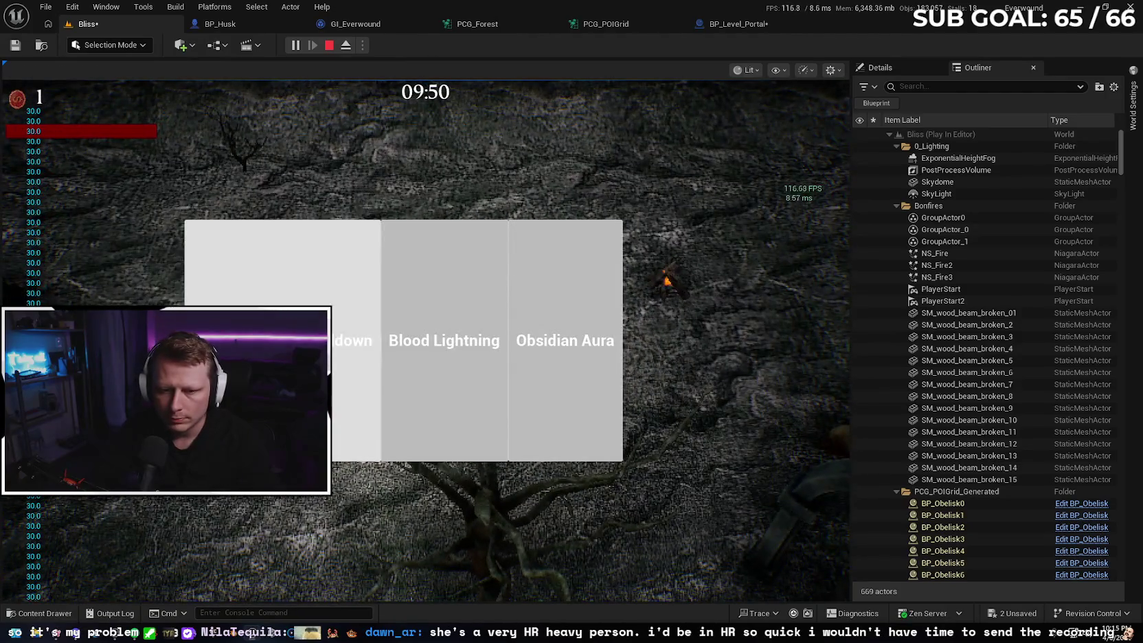
pyautogui.click(274, 300)
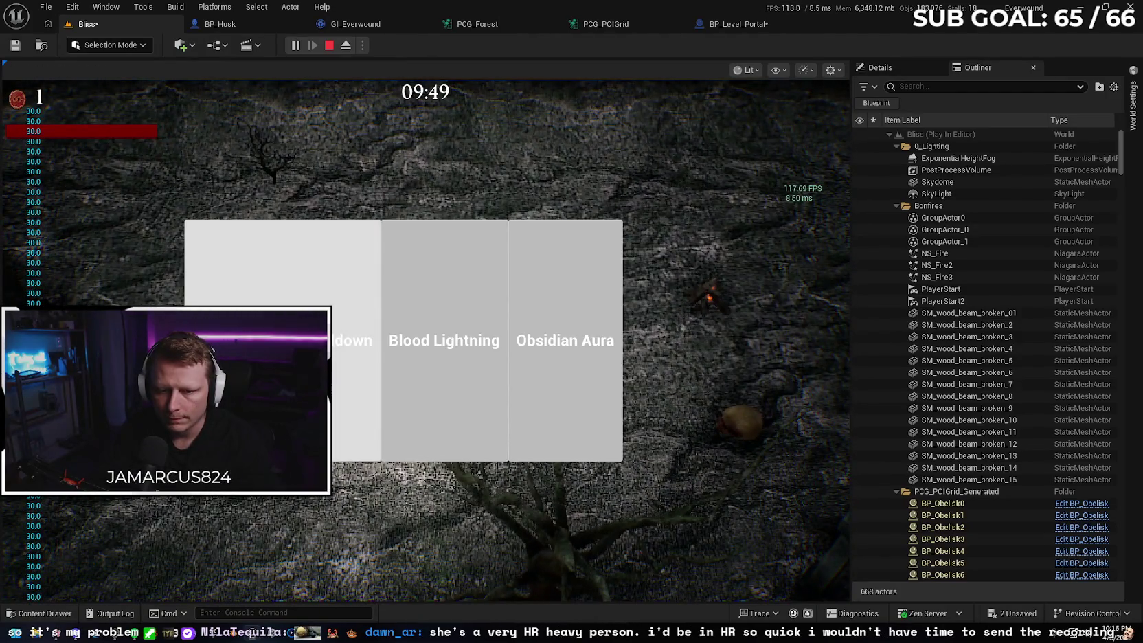
pyautogui.click(274, 300)
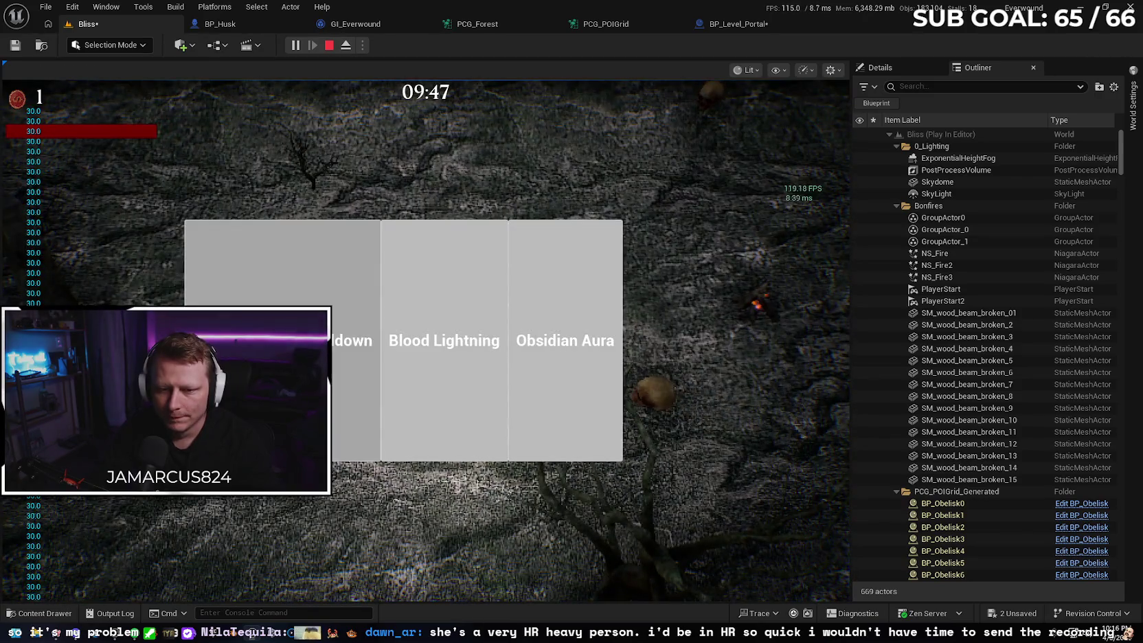
pyautogui.click(274, 300)
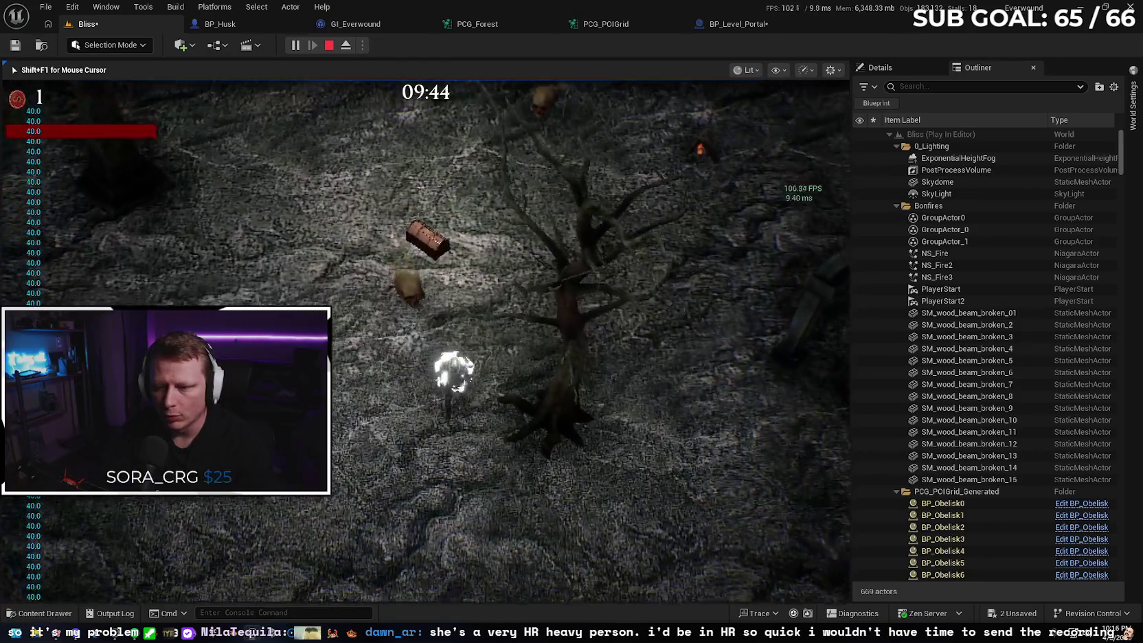
pyautogui.press('d')
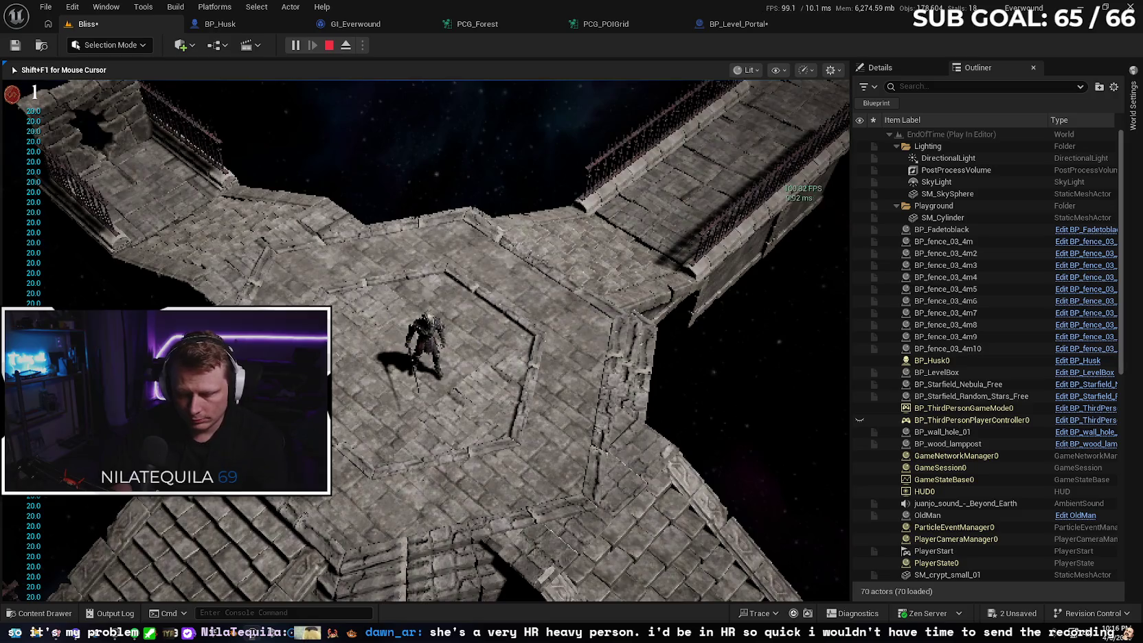
pyautogui.press('Escape')
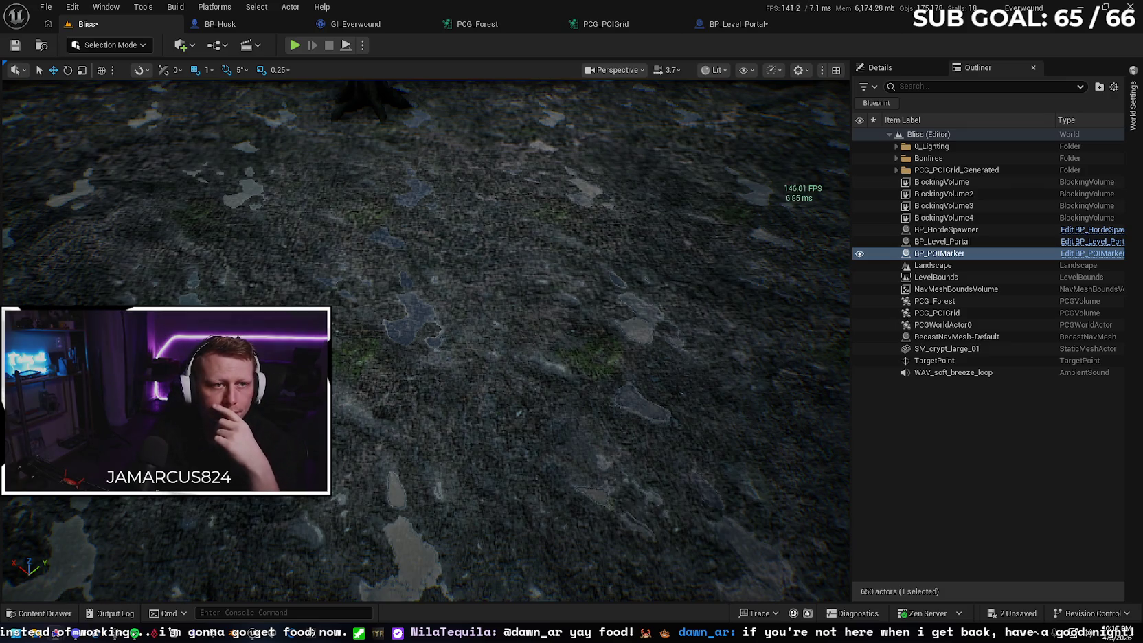
# Switch back to BP_Husk's event graph.
pyautogui.hotkey('ctrl', 'Tab')
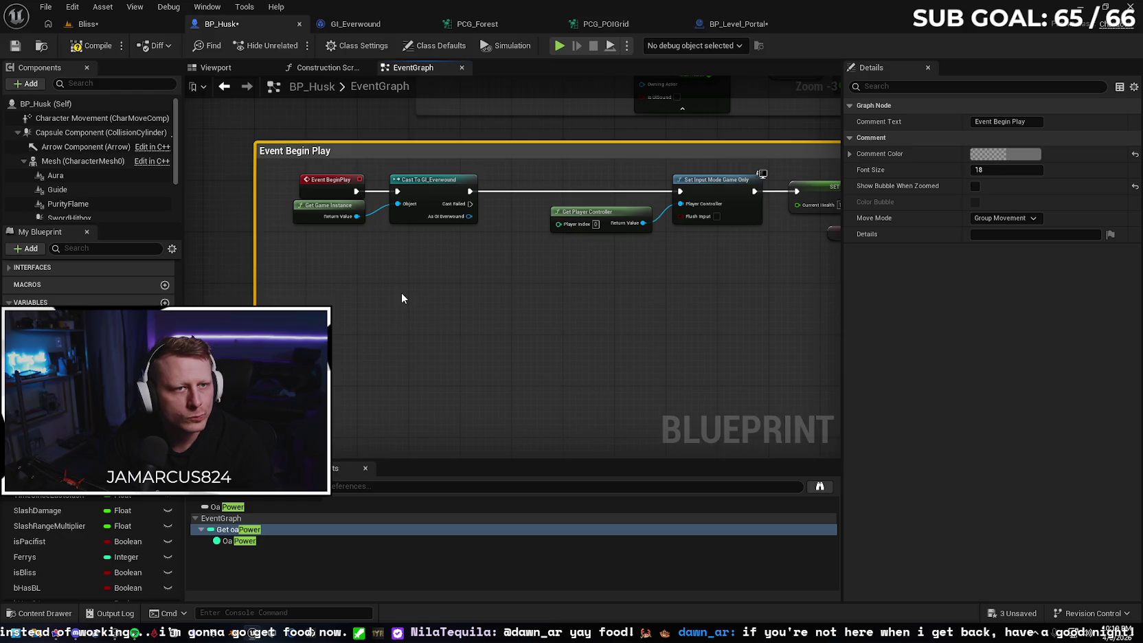
# Add a Slash Damage getter from the As GI Everwound cast output.
pyautogui.scroll(1, 413, 268)
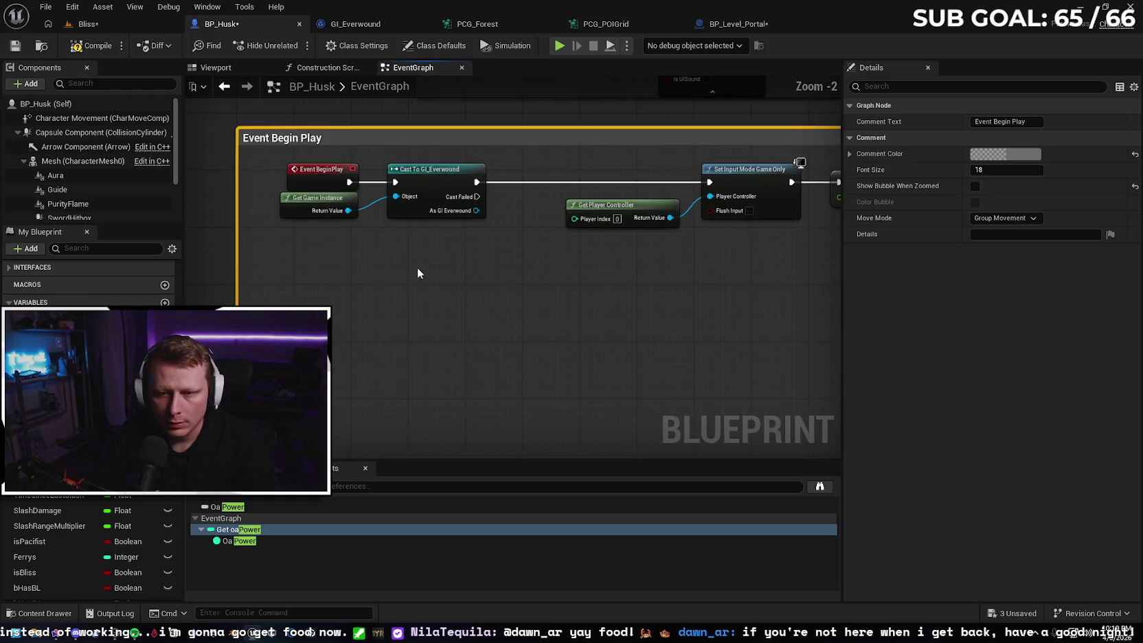
pyautogui.moveTo(475, 213)
pyautogui.mouseDown()
pyautogui.moveTo(406, 287)
pyautogui.moveTo(385, 264)
pyautogui.mouseUp()
pyautogui.write('get')
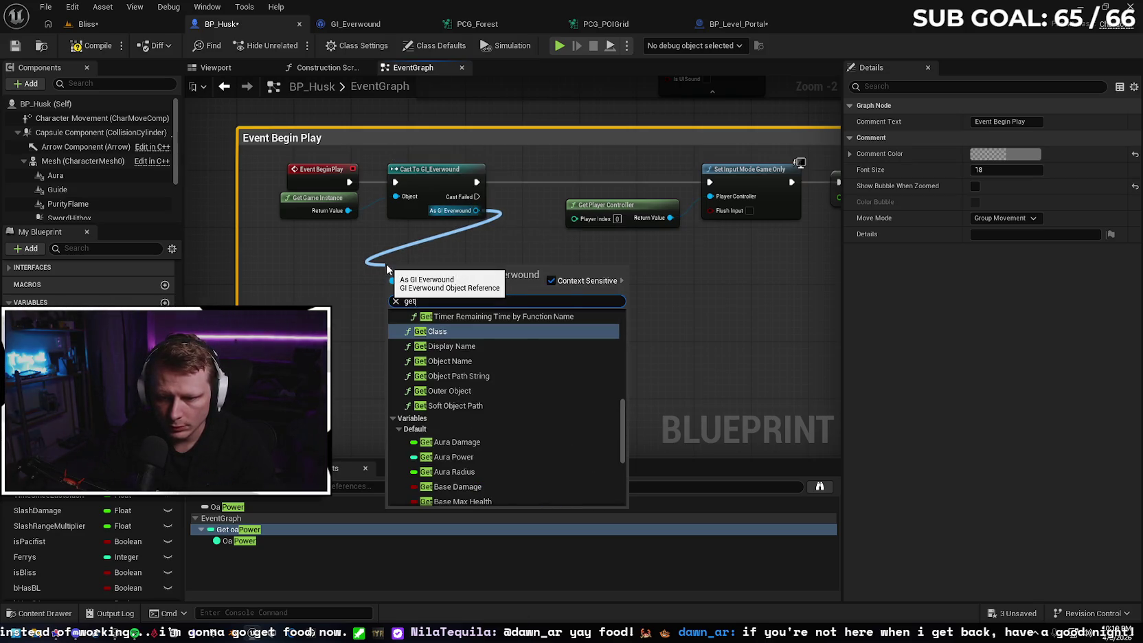
pyautogui.scroll(-5, 492, 414)
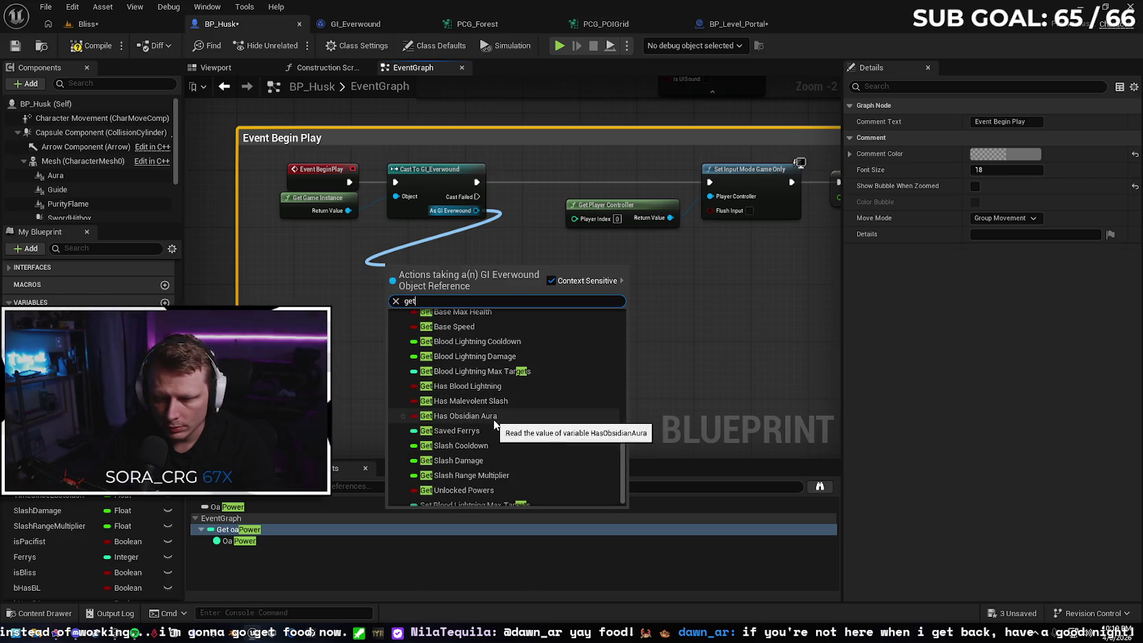
pyautogui.click(460, 461)
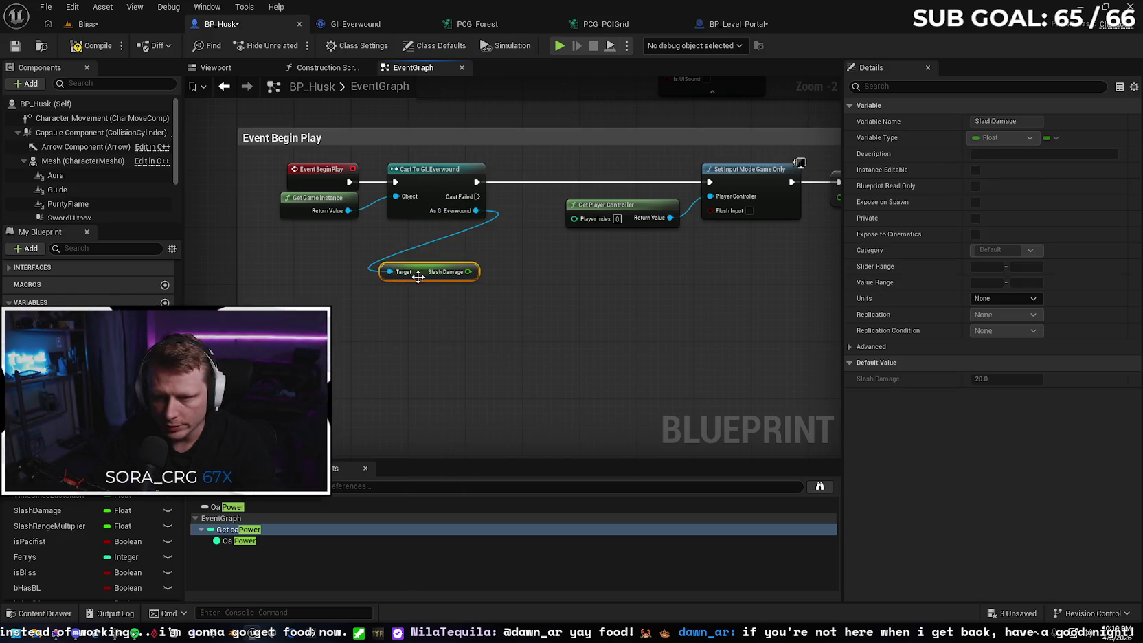
pyautogui.moveTo(418, 277); pyautogui.dragTo(419, 261)
# Add a Slash Cooldown getter from the same As GI Everwound output.
pyautogui.moveTo(479, 214); pyautogui.dragTo(381, 281)
pyautogui.write('get slash')
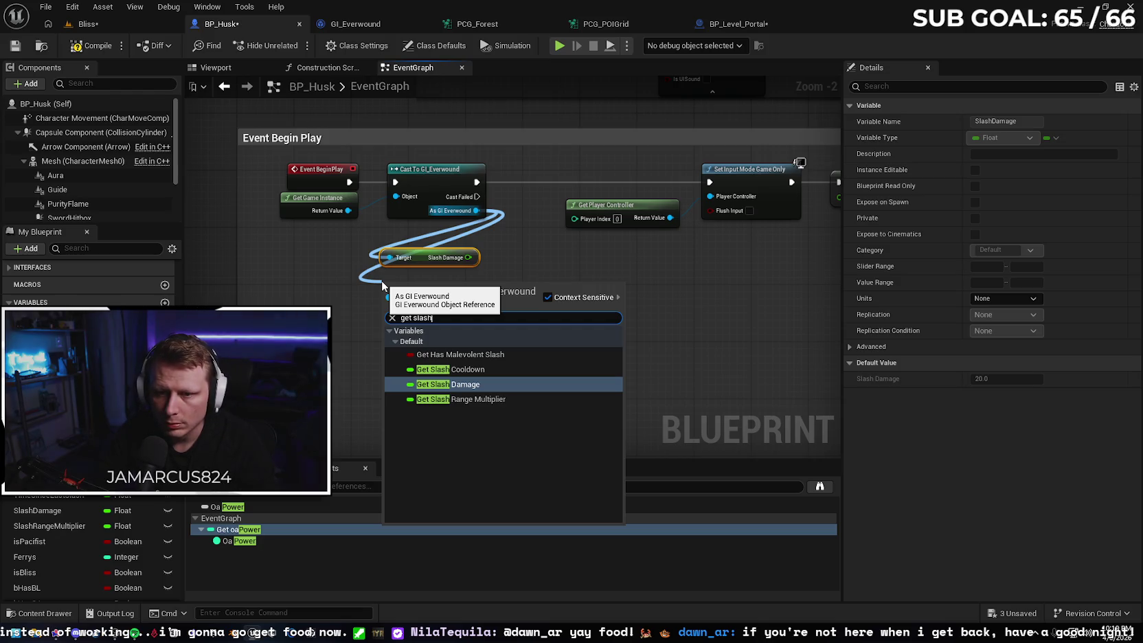
pyautogui.click(463, 369)
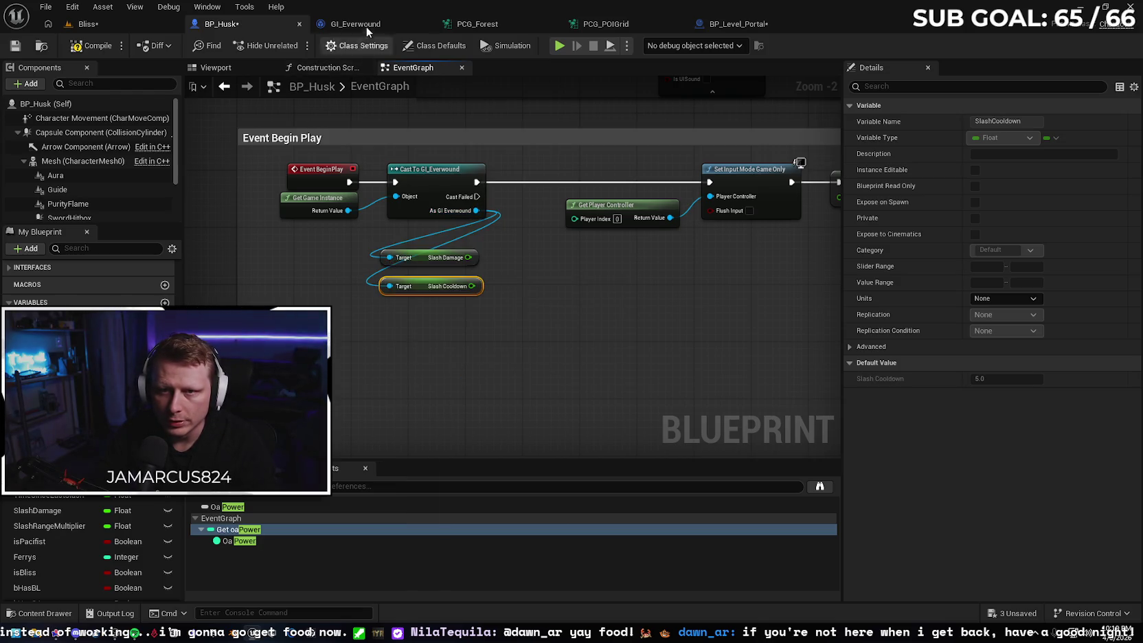
pyautogui.click(355, 23)
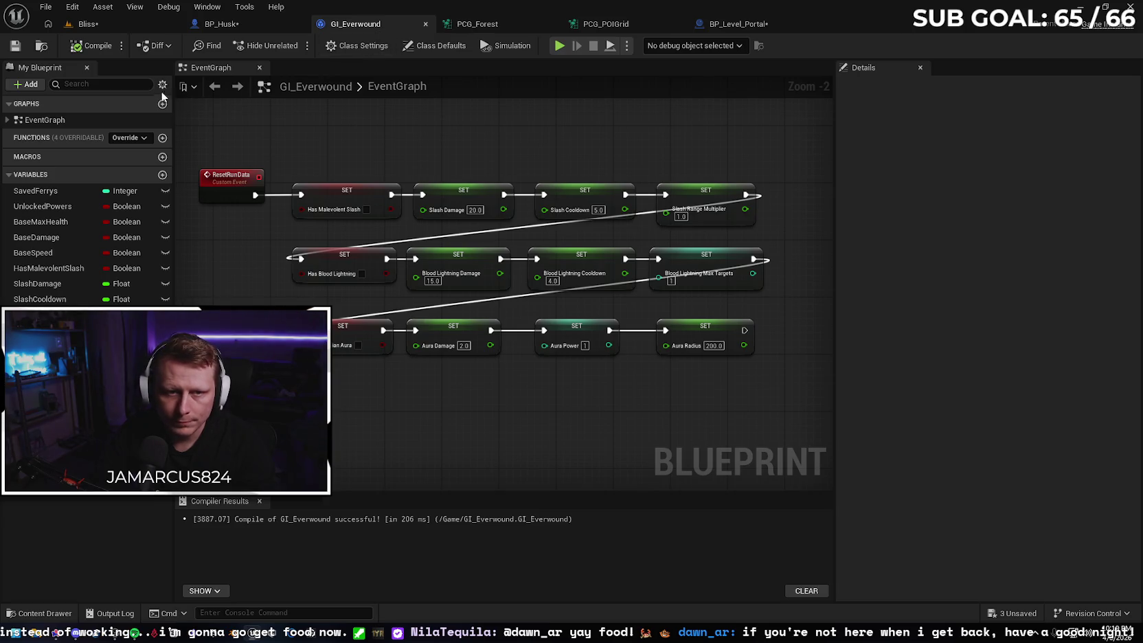
# Close GI_Everwound and tuck BP_Husk's Slash Cooldown getter directly under Slash Damage.
pyautogui.middleClick(362, 23)
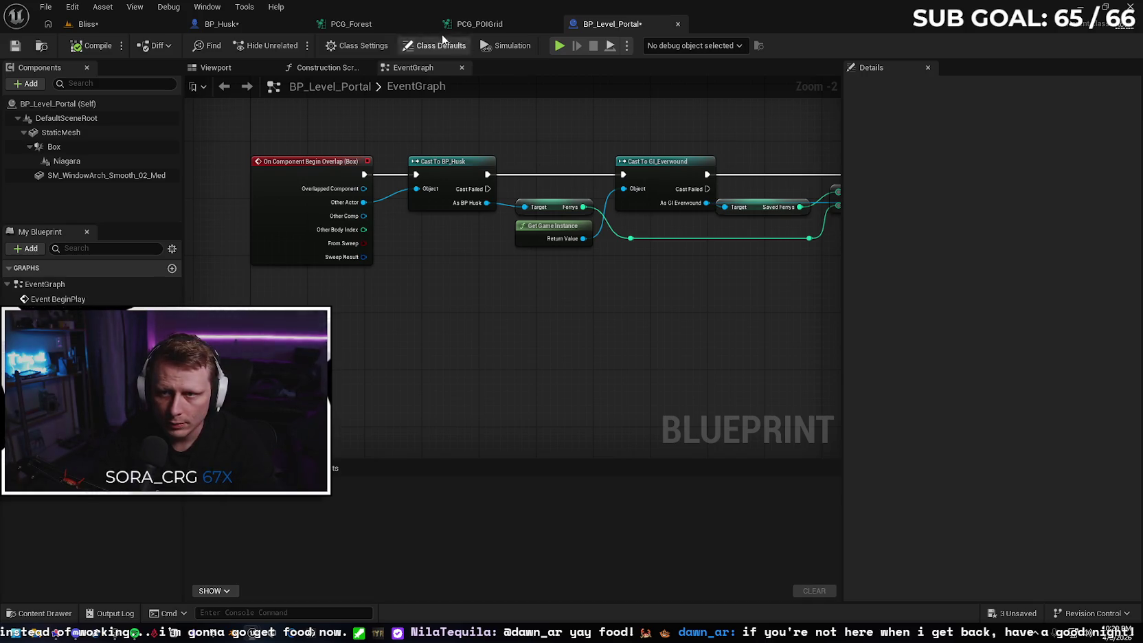
pyautogui.click(241, 28)
pyautogui.moveTo(415, 293); pyautogui.dragTo(415, 278)
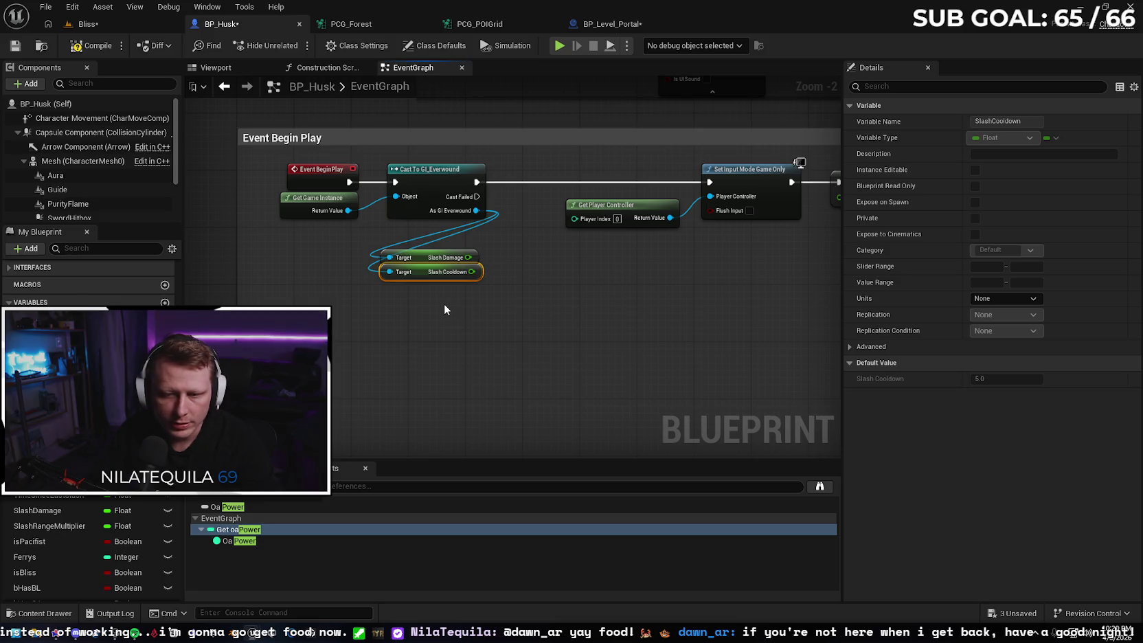
# Add a Slash Range Multiplier getter from the As GI Everwound output.
pyautogui.moveTo(475, 212); pyautogui.dragTo(389, 304)
pyautogui.write('get slash')
pyautogui.press('Down')
pyautogui.press('Return')
pyautogui.moveTo(403, 313); pyautogui.dragTo(420, 288)
# Add a Has Malevolent Slash getter and place it above Slash Damage.
pyautogui.moveTo(480, 217)
pyautogui.mouseDown()
pyautogui.moveTo(423, 293)
pyautogui.moveTo(389, 303)
pyautogui.mouseUp()
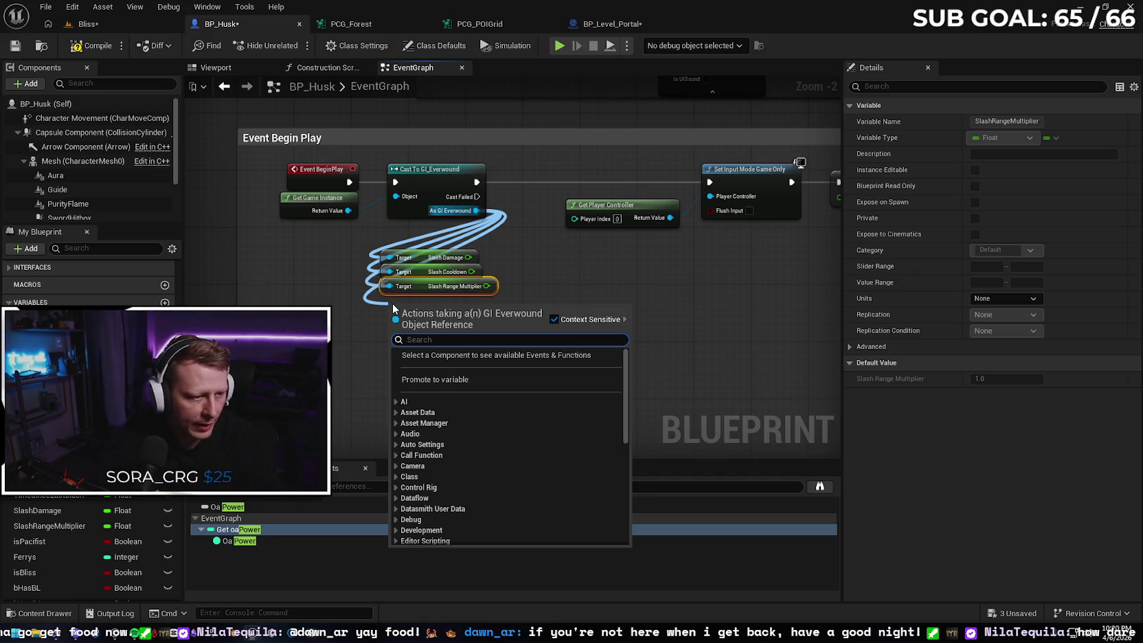
pyautogui.click(514, 279)
pyautogui.moveTo(485, 214); pyautogui.dragTo(490, 299)
pyautogui.write('get has')
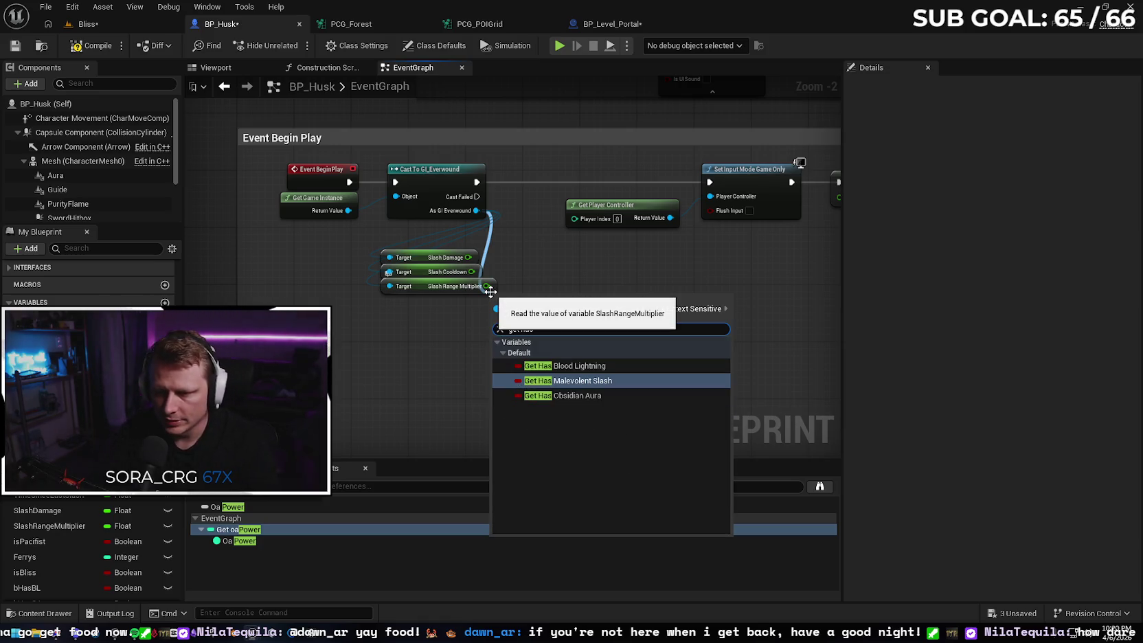
pyautogui.click(607, 385)
pyautogui.moveTo(534, 307)
pyautogui.mouseDown()
pyautogui.moveTo(458, 250)
pyautogui.moveTo(423, 250)
pyautogui.mouseUp()
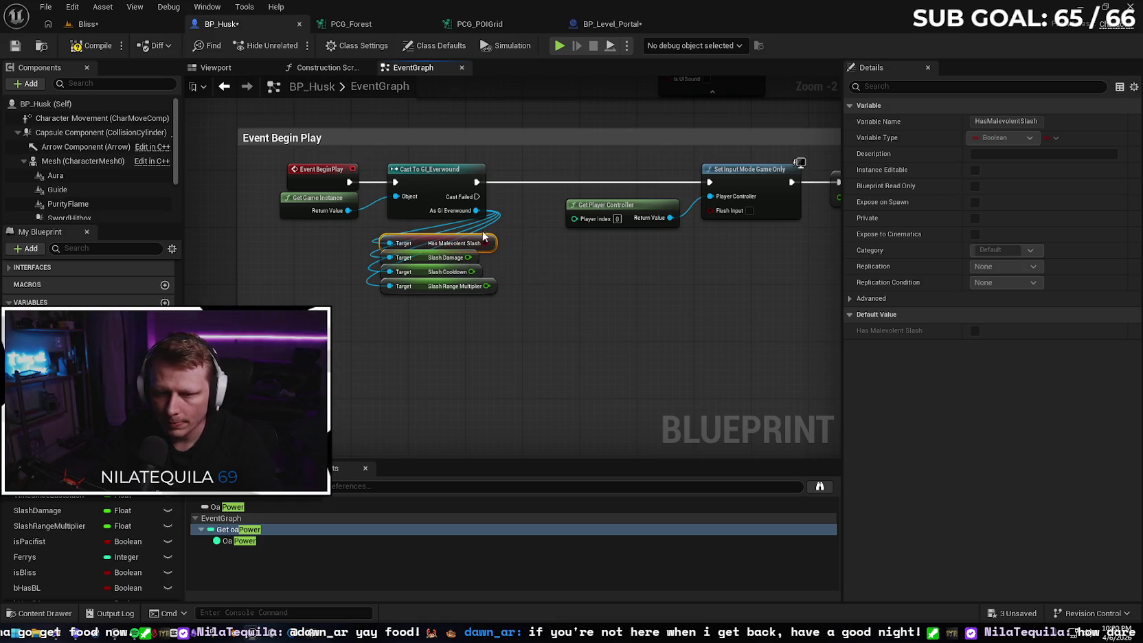
# Add a Has Blood Lightning getter under Slash Range Multiplier.
pyautogui.moveTo(476, 210)
pyautogui.mouseDown()
pyautogui.moveTo(472, 313)
pyautogui.moveTo(402, 313)
pyautogui.mouseUp()
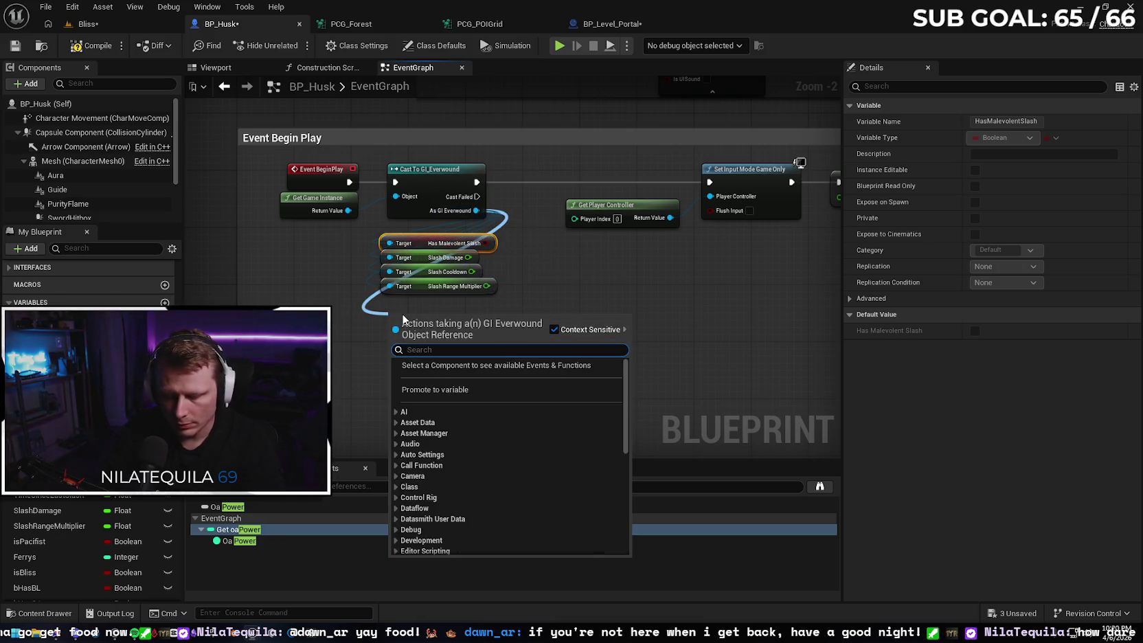
pyautogui.write('get has')
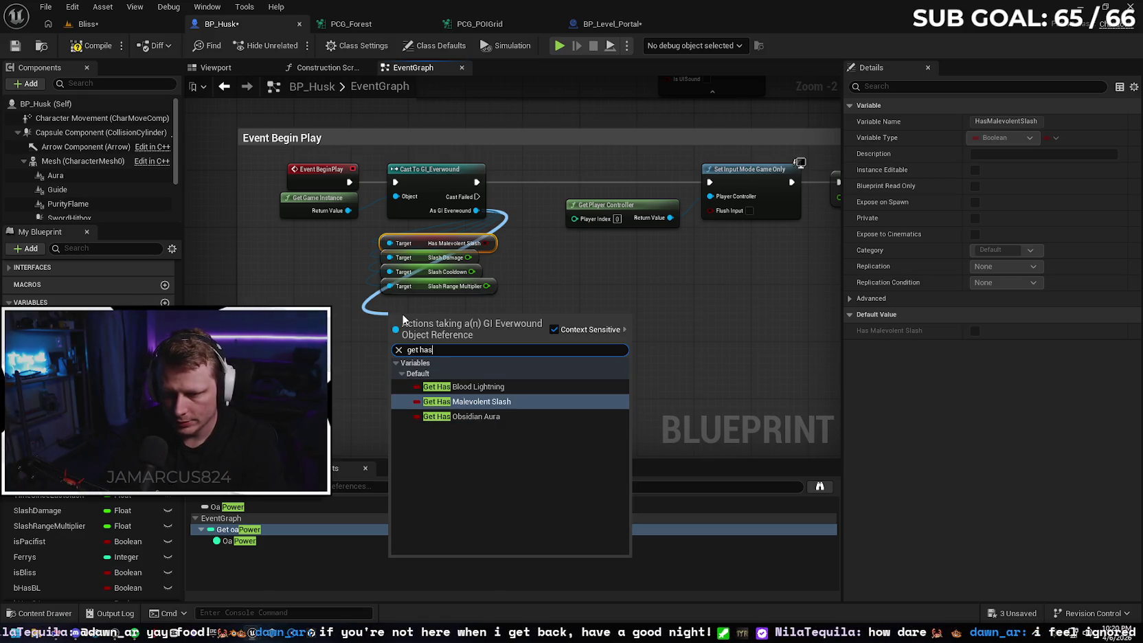
pyautogui.press('Up')
pyautogui.press('Return')
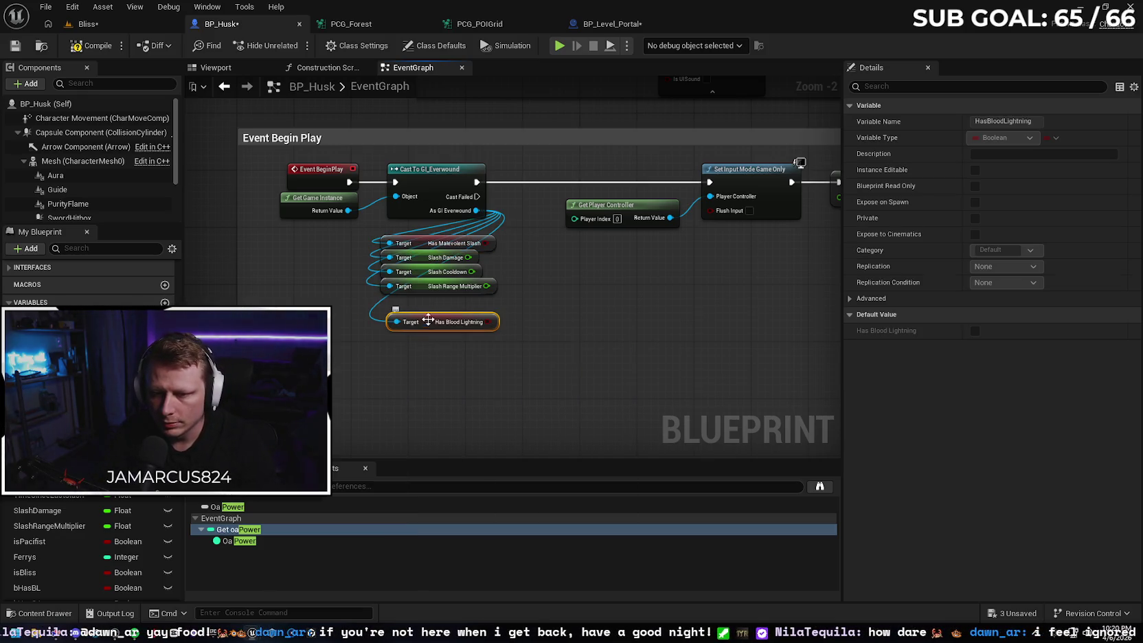
pyautogui.moveTo(431, 325); pyautogui.dragTo(424, 305)
# Add a Blood Lightning Damage getter lined up under the others.
pyautogui.moveTo(476, 210); pyautogui.dragTo(376, 334)
pyautogui.write('get')
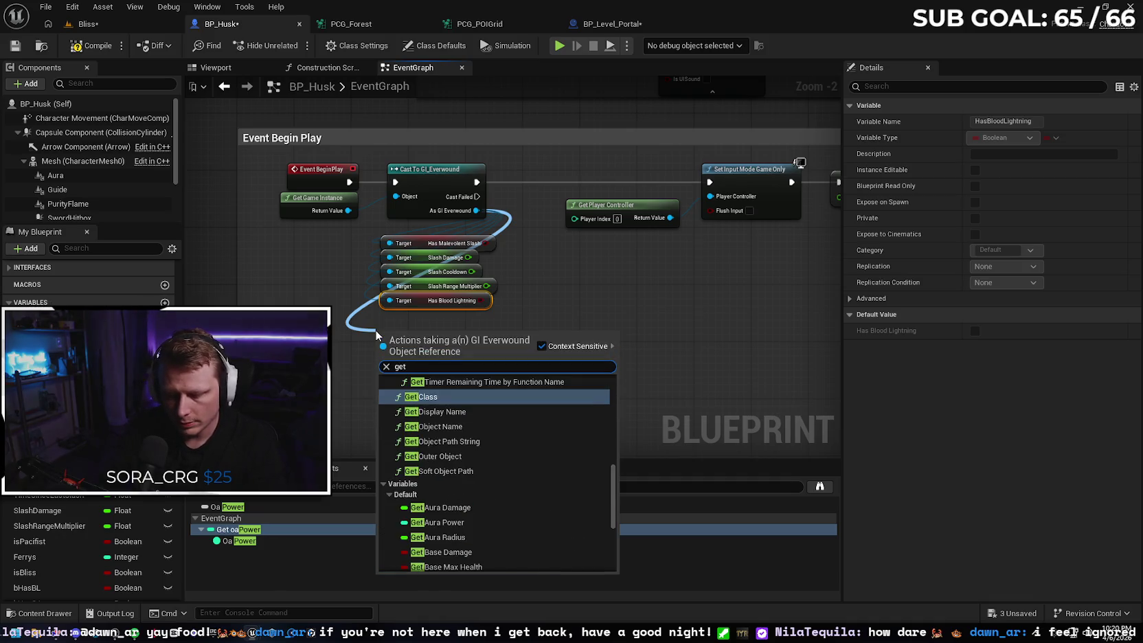
pyautogui.write(' blood')
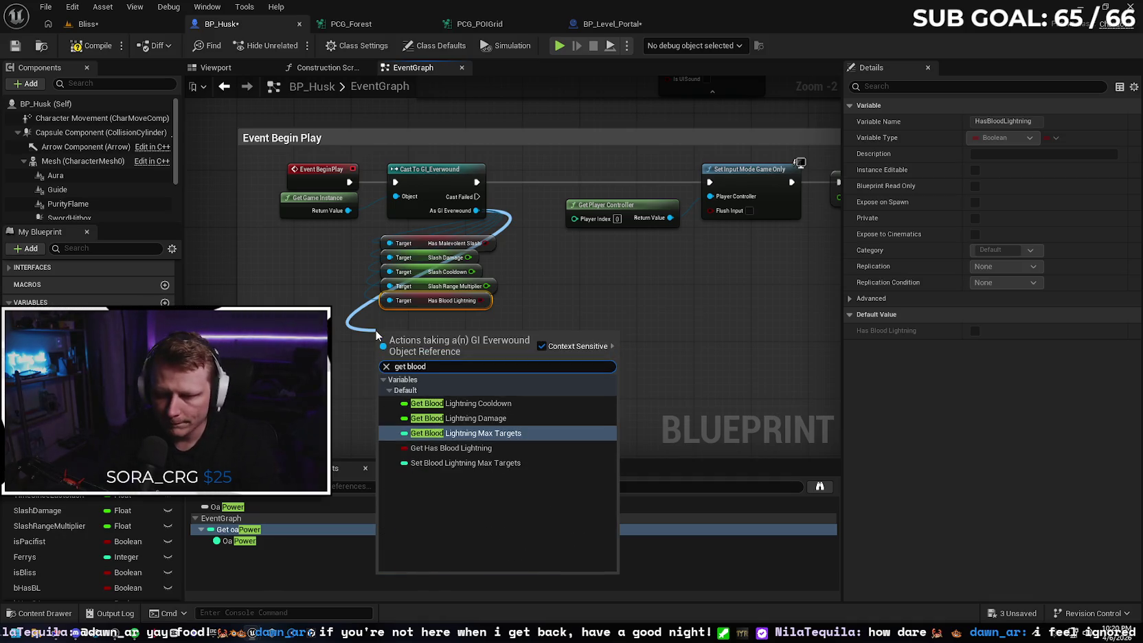
pyautogui.click(477, 419)
pyautogui.moveTo(417, 338); pyautogui.dragTo(424, 317)
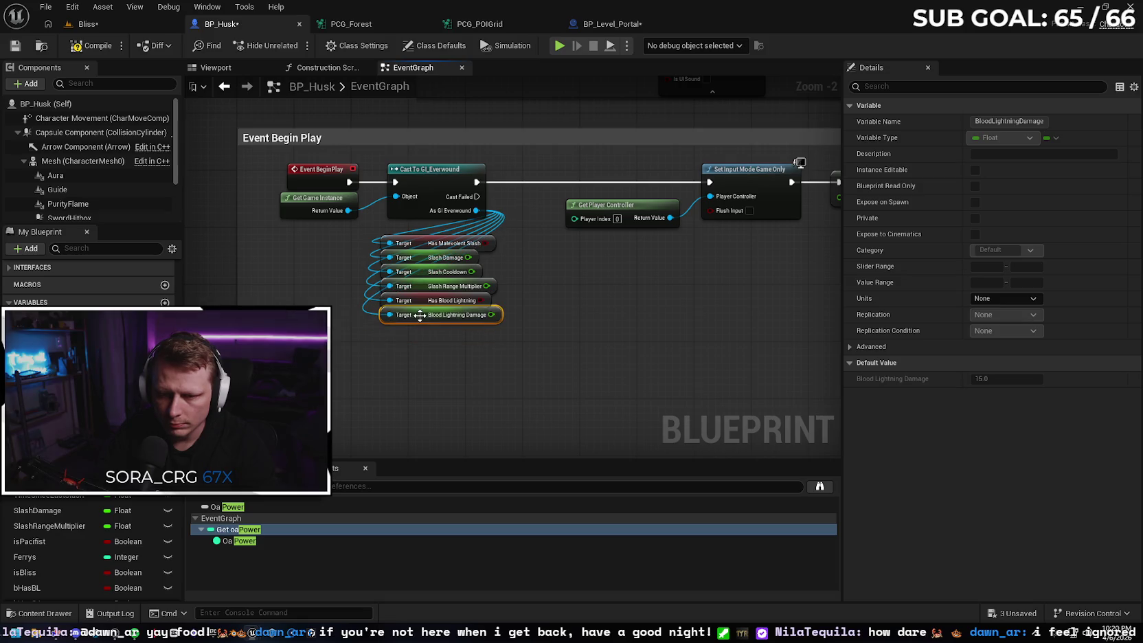
pyautogui.moveTo(490, 218)
pyautogui.mouseDown()
pyautogui.moveTo(422, 335)
pyautogui.moveTo(396, 335)
pyautogui.mouseUp()
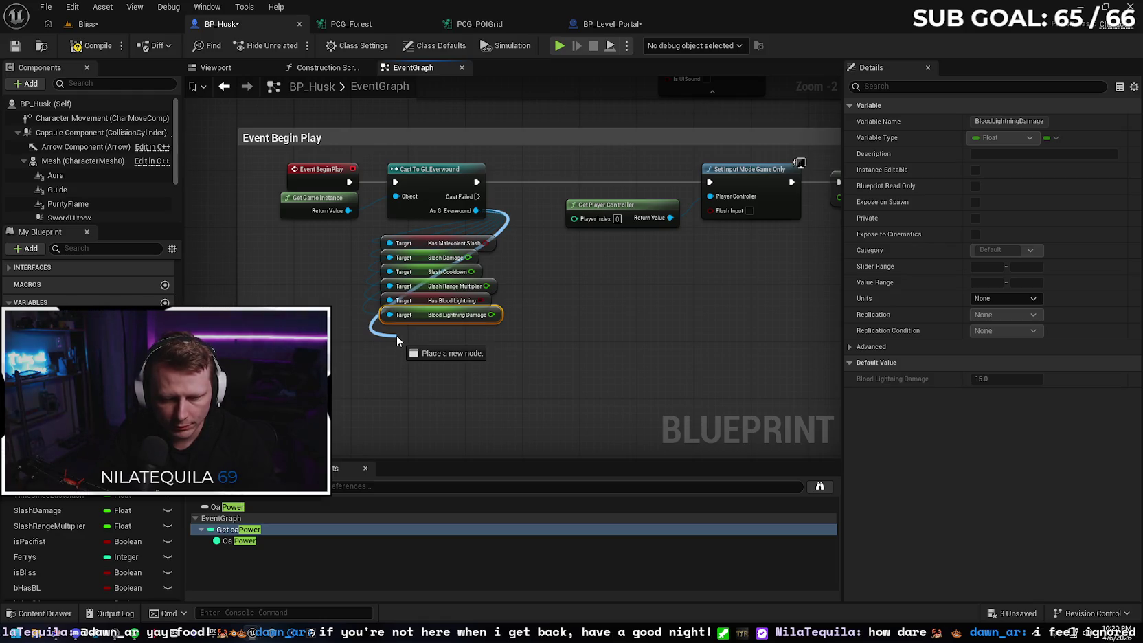
pyautogui.moveTo(396, 335); pyautogui.dragTo(397, 335)
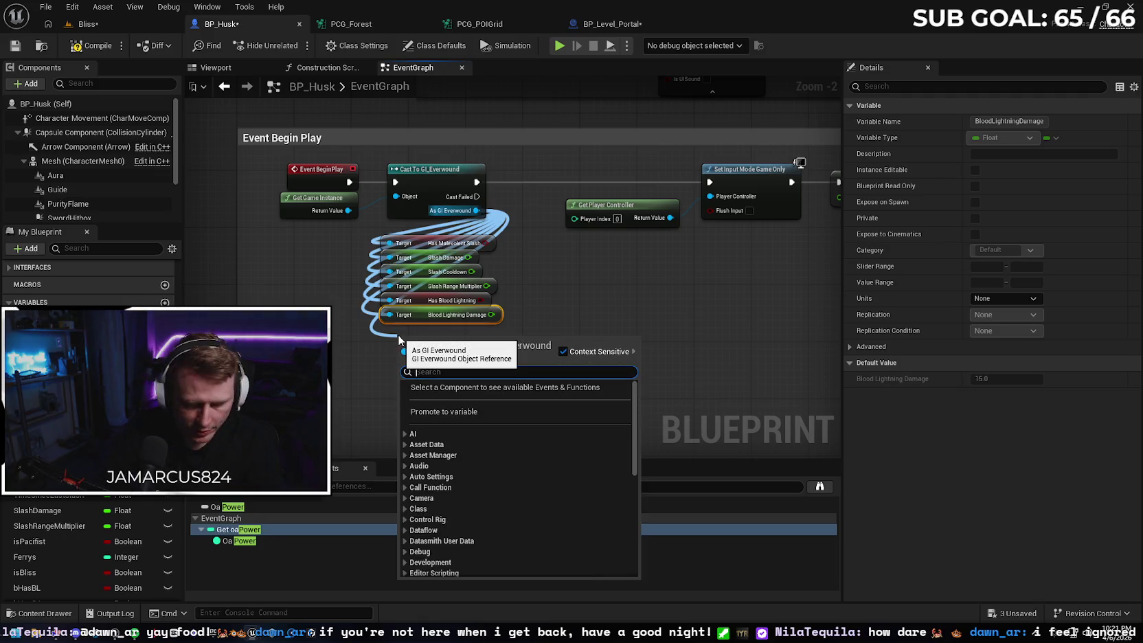
# Add stacked Blood Lightning Cooldown and Max Targets getters from the GI Everwound reference.
pyautogui.write('blood coo')
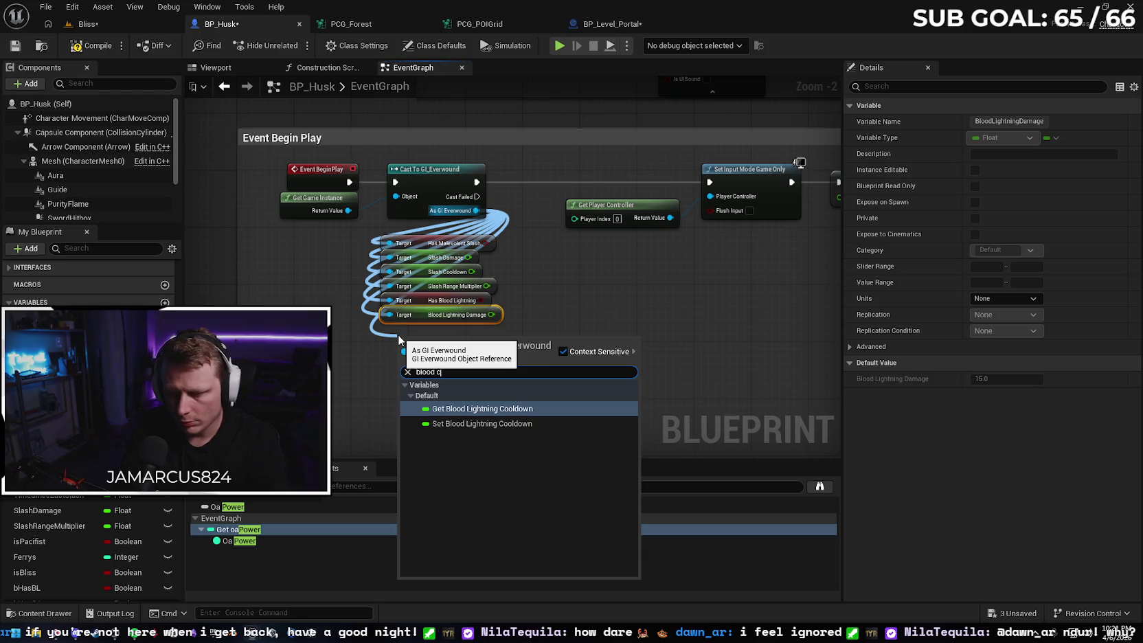
pyautogui.press('Return')
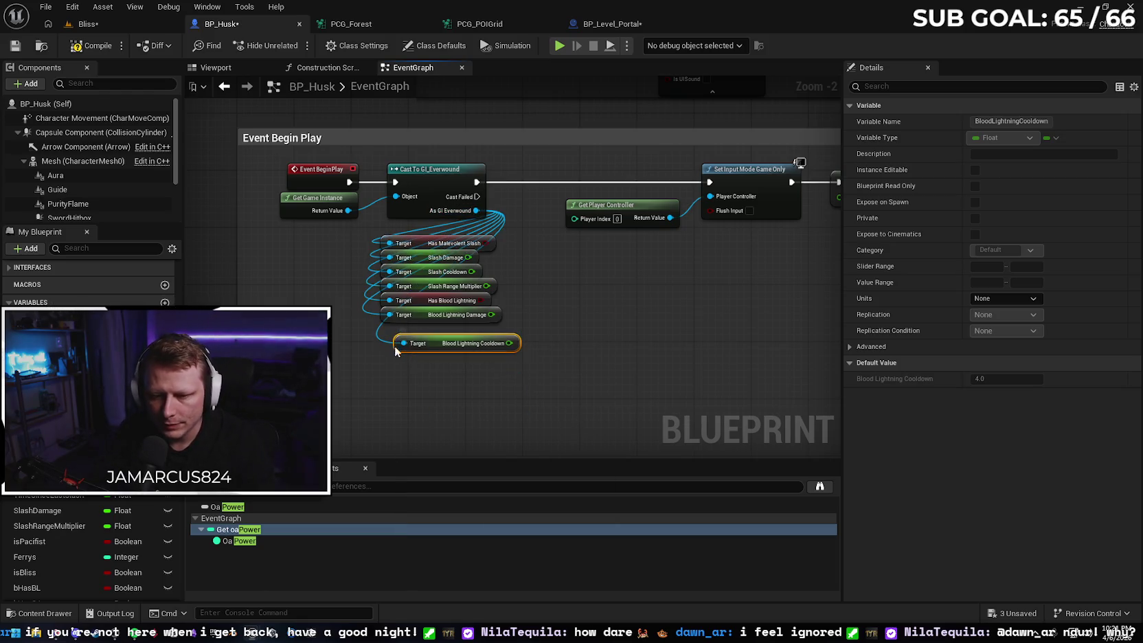
pyautogui.moveTo(416, 345); pyautogui.dragTo(417, 338)
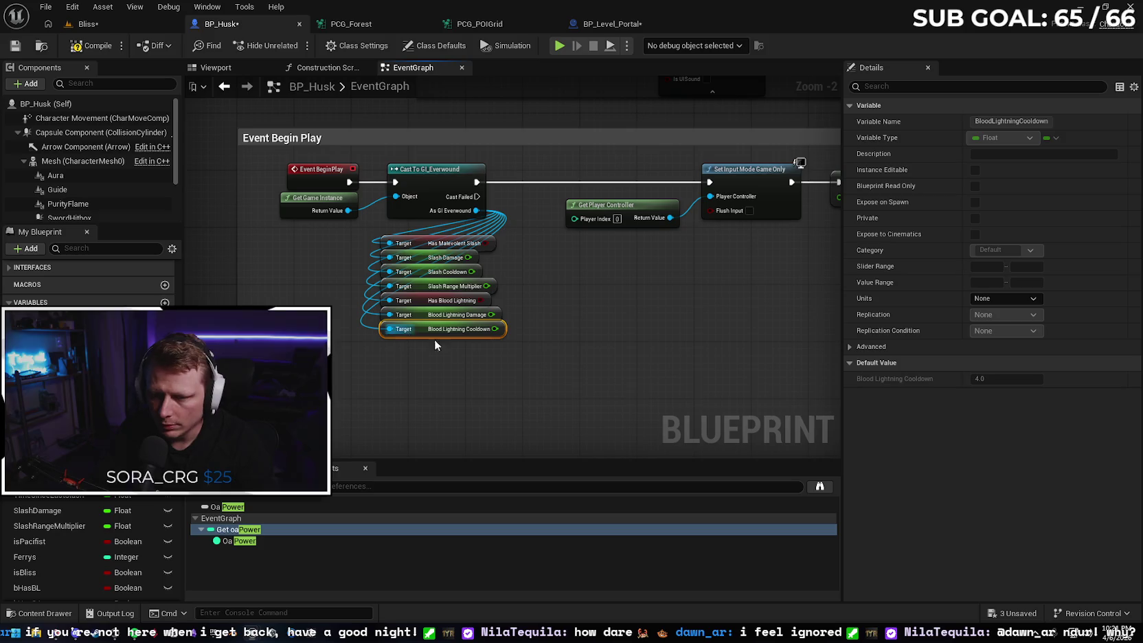
pyautogui.moveTo(474, 217)
pyautogui.mouseDown()
pyautogui.moveTo(424, 338)
pyautogui.moveTo(389, 359)
pyautogui.mouseUp()
pyautogui.write('blood')
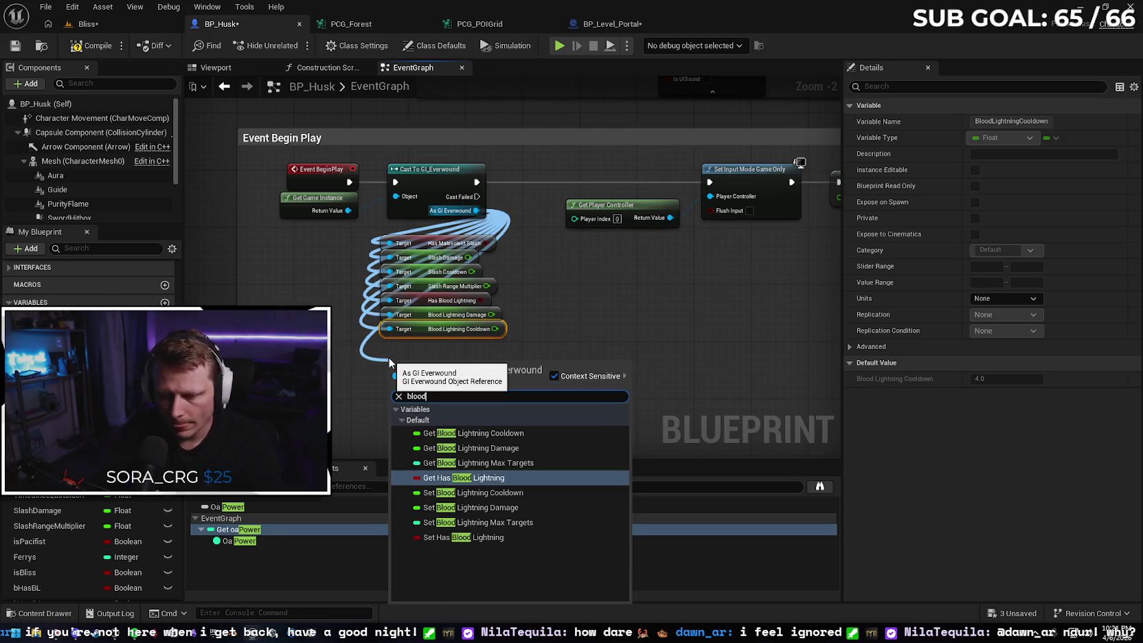
pyautogui.click(471, 460)
pyautogui.moveTo(430, 372); pyautogui.dragTo(419, 350)
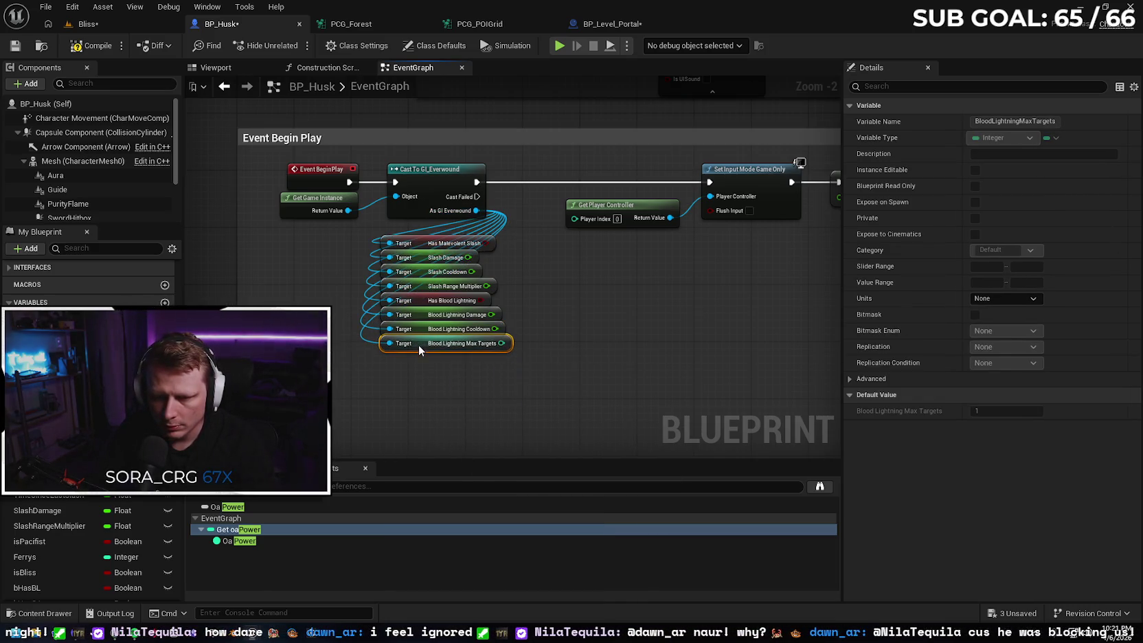
# Add Has Obsidian Aura and Aura Damage getters under the existing getter stack.
pyautogui.moveTo(477, 210)
pyautogui.mouseDown()
pyautogui.moveTo(491, 347)
pyautogui.moveTo(391, 370)
pyautogui.mouseUp()
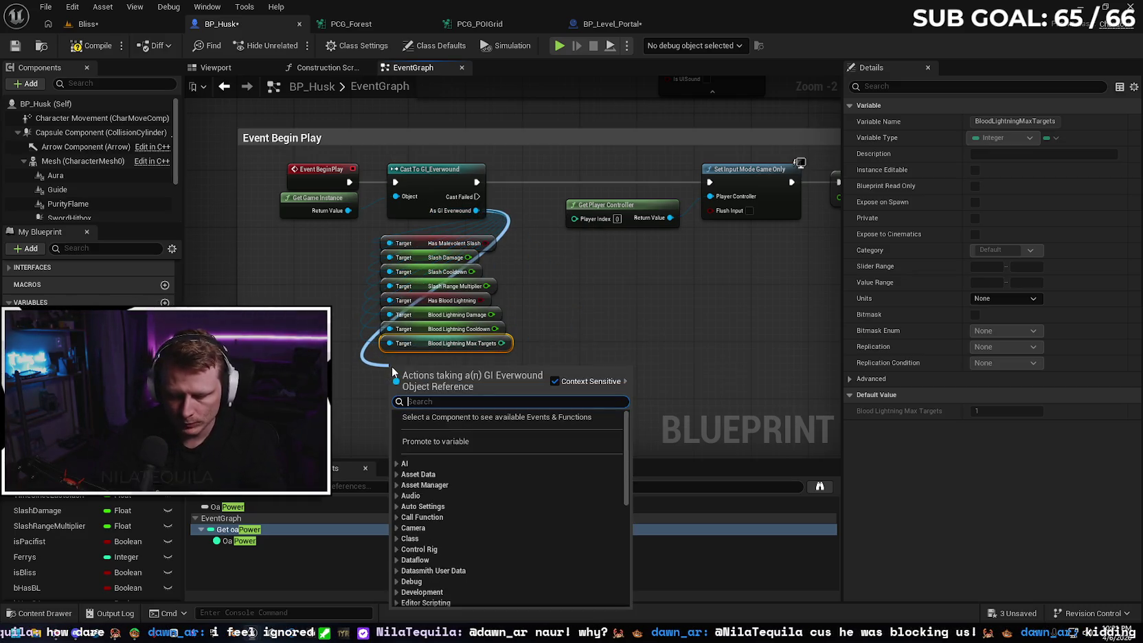
pyautogui.write('get has')
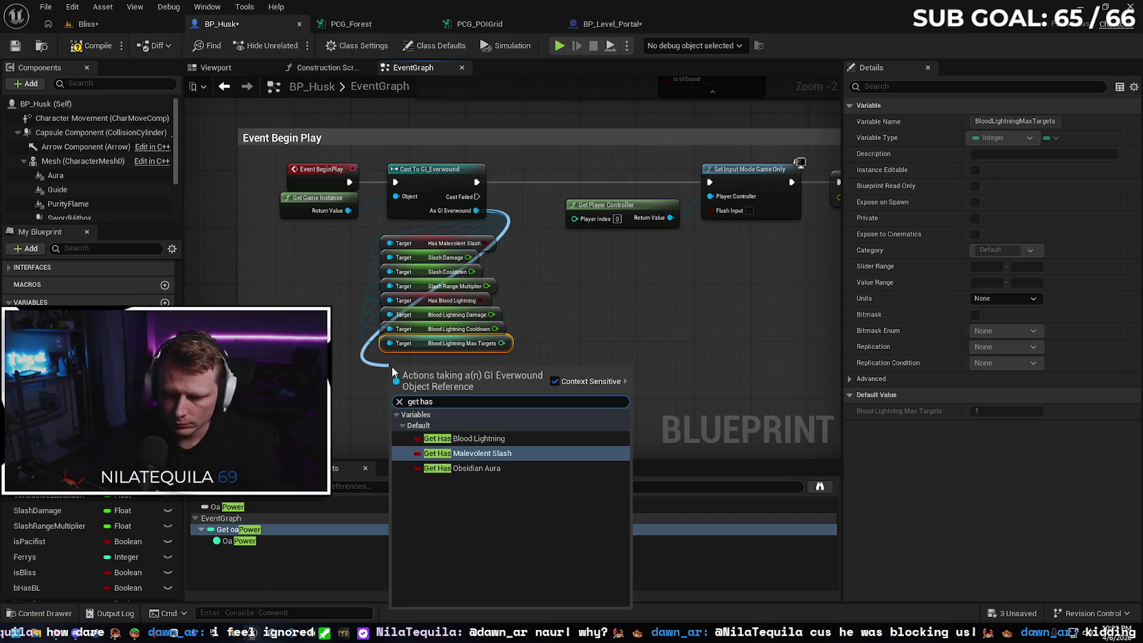
pyautogui.click(478, 468)
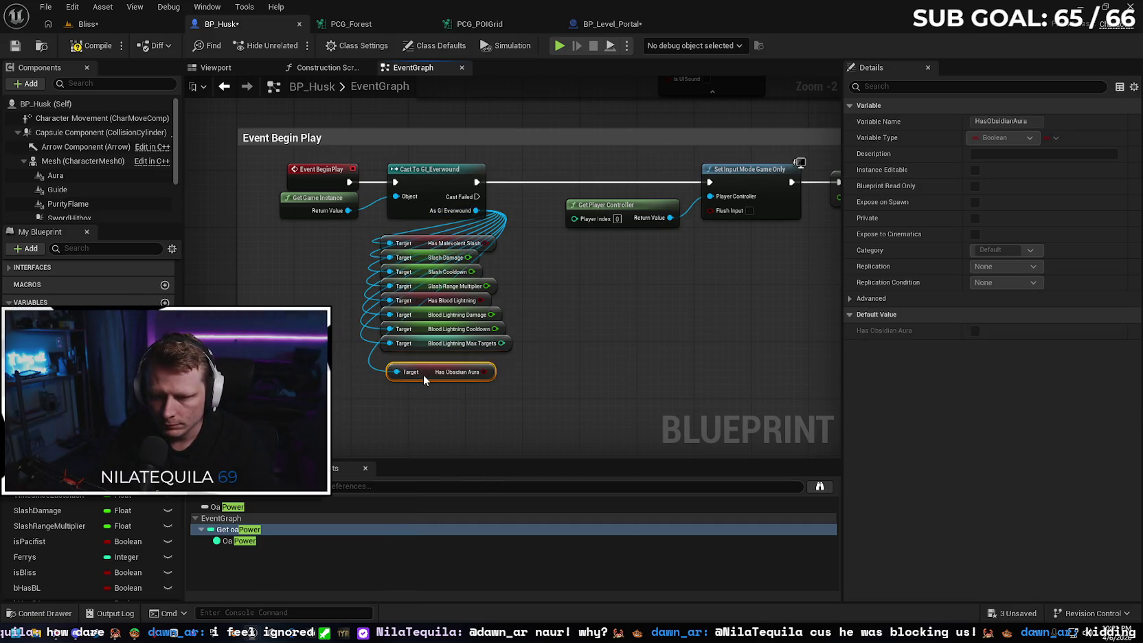
pyautogui.moveTo(427, 377); pyautogui.dragTo(422, 364)
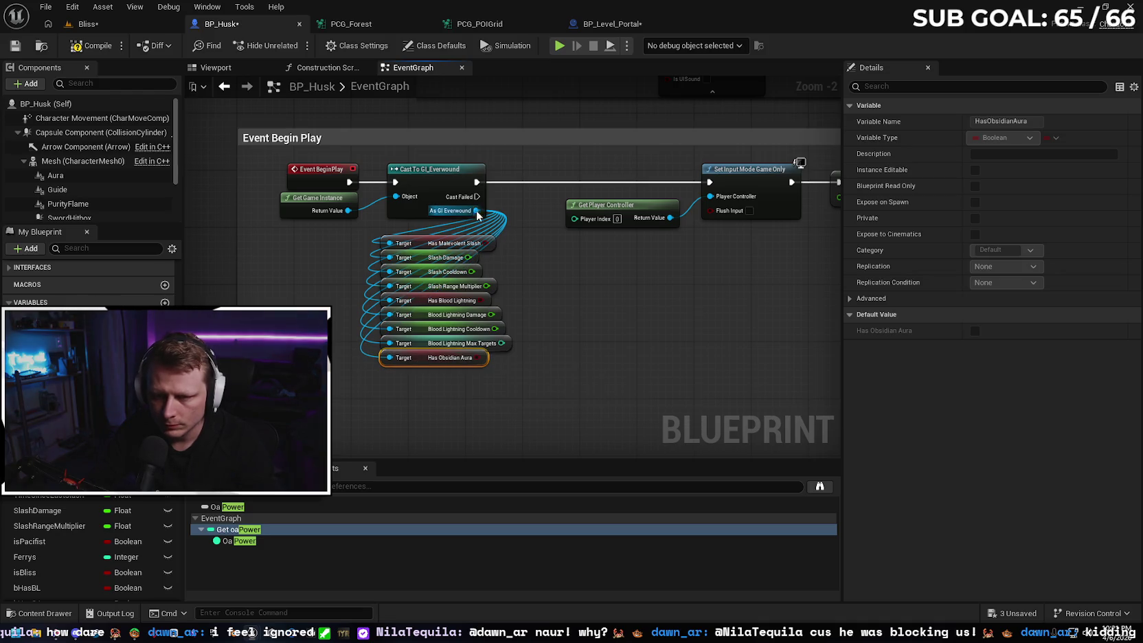
pyautogui.moveTo(477, 211); pyautogui.dragTo(377, 386)
pyautogui.write('get aur')
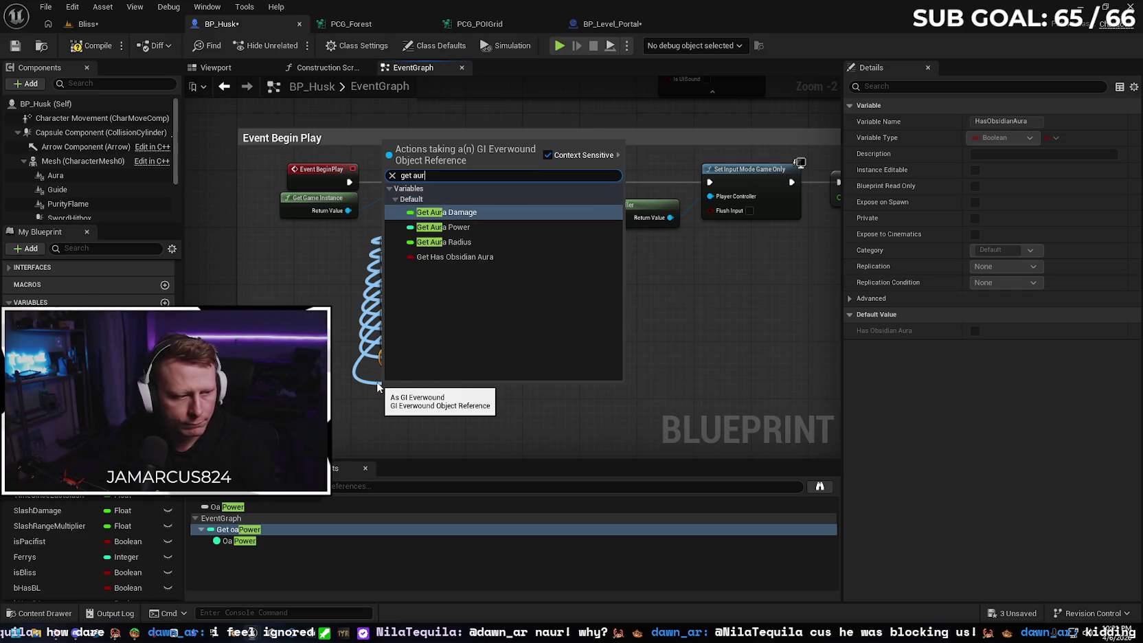
pyautogui.click(483, 214)
pyautogui.moveTo(413, 380); pyautogui.dragTo(413, 366)
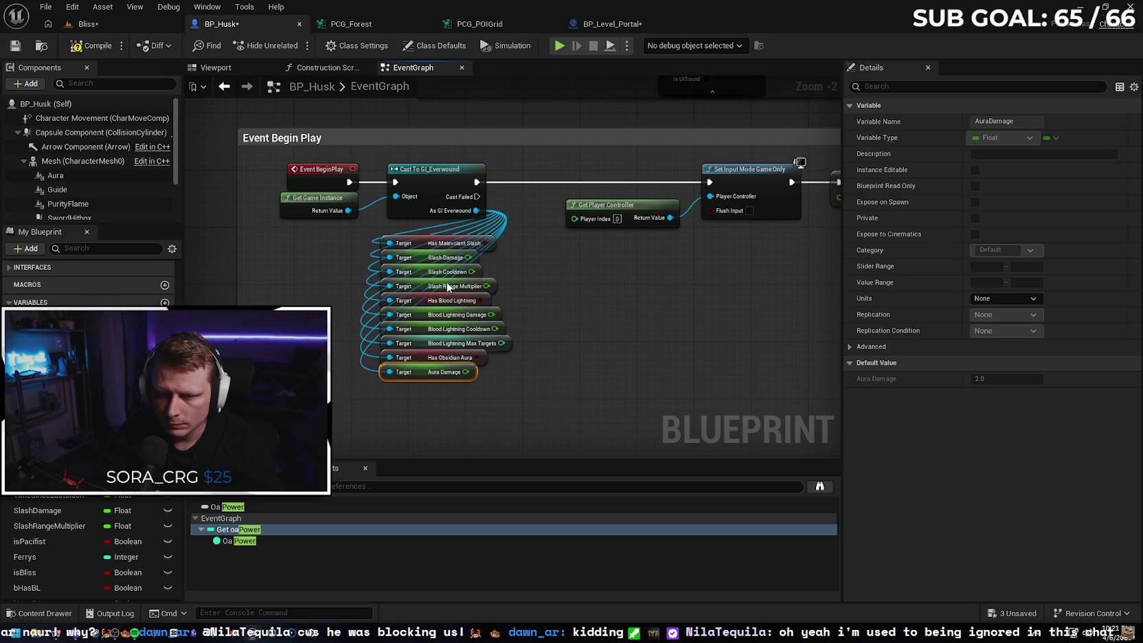
# Add Aura Power and Aura Radius getters and line them up at the bottom of the stack.
pyautogui.moveTo(474, 213)
pyautogui.mouseDown()
pyautogui.moveTo(498, 329)
pyautogui.moveTo(395, 390)
pyautogui.mouseUp()
pyautogui.write('get aura')
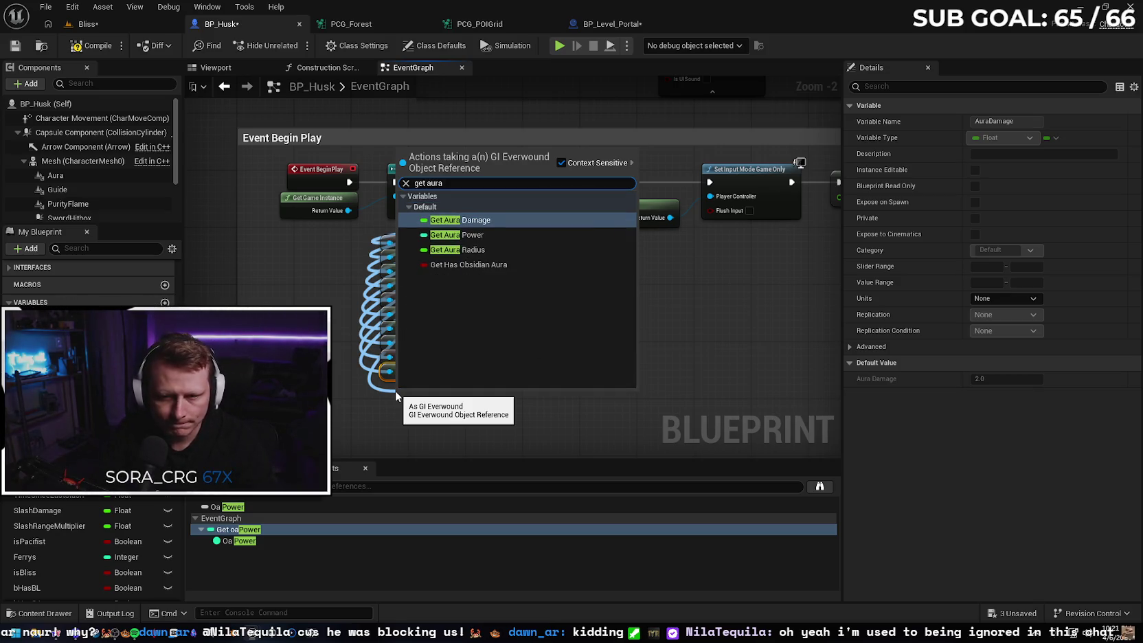
pyautogui.click(493, 236)
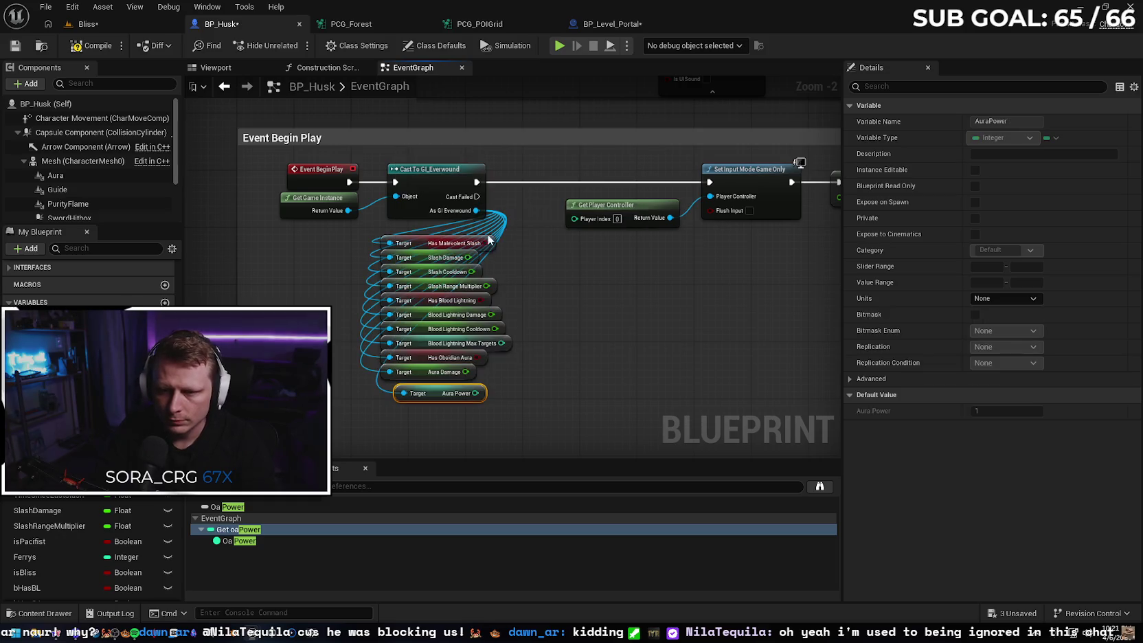
pyautogui.moveTo(476, 210)
pyautogui.mouseDown()
pyautogui.moveTo(547, 249)
pyautogui.moveTo(386, 425)
pyautogui.mouseUp()
pyautogui.write('geta')
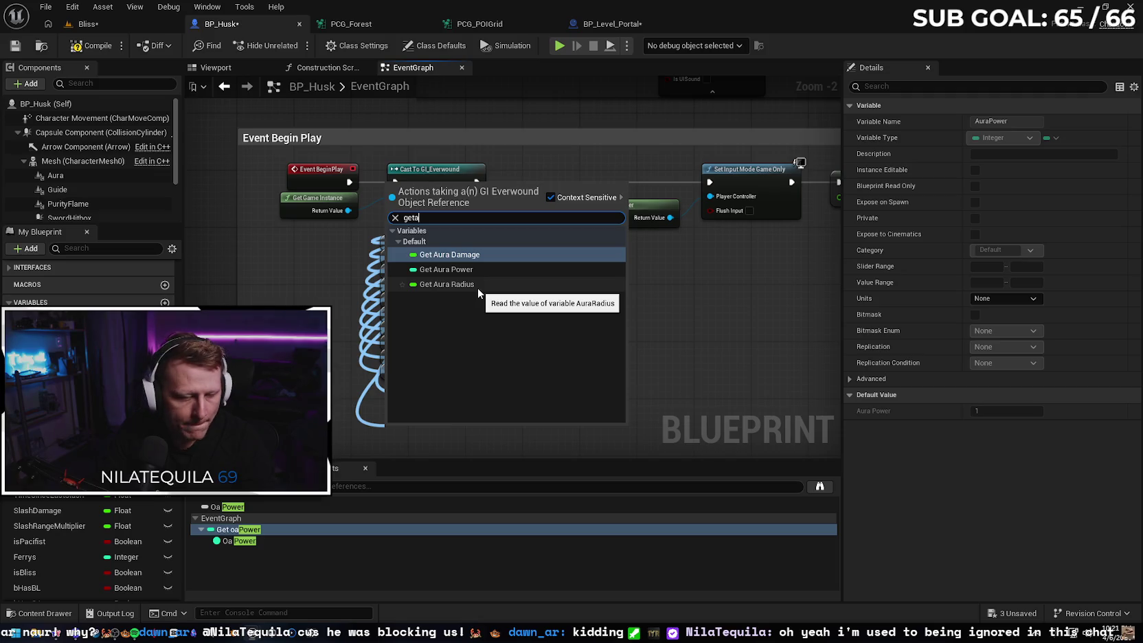
pyautogui.click(478, 288)
pyautogui.moveTo(434, 393); pyautogui.dragTo(419, 386)
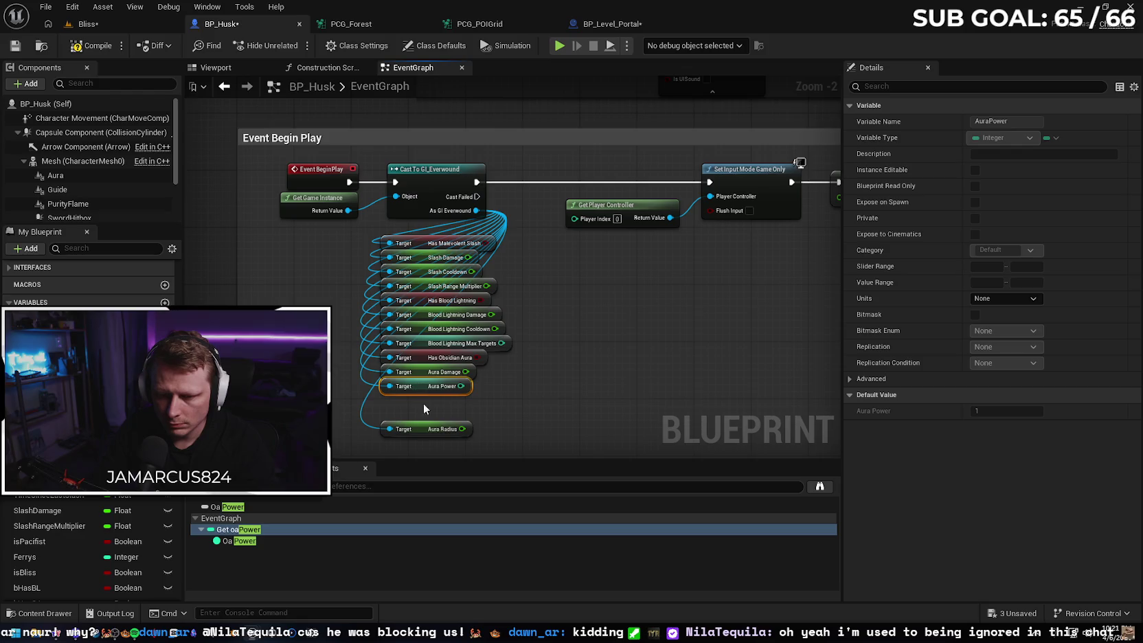
pyautogui.moveTo(419, 431); pyautogui.dragTo(420, 405)
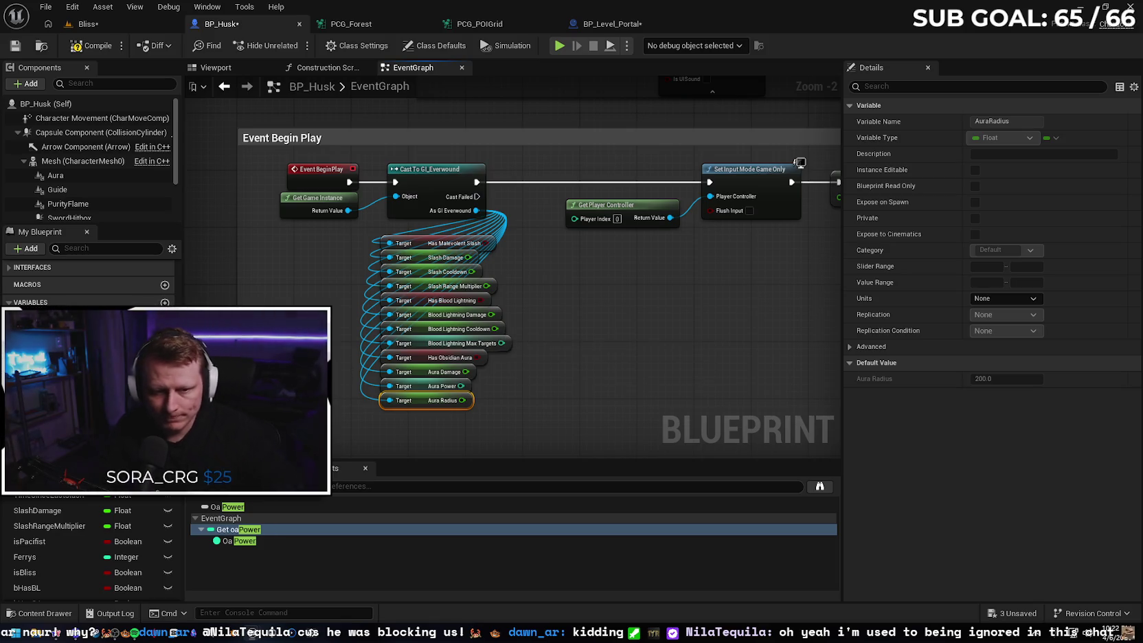
# Create a SET Has MS node from the bHasMS variable.
pyautogui.scroll(-3, 545, 334)
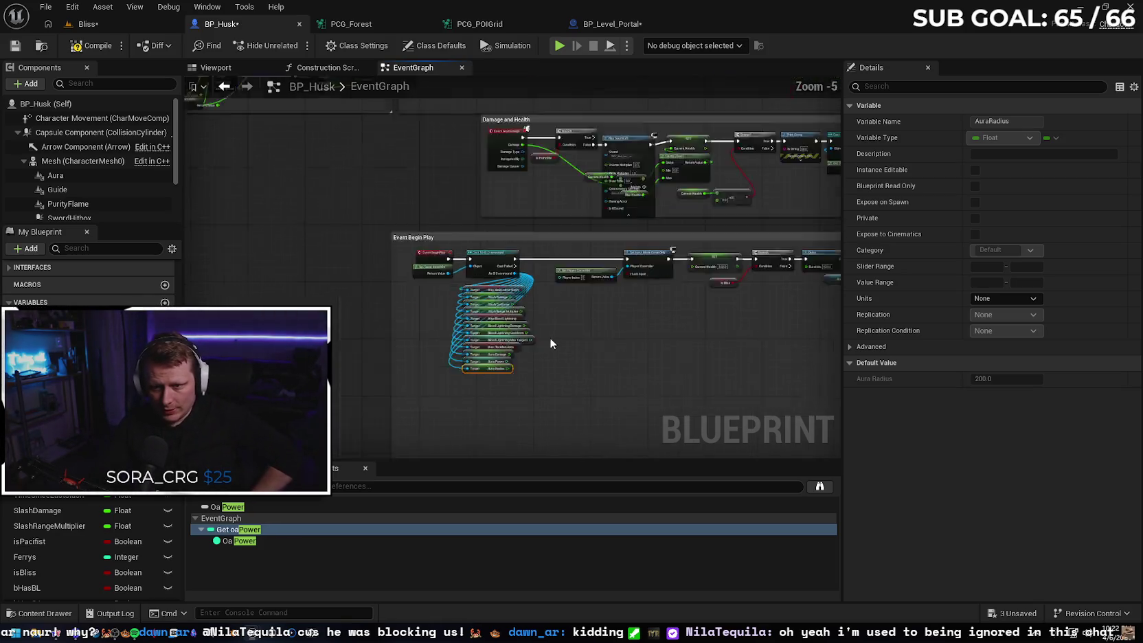
pyautogui.moveTo(495, 266)
pyautogui.mouseDown()
pyautogui.moveTo(485, 199)
pyautogui.moveTo(480, 289)
pyautogui.moveTo(446, 284)
pyautogui.mouseUp()
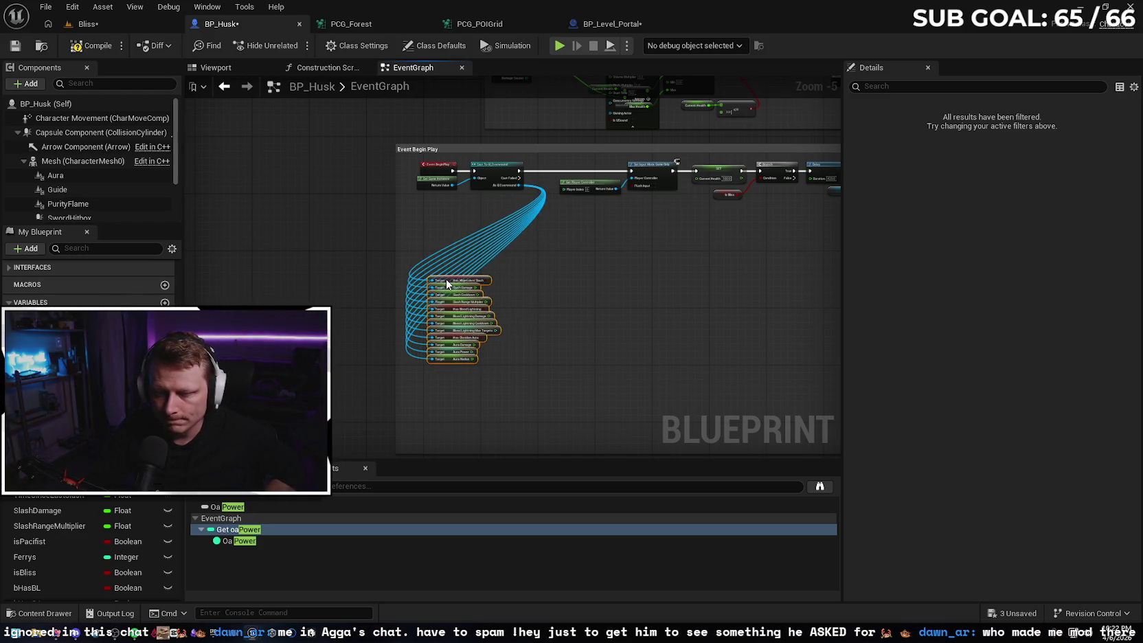
pyautogui.click(540, 314)
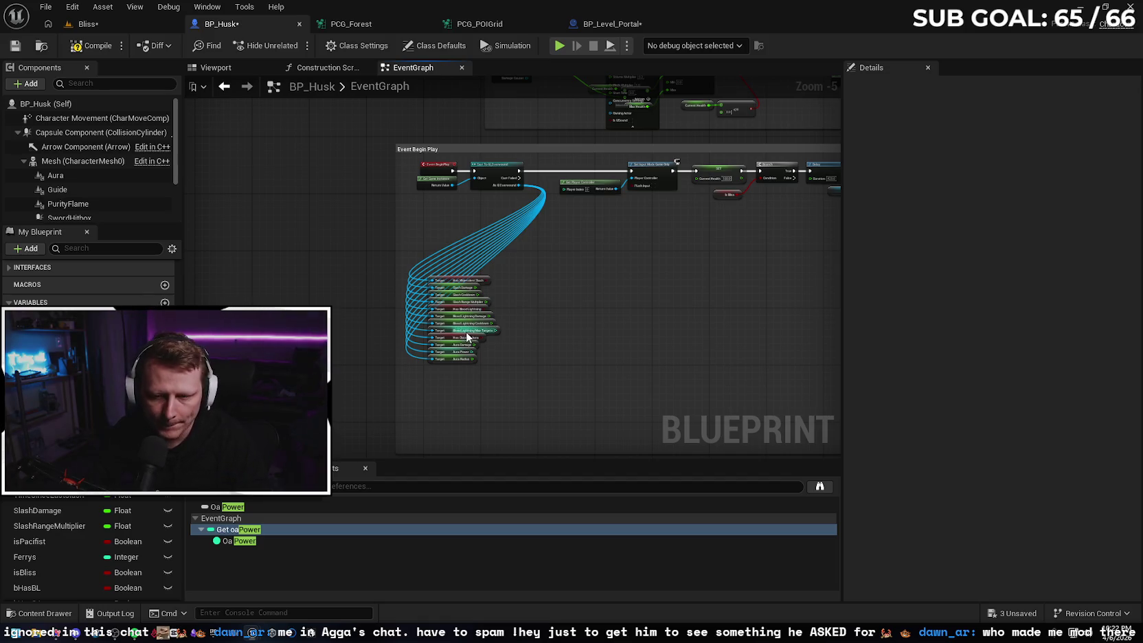
pyautogui.scroll(2, 540, 337)
pyautogui.moveTo(31, 479)
pyautogui.mouseDown()
pyautogui.moveTo(576, 236)
pyautogui.moveTo(612, 245)
pyautogui.moveTo(601, 244)
pyautogui.mouseUp()
pyautogui.click(604, 272)
# Add a SET Slash Damage node directly under SET Has MS.
pyautogui.moveTo(670, 198)
pyautogui.mouseDown()
pyautogui.moveTo(599, 297)
pyautogui.moveTo(558, 275)
pyautogui.moveTo(534, 296)
pyautogui.mouseUp()
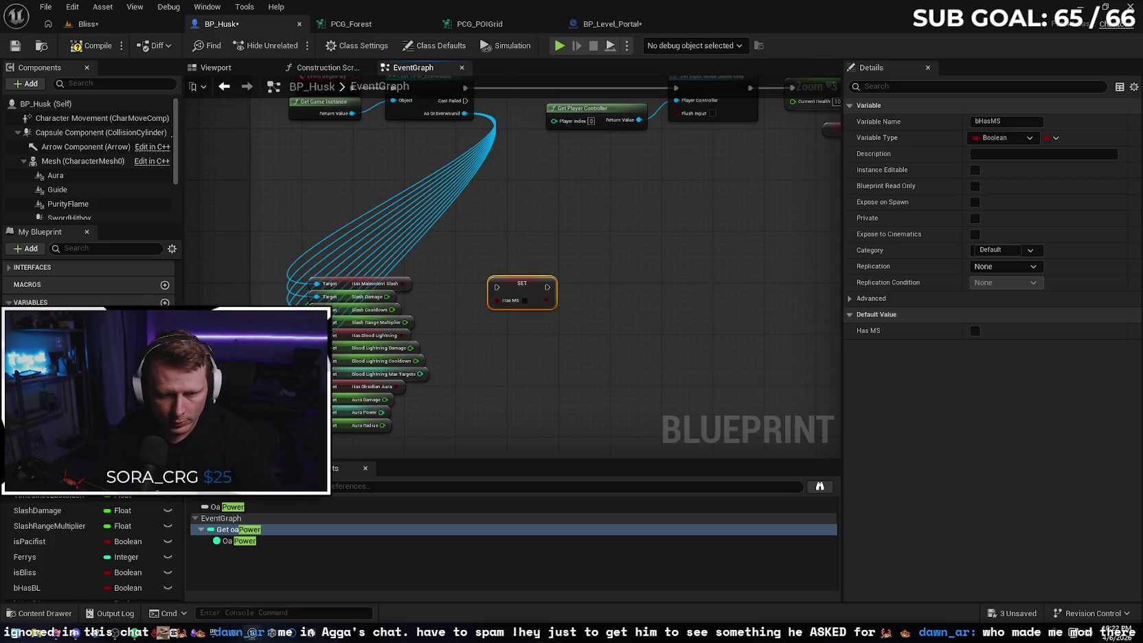
pyautogui.moveTo(61, 509)
pyautogui.mouseDown()
pyautogui.moveTo(507, 388)
pyautogui.moveTo(509, 346)
pyautogui.moveTo(537, 317)
pyautogui.mouseUp()
pyautogui.click(531, 380)
pyautogui.moveTo(509, 263)
pyautogui.mouseDown()
pyautogui.moveTo(543, 319)
pyautogui.moveTo(537, 241)
pyautogui.mouseUp()
pyautogui.click(537, 366)
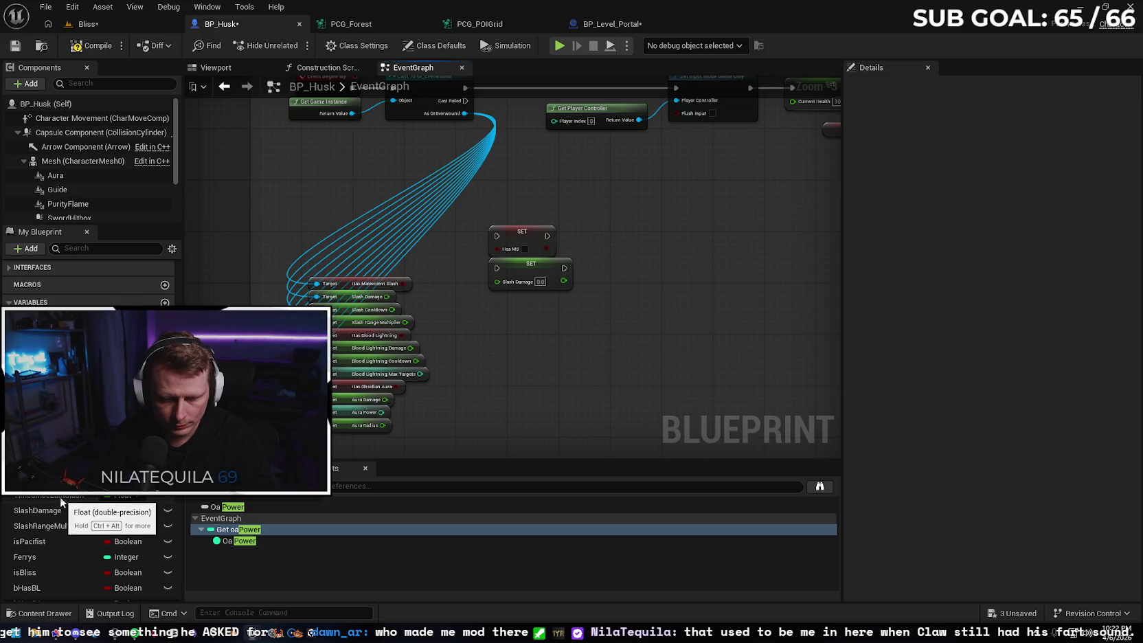
# Add SET nodes for Slash Cooldown and Slash Range Multiplier, stacked under the others.
pyautogui.moveTo(66, 527)
pyautogui.mouseDown()
pyautogui.moveTo(504, 304)
pyautogui.moveTo(46, 529)
pyautogui.mouseUp()
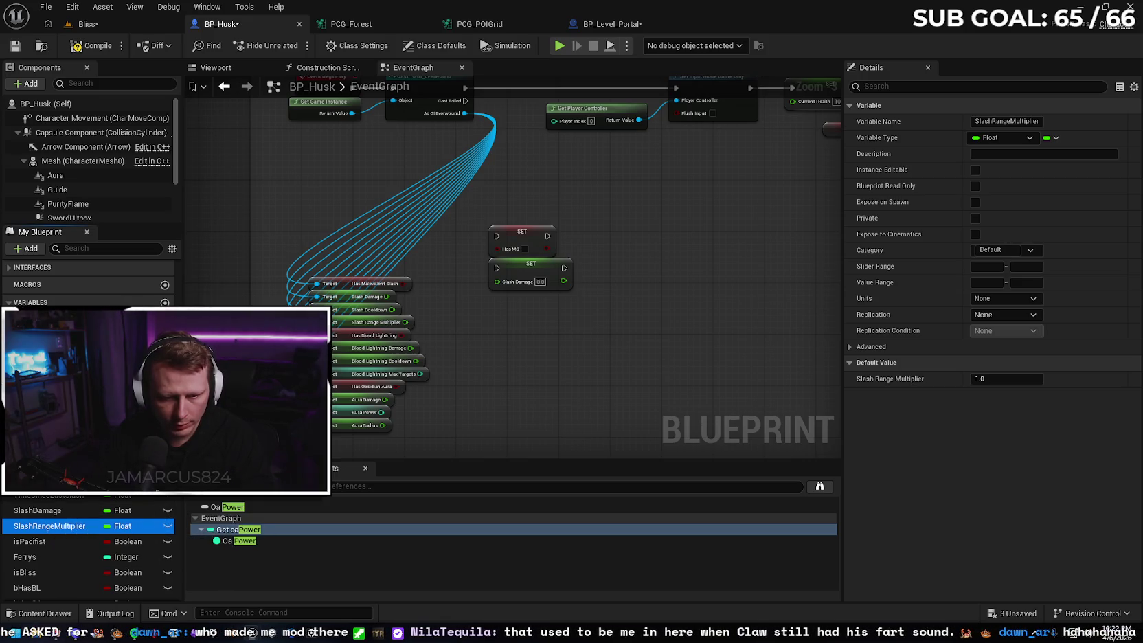
pyautogui.scroll(-1, 69, 512)
pyautogui.moveTo(48, 491)
pyautogui.mouseDown()
pyautogui.moveTo(512, 342)
pyautogui.moveTo(515, 307)
pyautogui.moveTo(542, 302)
pyautogui.mouseUp()
pyautogui.click(543, 348)
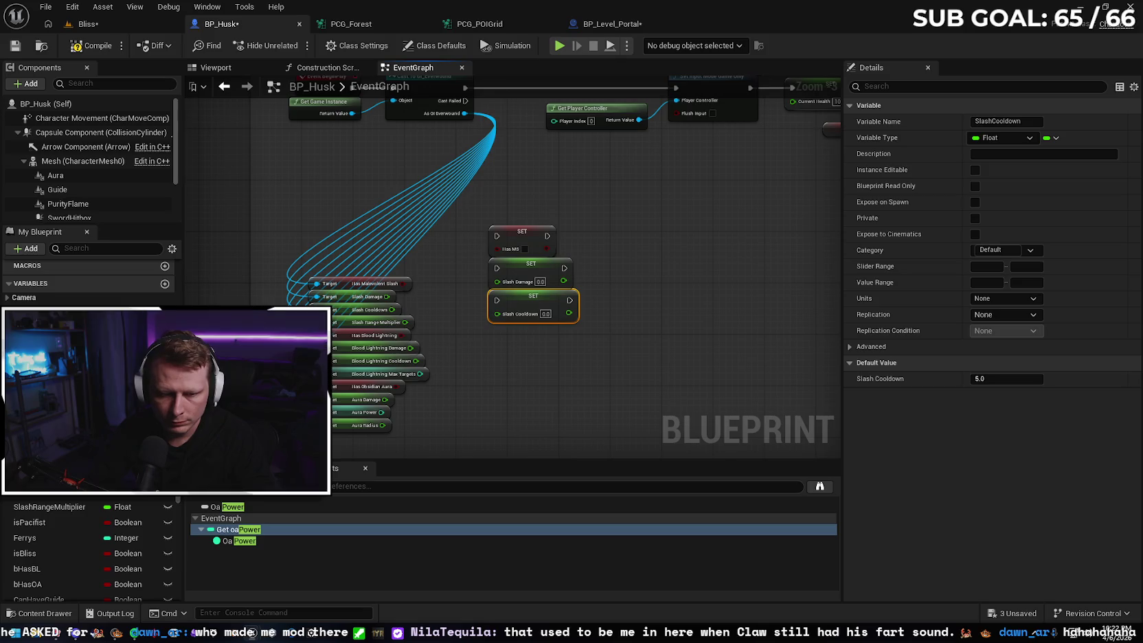
pyautogui.moveTo(61, 502)
pyautogui.mouseDown()
pyautogui.moveTo(525, 411)
pyautogui.moveTo(511, 342)
pyautogui.mouseUp()
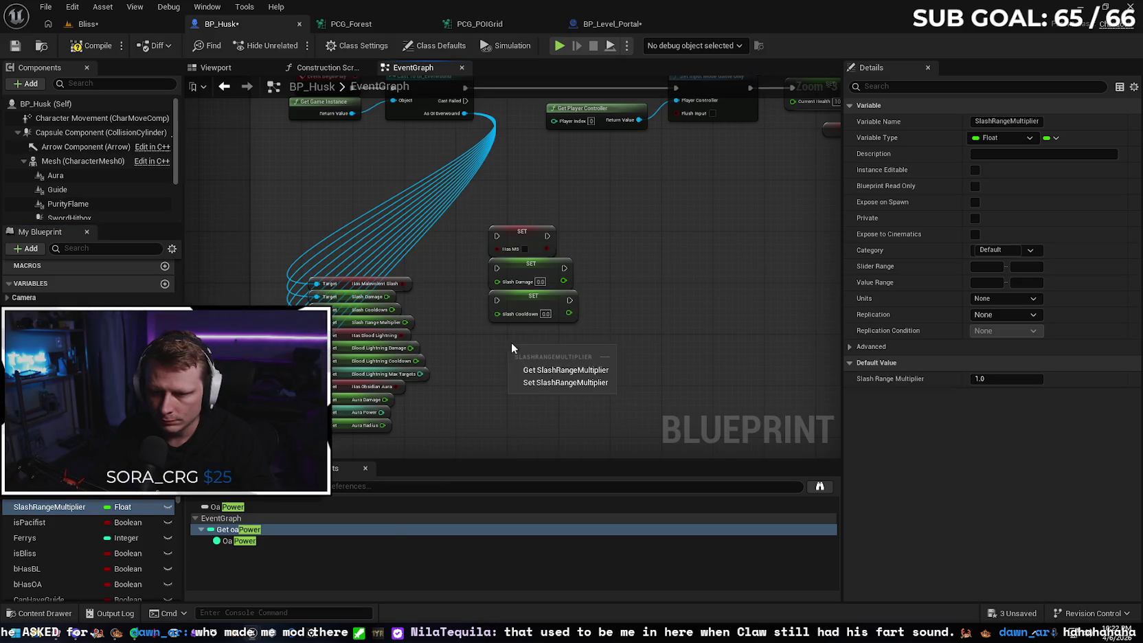
pyautogui.click(544, 375)
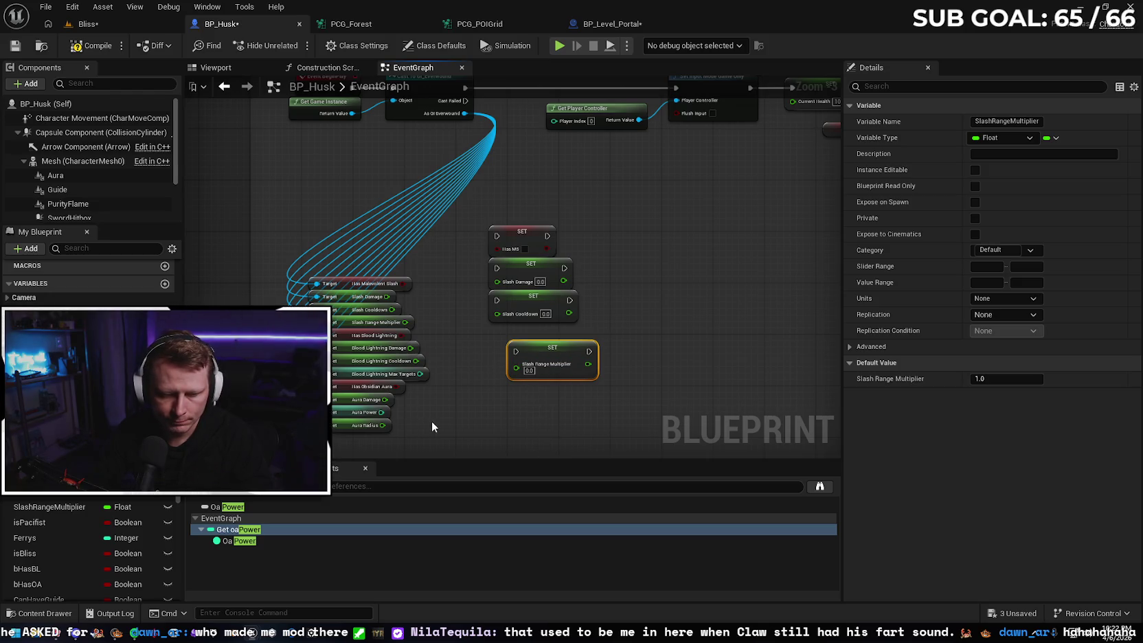
pyautogui.moveTo(572, 358); pyautogui.dragTo(548, 337)
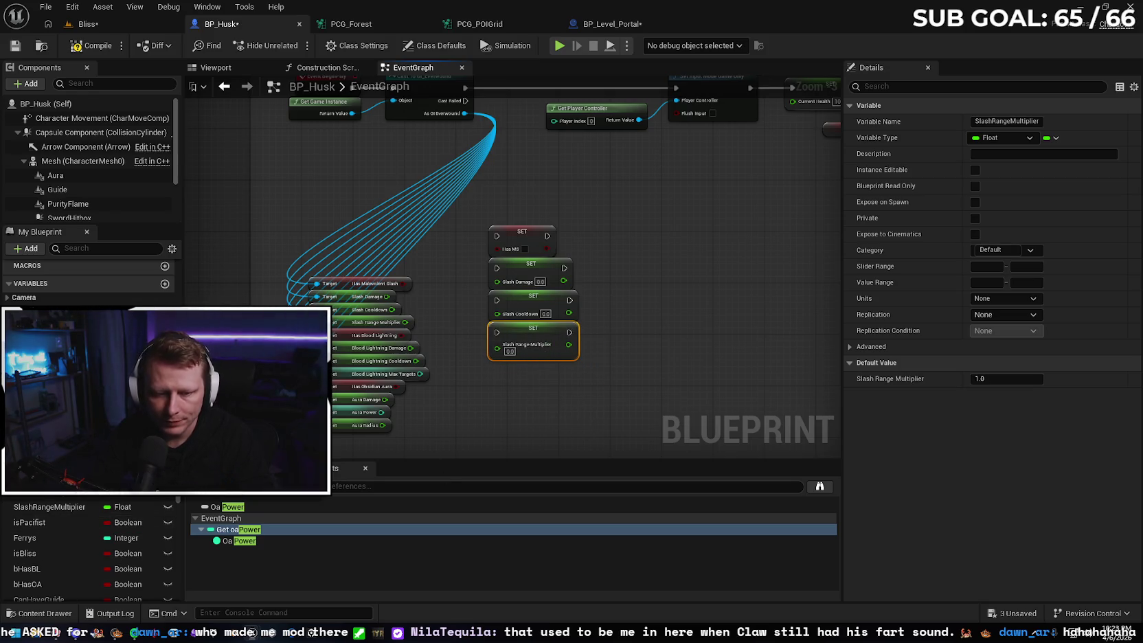
pyautogui.scroll(-1, 81, 498)
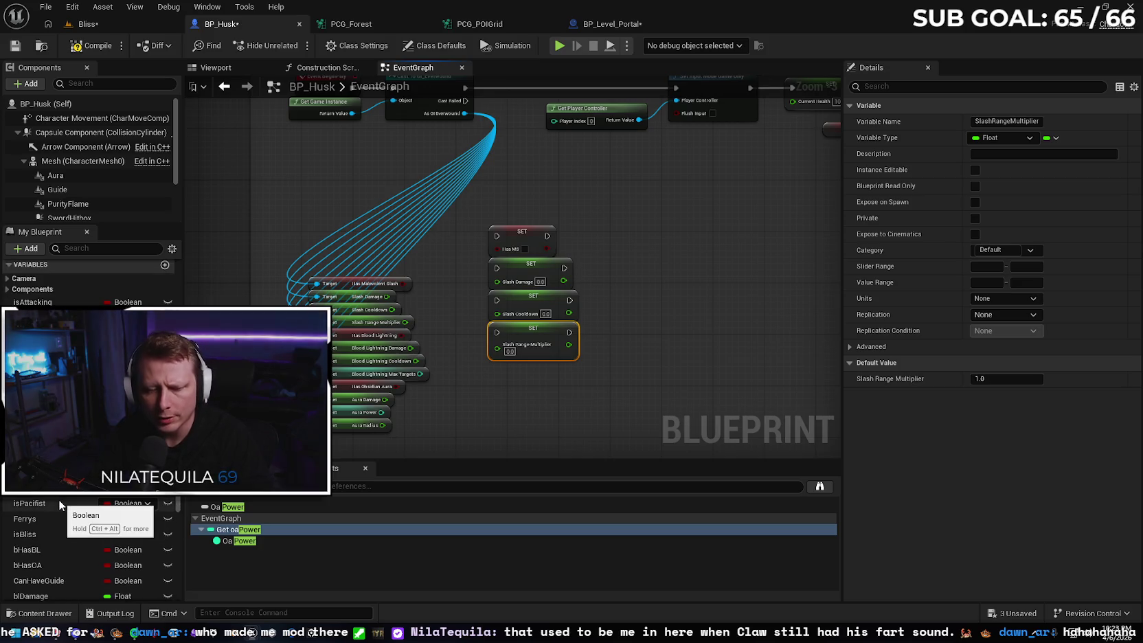
pyautogui.scroll(-1, 65, 499)
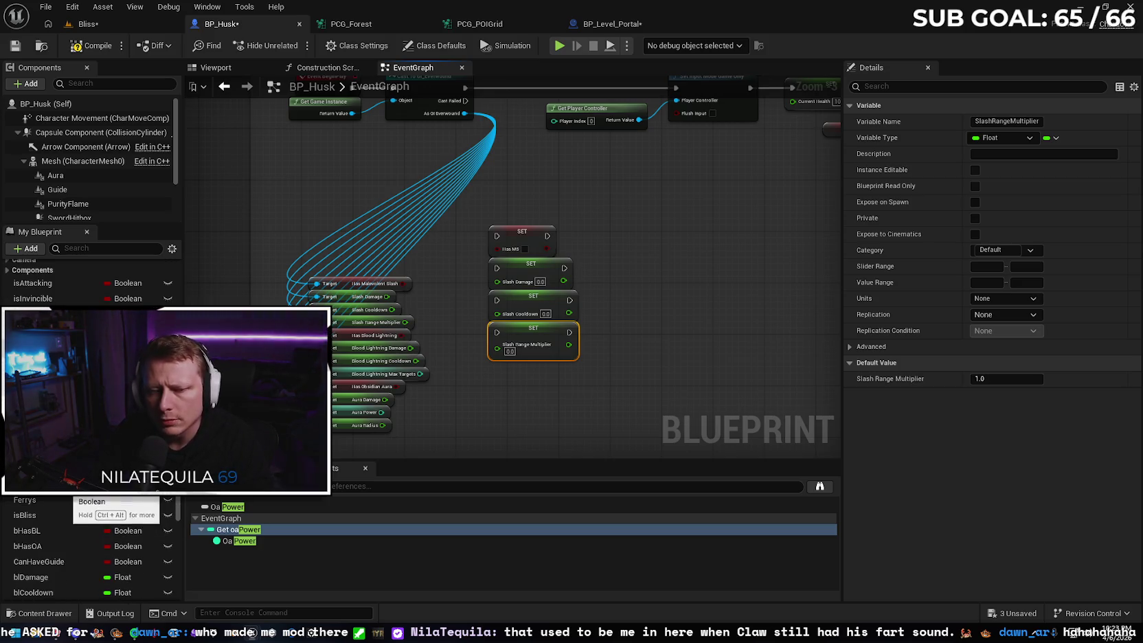
pyautogui.scroll(-1, 55, 501)
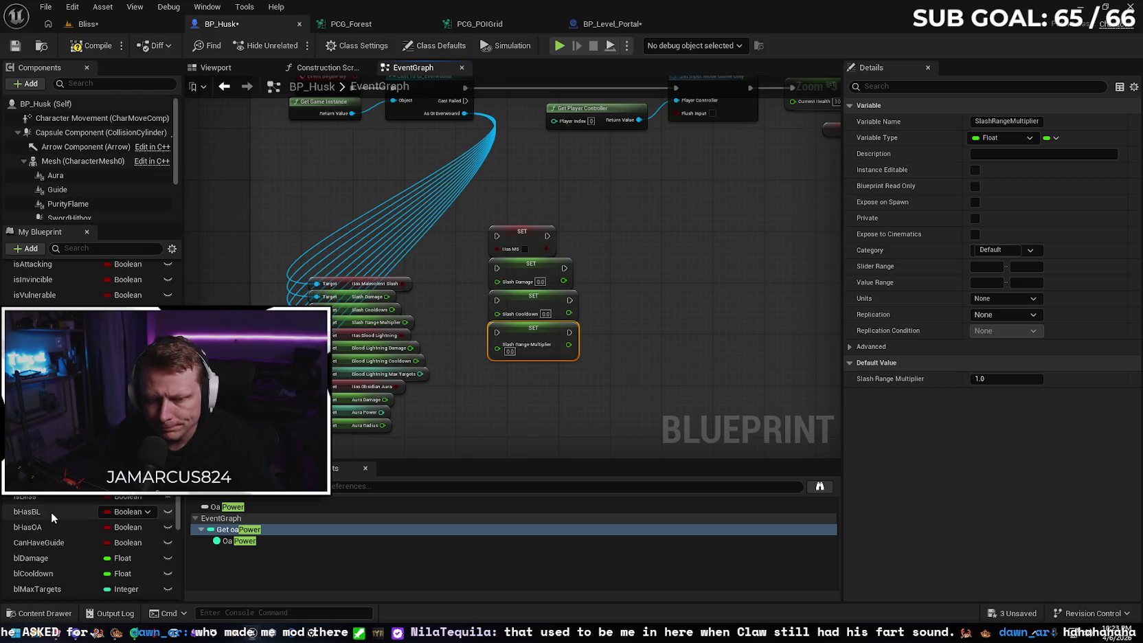
# Add SET nodes for bHasBL and blDamage below the slash setters.
pyautogui.moveTo(51, 512); pyautogui.dragTo(371, 460)
pyautogui.moveTo(500, 379); pyautogui.dragTo(532, 375)
pyautogui.click(530, 398)
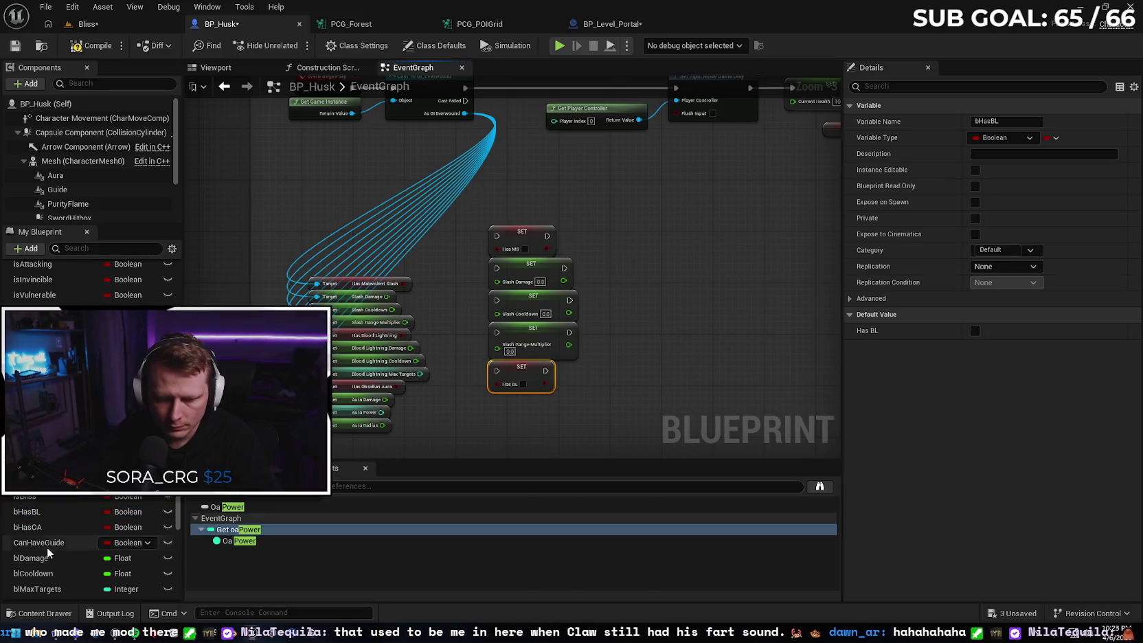
pyautogui.scroll(-1, 50, 513)
pyautogui.scroll(-1, 68, 496)
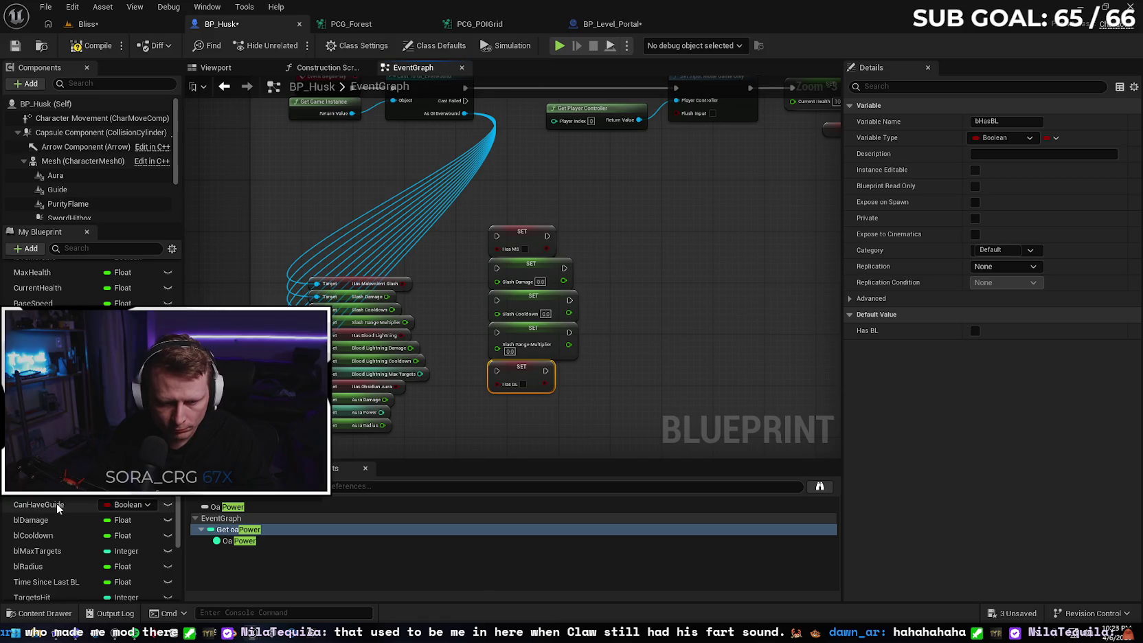
pyautogui.moveTo(63, 521)
pyautogui.mouseDown()
pyautogui.moveTo(493, 433)
pyautogui.moveTo(496, 406)
pyautogui.moveTo(539, 404)
pyautogui.mouseUp()
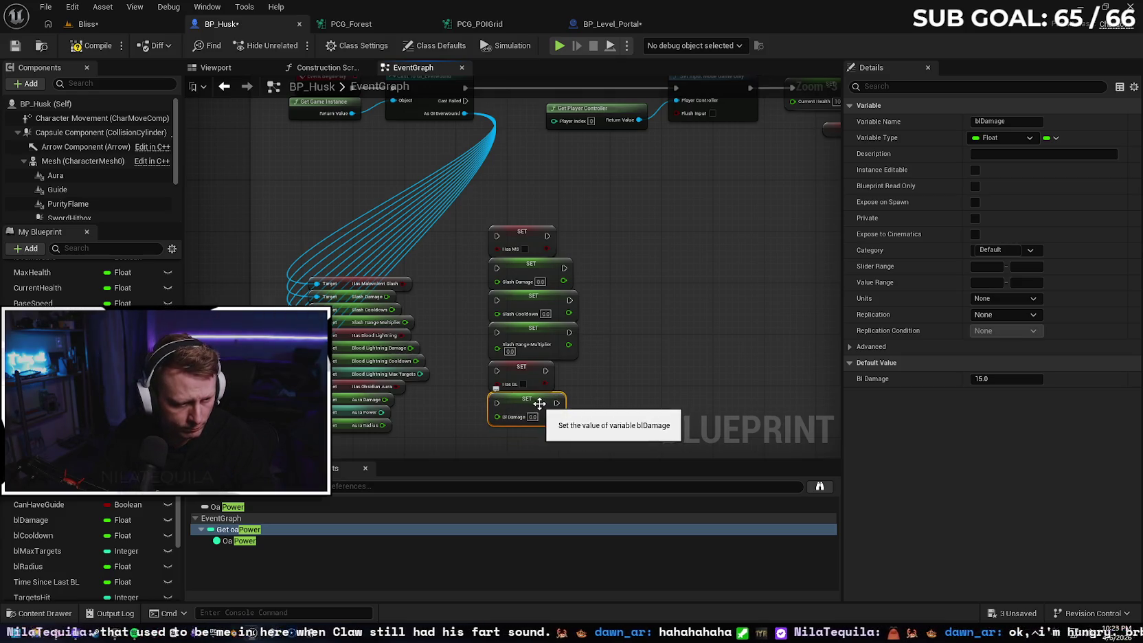
# Add a SET Bl Cooldown node and align it with the setter column.
pyautogui.moveTo(61, 536)
pyautogui.mouseDown()
pyautogui.moveTo(104, 550)
pyautogui.moveTo(507, 440)
pyautogui.mouseUp()
pyautogui.click(543, 481)
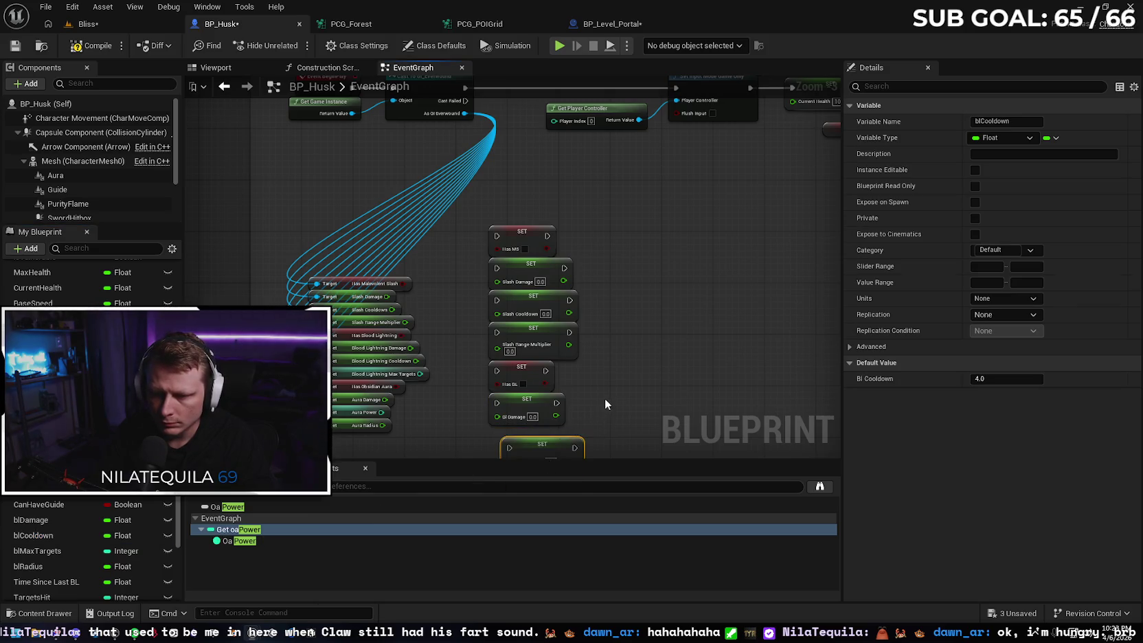
pyautogui.scroll(-1, 607, 384)
pyautogui.moveTo(548, 348); pyautogui.dragTo(543, 343)
pyautogui.moveTo(529, 404)
pyautogui.mouseDown()
pyautogui.moveTo(532, 196)
pyautogui.moveTo(547, 161)
pyautogui.mouseUp()
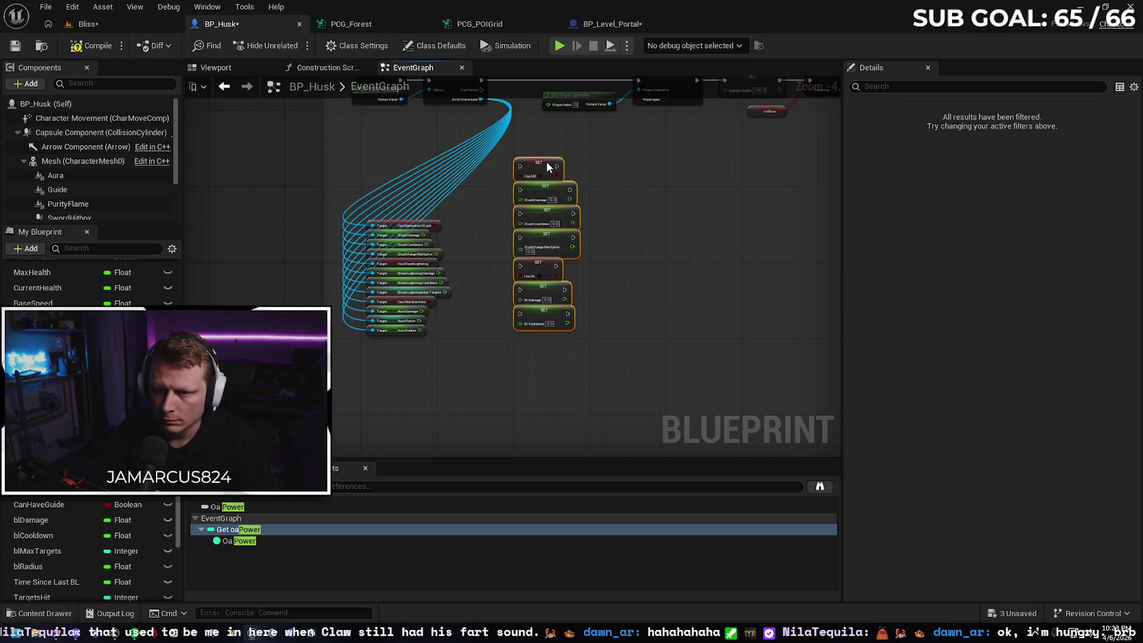
pyautogui.click(522, 364)
# Add SET nodes for blMaxTargets and bHasOA under Bl Cooldown.
pyautogui.scroll(2, 522, 362)
pyautogui.moveTo(45, 550)
pyautogui.mouseDown()
pyautogui.moveTo(66, 551)
pyautogui.moveTo(478, 353)
pyautogui.moveTo(573, 329)
pyautogui.mouseUp()
pyautogui.click(526, 390)
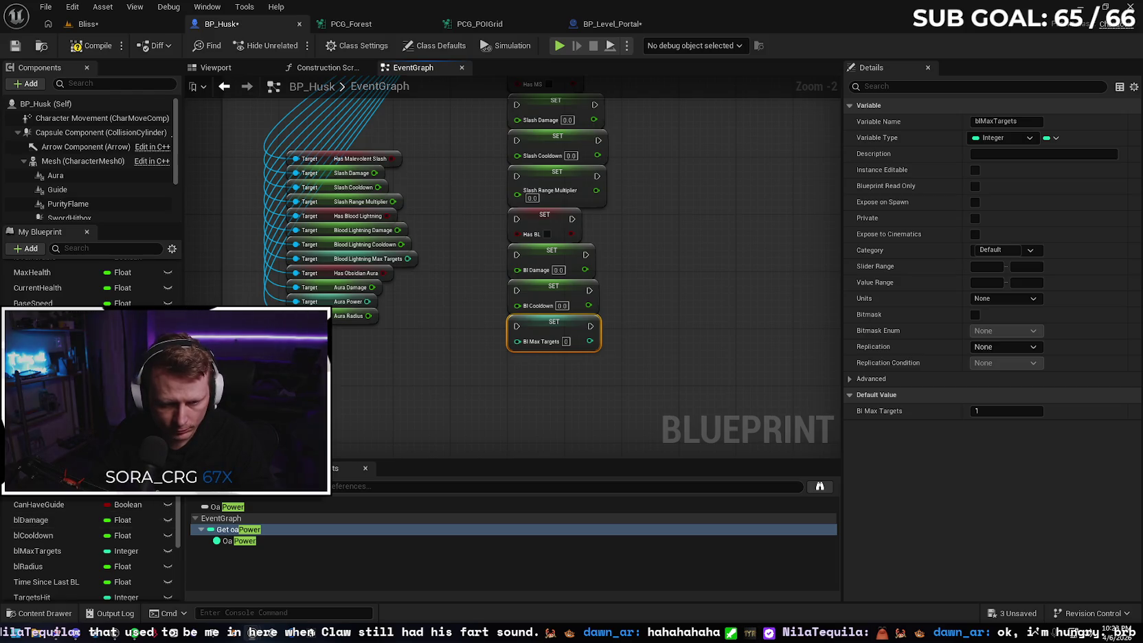
pyautogui.moveTo(50, 492); pyautogui.dragTo(554, 363)
pyautogui.click(553, 411)
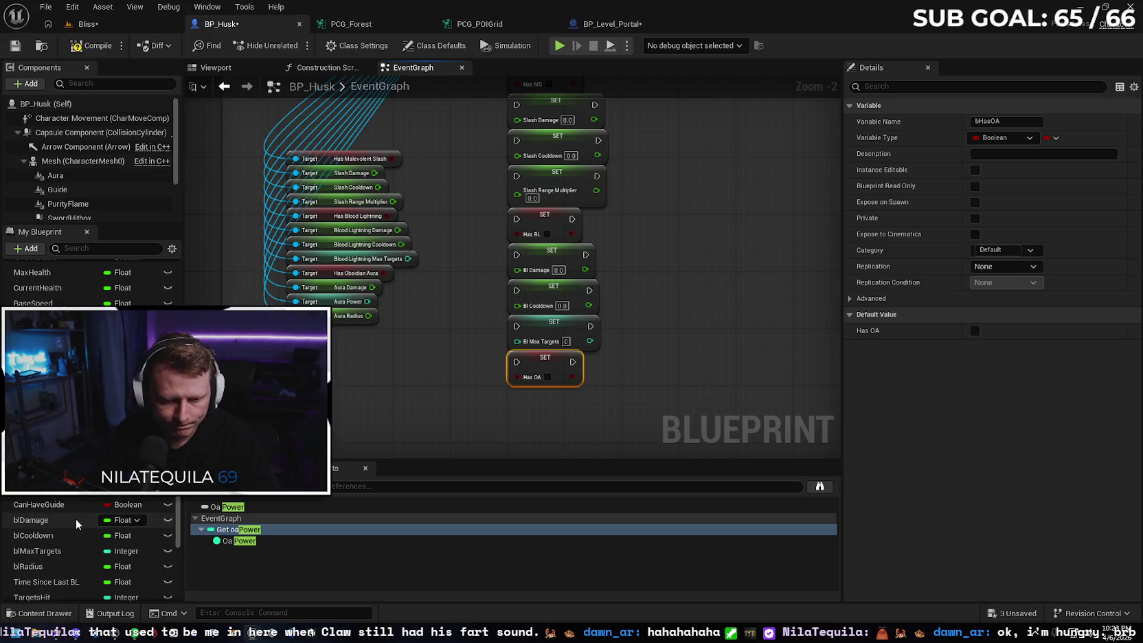
# Add SET Oa Damage and SET Oa Power nodes, stacked under Has OA.
pyautogui.scroll(-2, 72, 522)
pyautogui.scroll(-1, 65, 522)
pyautogui.moveTo(63, 538)
pyautogui.mouseDown()
pyautogui.moveTo(466, 418)
pyautogui.moveTo(570, 399)
pyautogui.mouseUp()
pyautogui.click(542, 449)
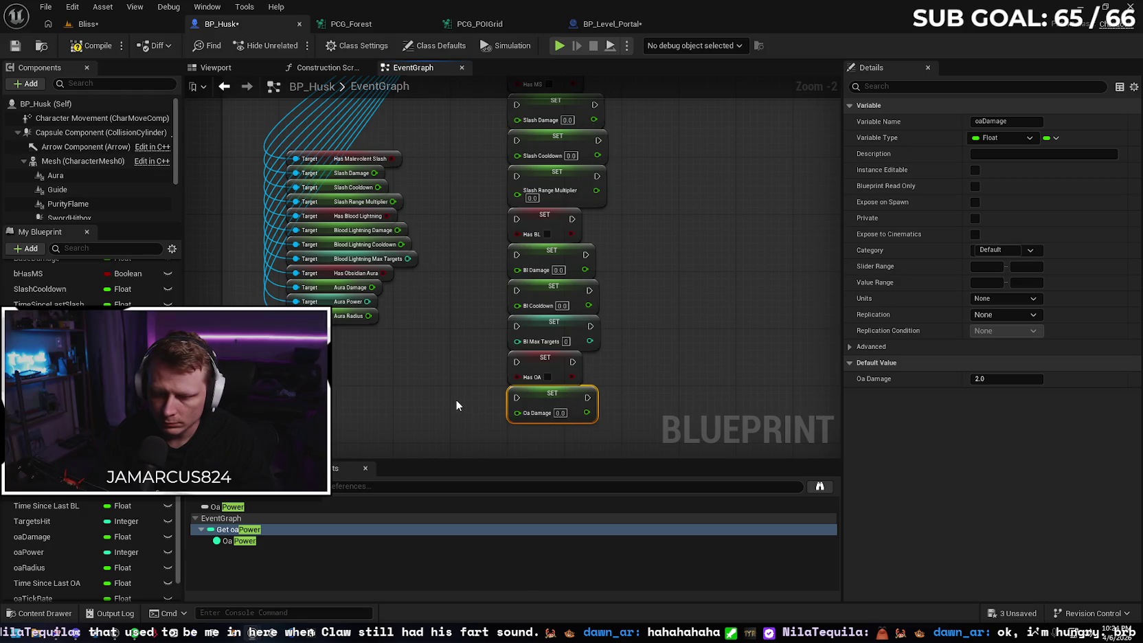
pyautogui.scroll(-1, 59, 512)
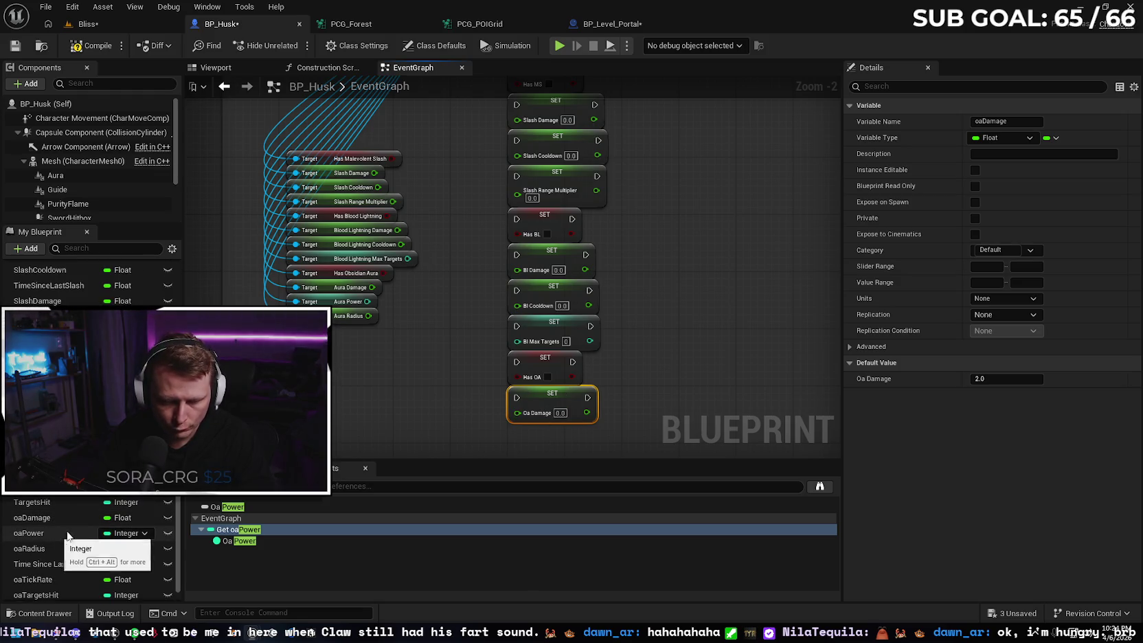
pyautogui.moveTo(49, 534)
pyautogui.mouseDown()
pyautogui.moveTo(320, 507)
pyautogui.moveTo(511, 441)
pyautogui.moveTo(521, 448)
pyautogui.mouseUp()
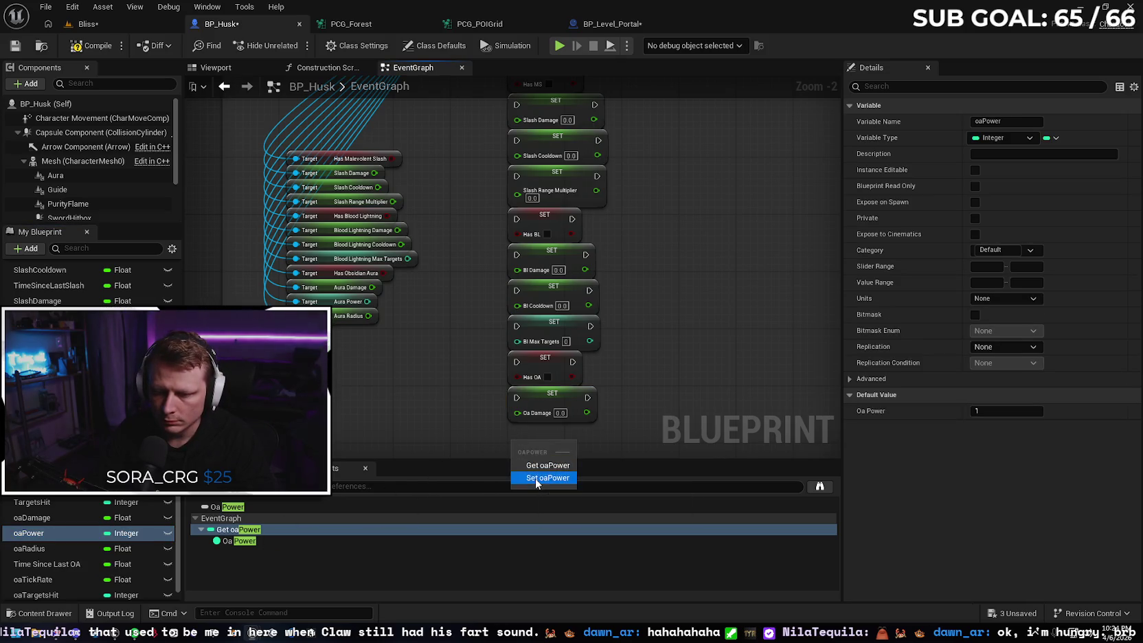
pyautogui.click(542, 473)
pyautogui.moveTo(564, 375); pyautogui.dragTo(562, 359)
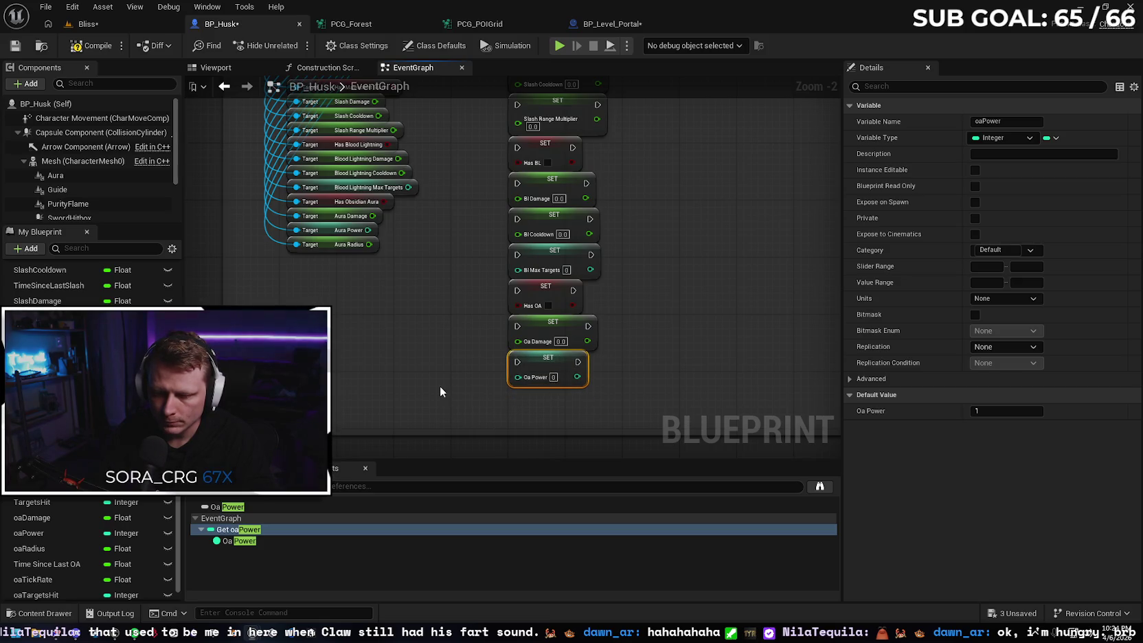
# Add a SET Oa Radius node at the bottom and center the column in view.
pyautogui.click(51, 546)
pyautogui.moveTo(509, 397); pyautogui.dragTo(509, 397)
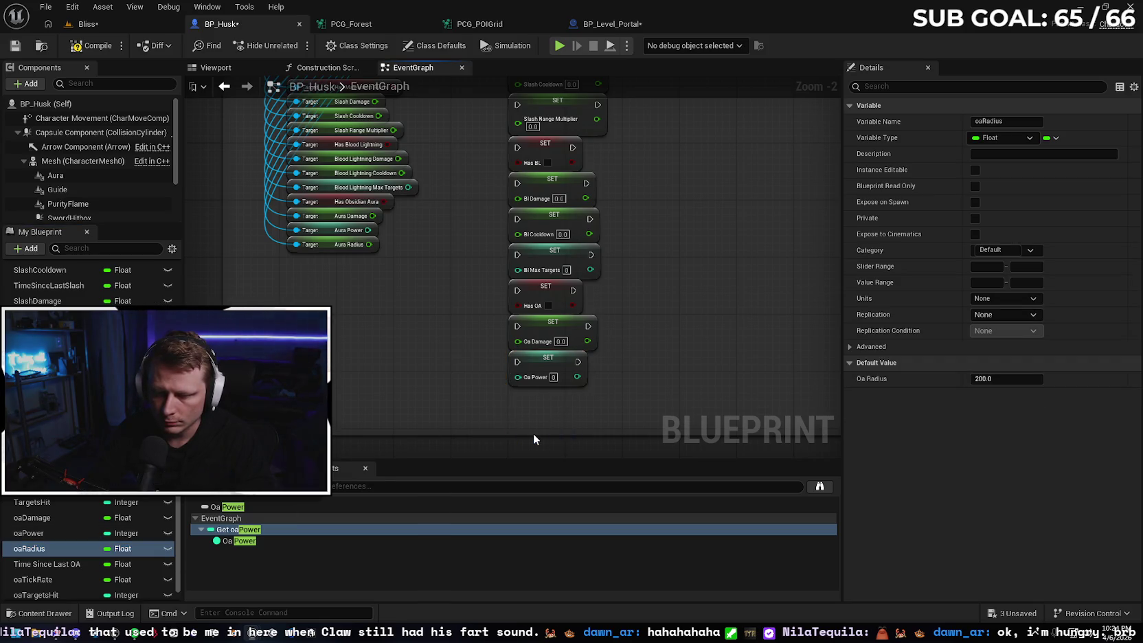
pyautogui.click(543, 436)
pyautogui.click(640, 348)
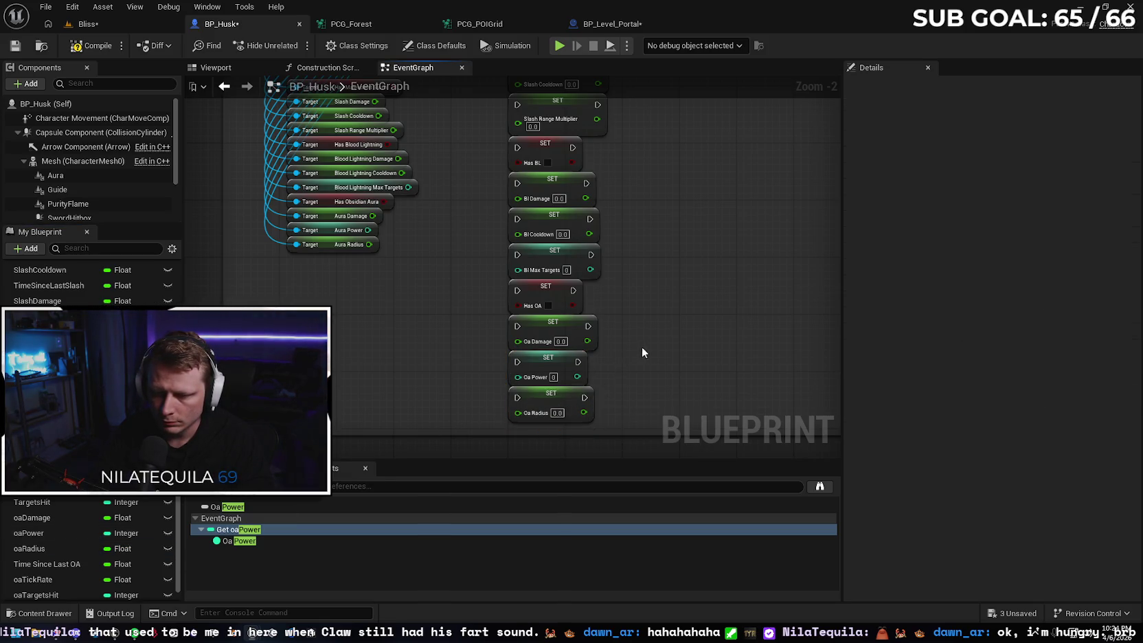
pyautogui.scroll(-3, 647, 335)
pyautogui.moveTo(657, 292); pyautogui.dragTo(593, 353)
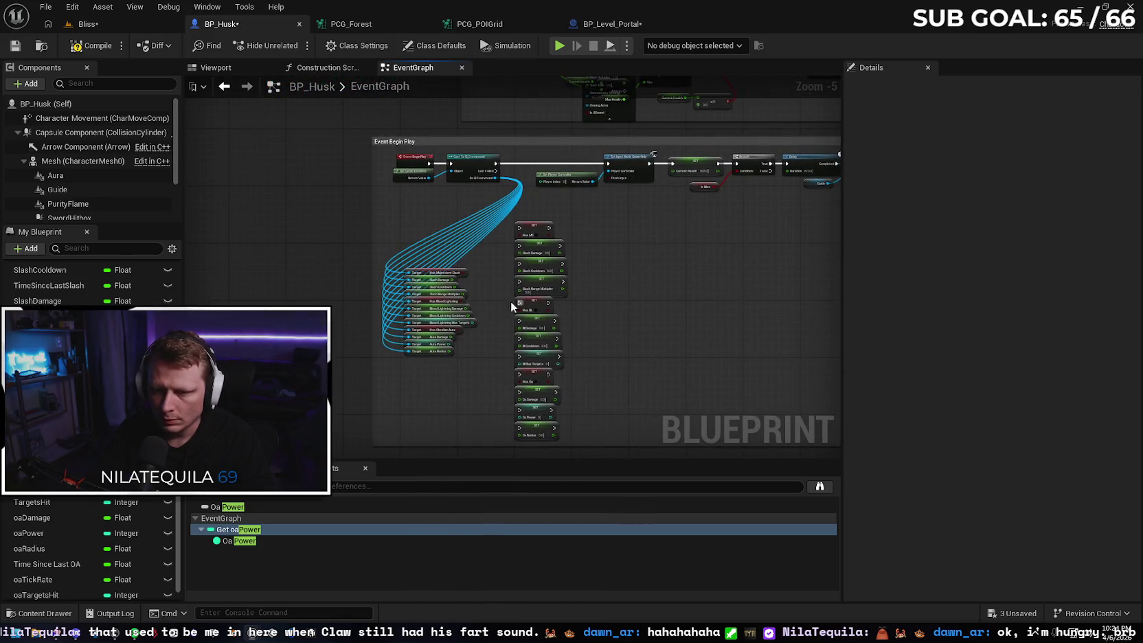
# Wire Has Malevolent Slash, Slash Damage, Slash Cooldown and Has Blood Lightning getters into their setters.
pyautogui.scroll(2, 519, 305)
pyautogui.scroll(2, 461, 252)
pyautogui.moveTo(415, 282); pyautogui.dragTo(556, 196)
pyautogui.moveTo(389, 305)
pyautogui.mouseDown()
pyautogui.moveTo(561, 236)
pyautogui.moveTo(466, 307)
pyautogui.moveTo(556, 280)
pyautogui.mouseUp()
pyautogui.moveTo(485, 345)
pyautogui.mouseDown()
pyautogui.moveTo(442, 256)
pyautogui.moveTo(564, 230)
pyautogui.mouseUp()
pyautogui.moveTo(419, 261)
pyautogui.mouseDown()
pyautogui.moveTo(520, 266)
pyautogui.moveTo(511, 278)
pyautogui.mouseUp()
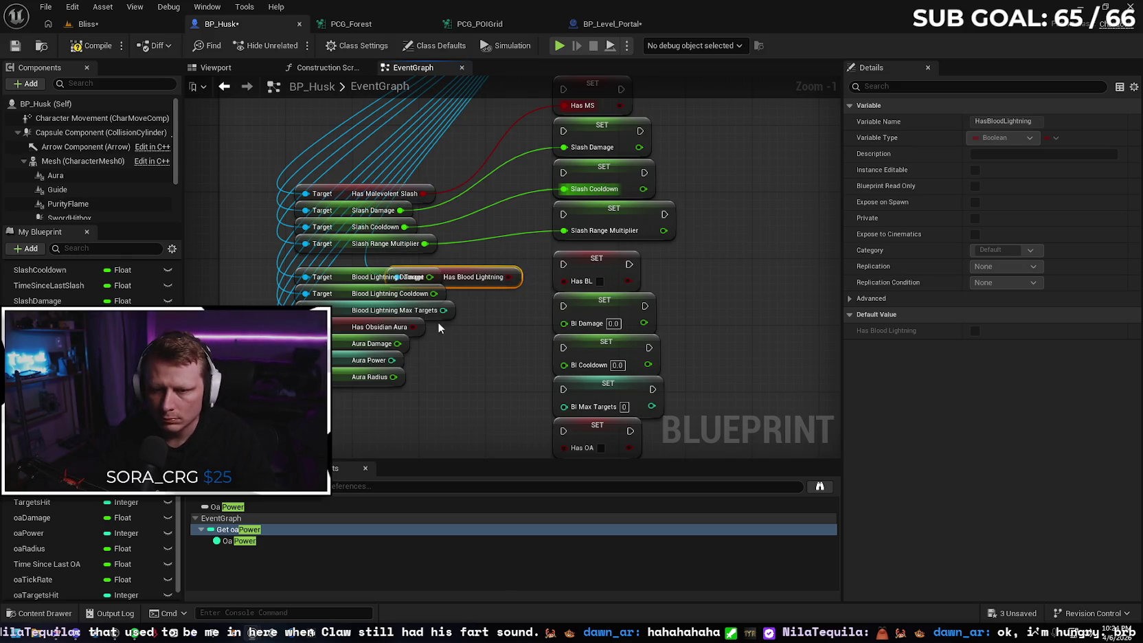
pyautogui.hotkey('ctrl', 'z')
pyautogui.moveTo(417, 261); pyautogui.dragTo(562, 283)
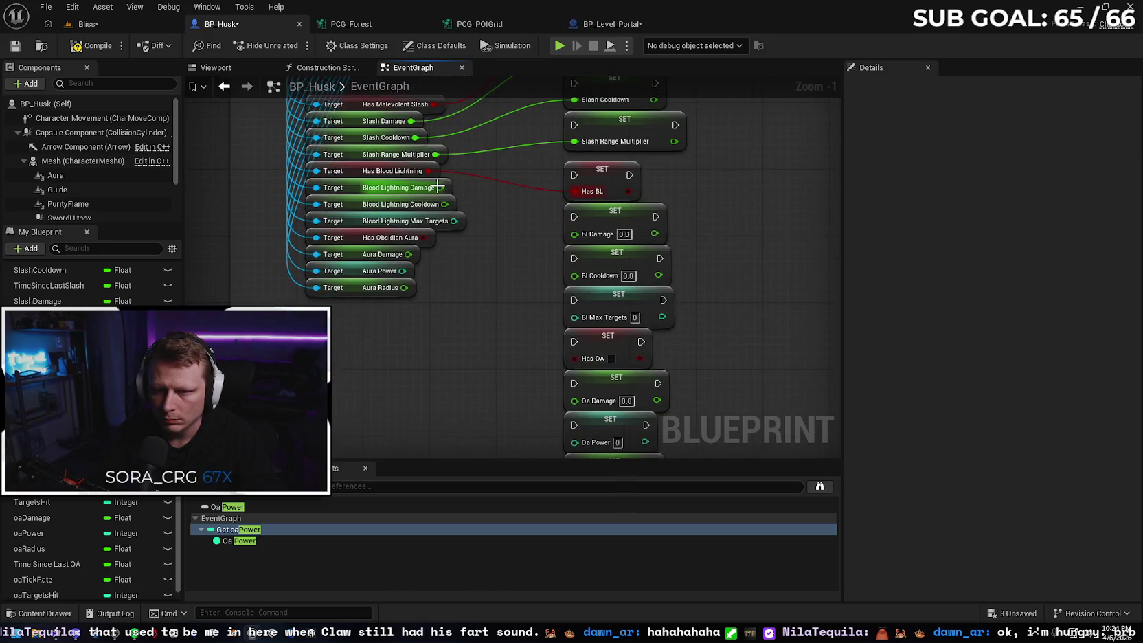
# Wire the Blood Lightning Damage, Cooldown, Max Targets and all Obsidian Aura getters into their setters.
pyautogui.moveTo(440, 187); pyautogui.dragTo(576, 237)
pyautogui.moveTo(445, 204); pyautogui.dragTo(574, 275)
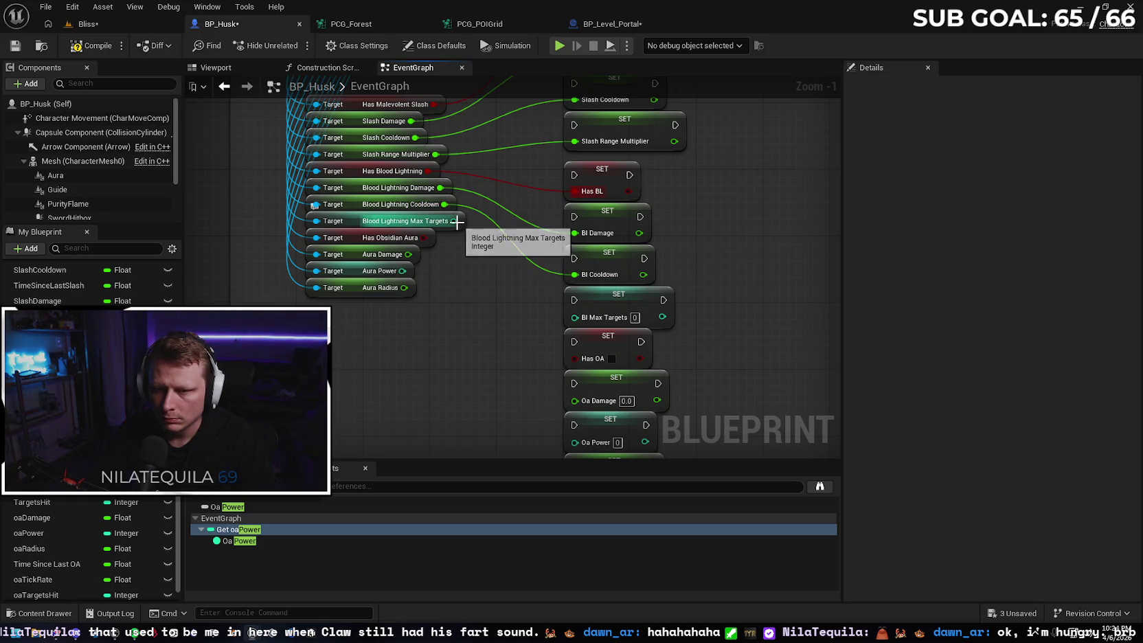
pyautogui.moveTo(454, 220)
pyautogui.mouseDown()
pyautogui.moveTo(577, 303)
pyautogui.moveTo(575, 317)
pyautogui.mouseUp()
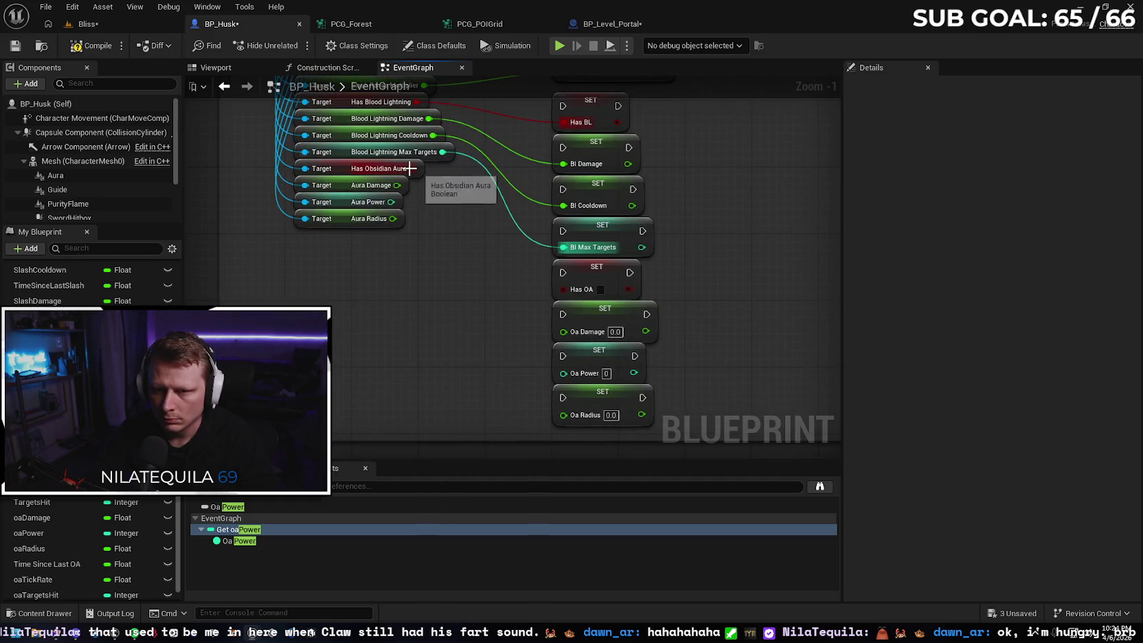
pyautogui.moveTo(412, 168); pyautogui.dragTo(567, 291)
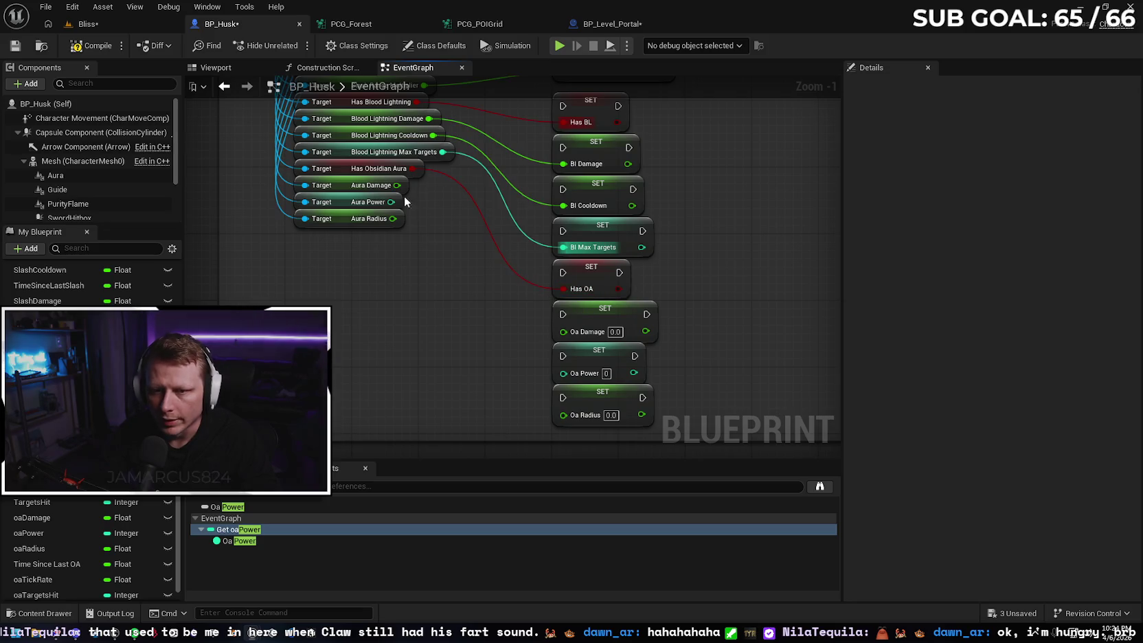
pyautogui.moveTo(397, 184); pyautogui.dragTo(558, 332)
pyautogui.moveTo(389, 202)
pyautogui.mouseDown()
pyautogui.moveTo(459, 217)
pyautogui.moveTo(564, 373)
pyautogui.mouseUp()
pyautogui.moveTo(391, 219); pyautogui.dragTo(565, 417)
pyautogui.scroll(-2, 658, 270)
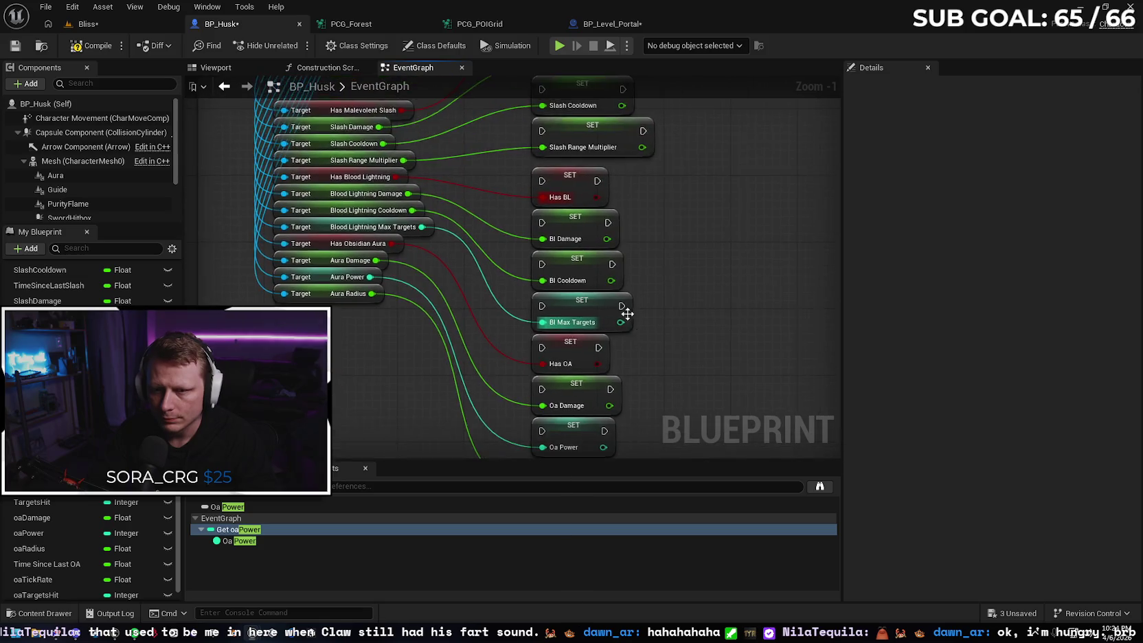
pyautogui.scroll(3, 642, 257)
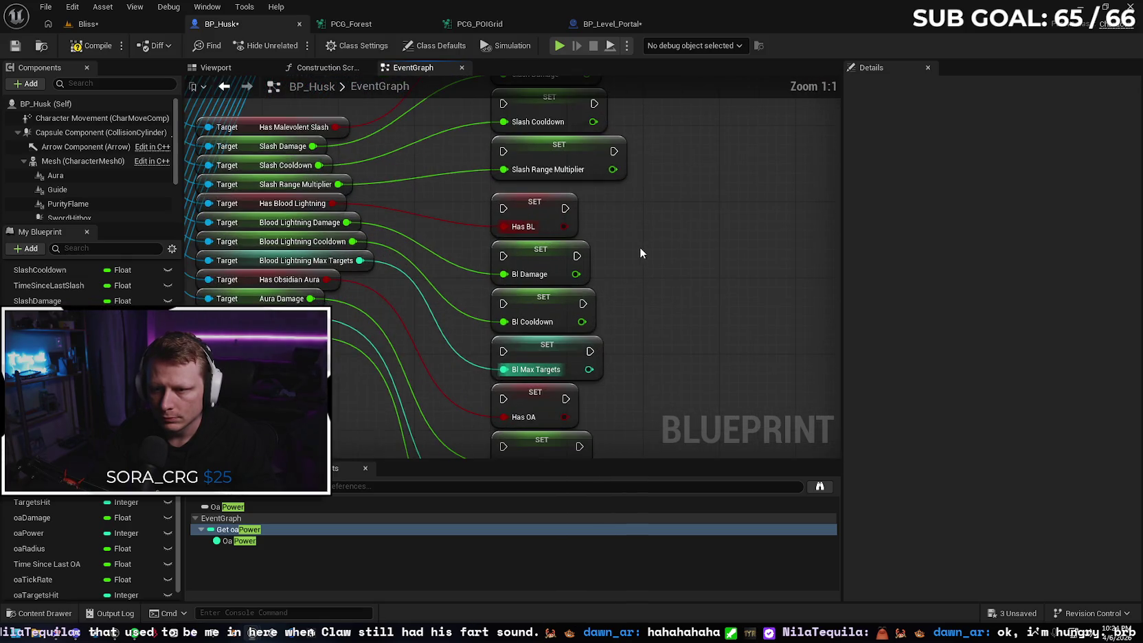
# Select the whole SET node column and nudge it into position.
pyautogui.scroll(-3, 636, 254)
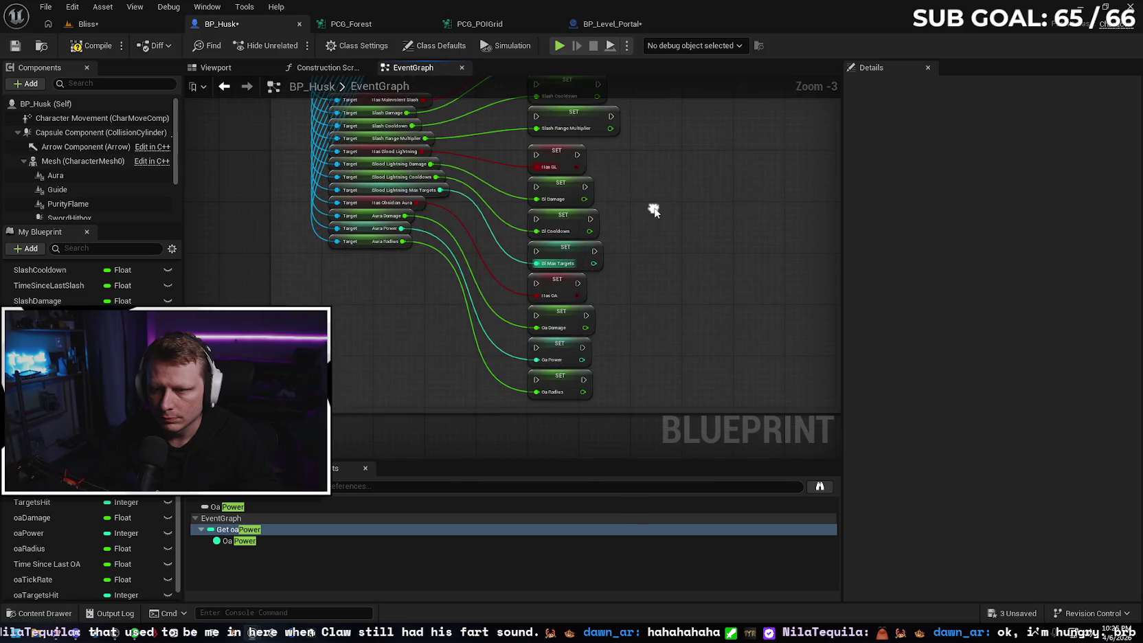
pyautogui.moveTo(557, 404); pyautogui.dragTo(566, 145)
pyautogui.scroll(-2, 605, 165)
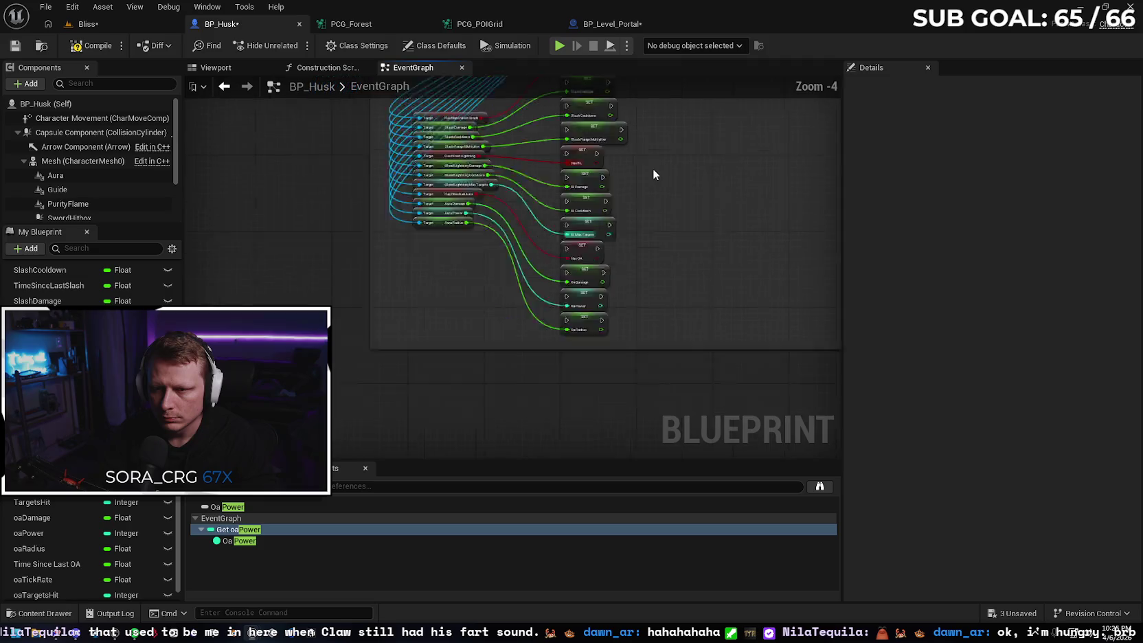
pyautogui.moveTo(668, 174)
pyautogui.mouseDown()
pyautogui.moveTo(570, 326)
pyautogui.moveTo(591, 271)
pyautogui.mouseUp()
pyautogui.scroll(2, 577, 314)
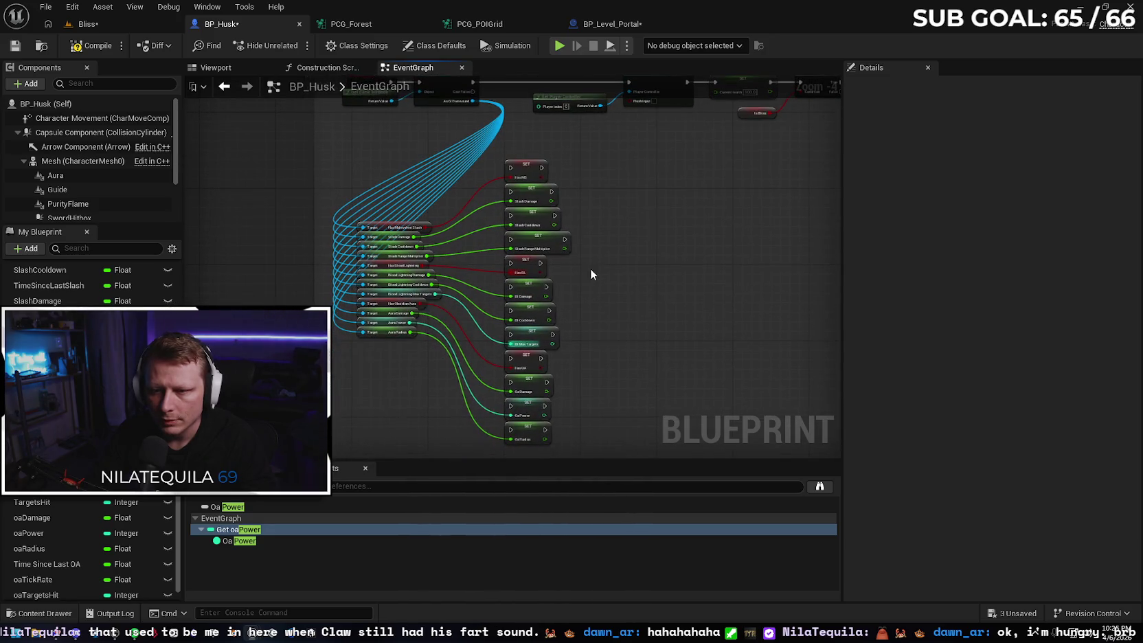
pyautogui.moveTo(526, 150); pyautogui.dragTo(532, 442)
pyautogui.moveTo(533, 247); pyautogui.dragTo(536, 242)
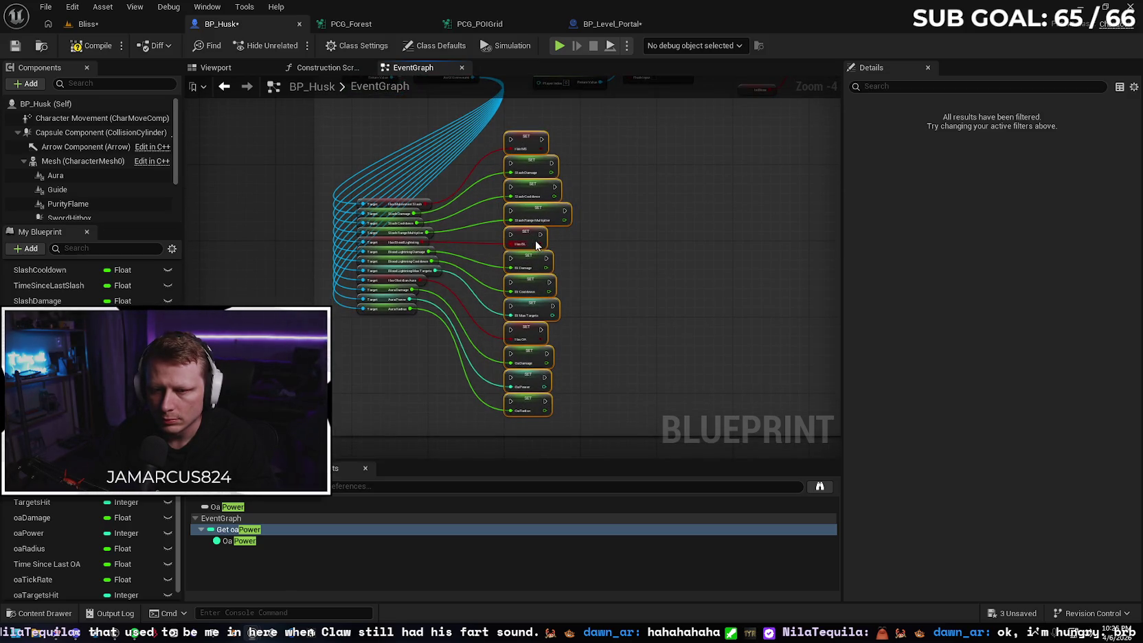
pyautogui.scroll(3, 510, 238)
pyautogui.moveTo(549, 238); pyautogui.dragTo(545, 236)
# Connect the cast node's execution output to the first SET node.
pyautogui.scroll(-1, 614, 250)
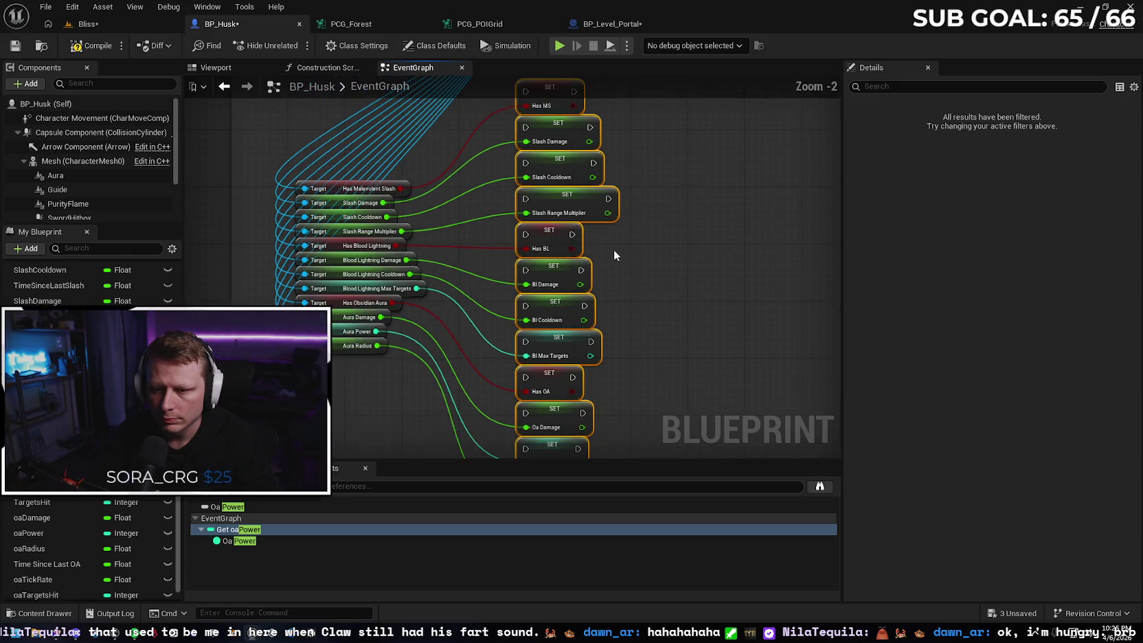
pyautogui.scroll(-1, 647, 253)
pyautogui.scroll(-1, 561, 304)
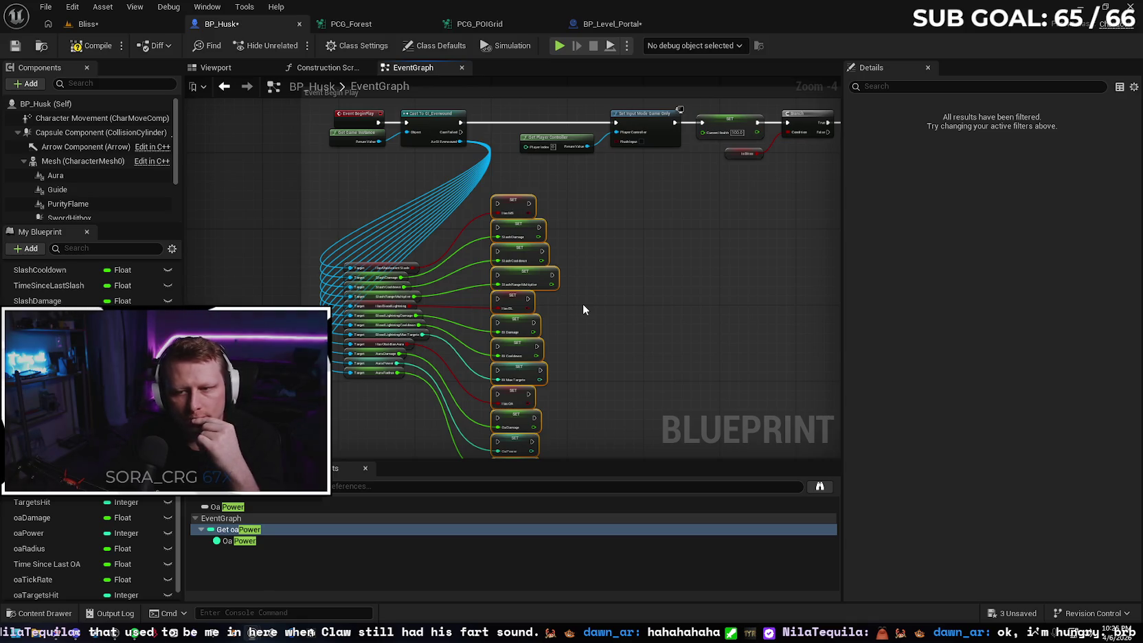
pyautogui.moveTo(561, 303); pyautogui.dragTo(554, 250)
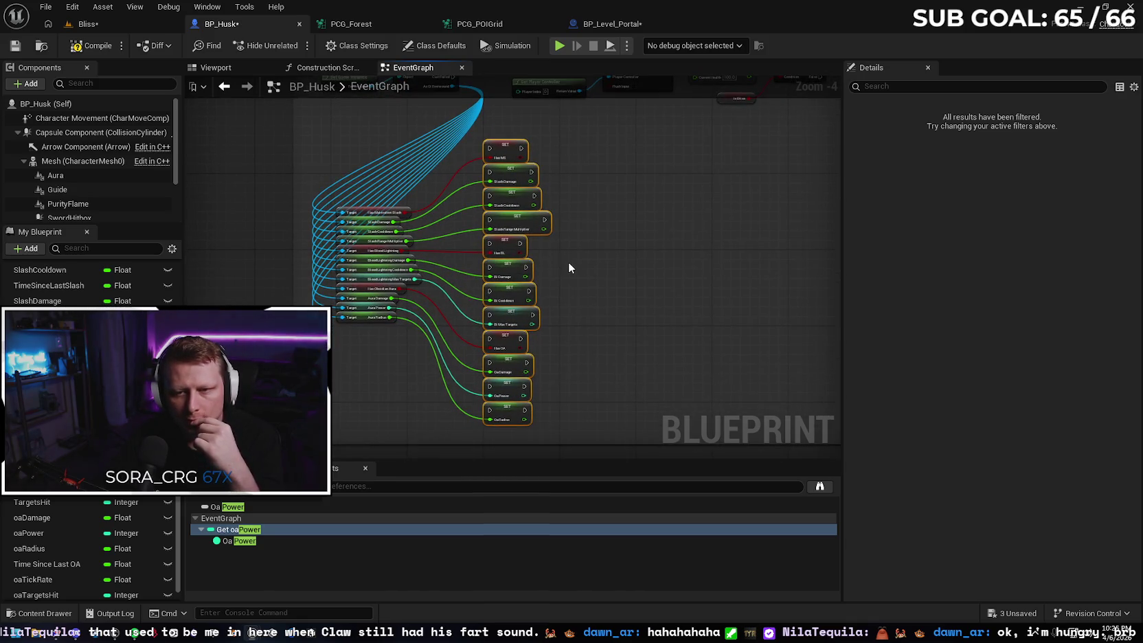
pyautogui.moveTo(573, 263); pyautogui.dragTo(569, 324)
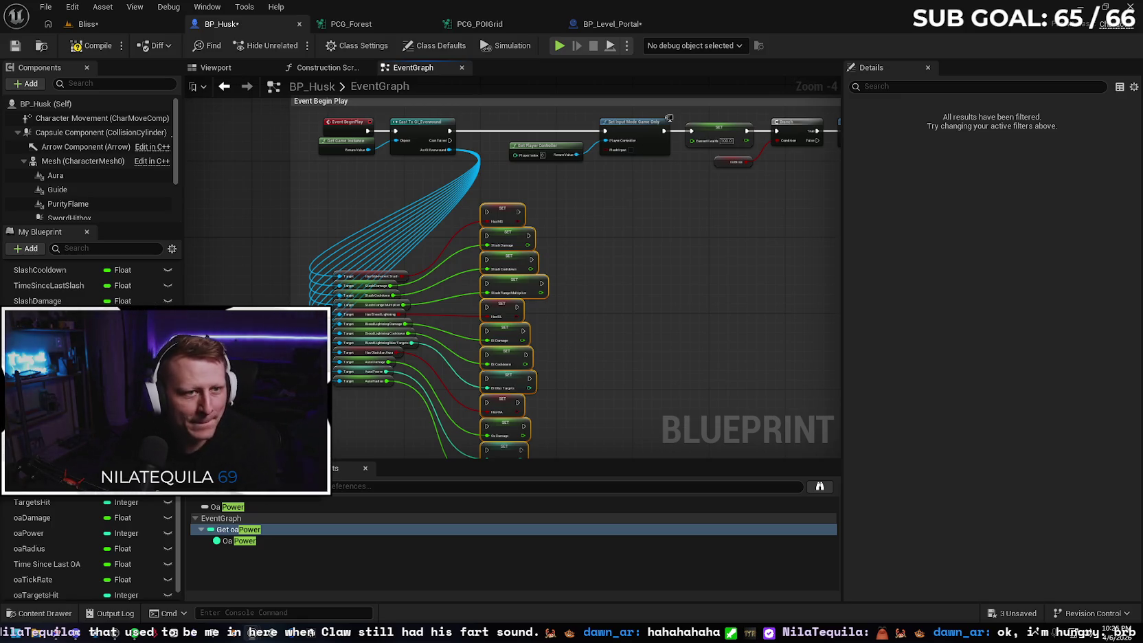
pyautogui.scroll(1, 557, 201)
pyautogui.moveTo(557, 201)
pyautogui.mouseDown()
pyautogui.moveTo(561, 160)
pyautogui.moveTo(556, 215)
pyautogui.moveTo(540, 191)
pyautogui.mouseUp()
pyautogui.scroll(-1, 561, 161)
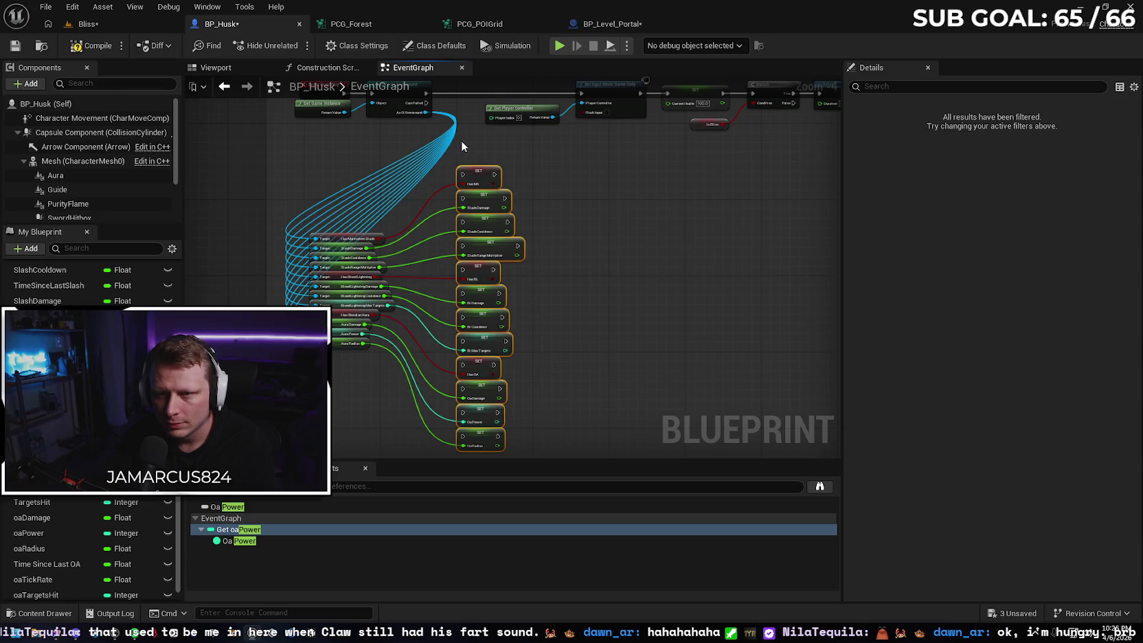
pyautogui.moveTo(460, 141); pyautogui.dragTo(462, 156)
pyautogui.moveTo(426, 109)
pyautogui.mouseDown()
pyautogui.moveTo(459, 140)
pyautogui.moveTo(481, 220)
pyautogui.moveTo(465, 213)
pyautogui.moveTo(478, 237)
pyautogui.moveTo(467, 241)
pyautogui.moveTo(512, 253)
pyautogui.moveTo(465, 261)
pyautogui.moveTo(536, 281)
pyautogui.moveTo(465, 284)
pyautogui.mouseUp()
# Chain the remaining SET nodes and link the last one into Set Input Mode Game Only.
pyautogui.moveTo(589, 300); pyautogui.dragTo(589, 233)
pyautogui.moveTo(495, 213)
pyautogui.mouseDown()
pyautogui.moveTo(462, 240)
pyautogui.moveTo(462, 263)
pyautogui.mouseUp()
pyautogui.moveTo(509, 261)
pyautogui.mouseDown()
pyautogui.moveTo(515, 285)
pyautogui.moveTo(465, 287)
pyautogui.moveTo(465, 310)
pyautogui.moveTo(484, 321)
pyautogui.moveTo(462, 332)
pyautogui.moveTo(522, 350)
pyautogui.moveTo(467, 355)
pyautogui.moveTo(465, 378)
pyautogui.mouseUp()
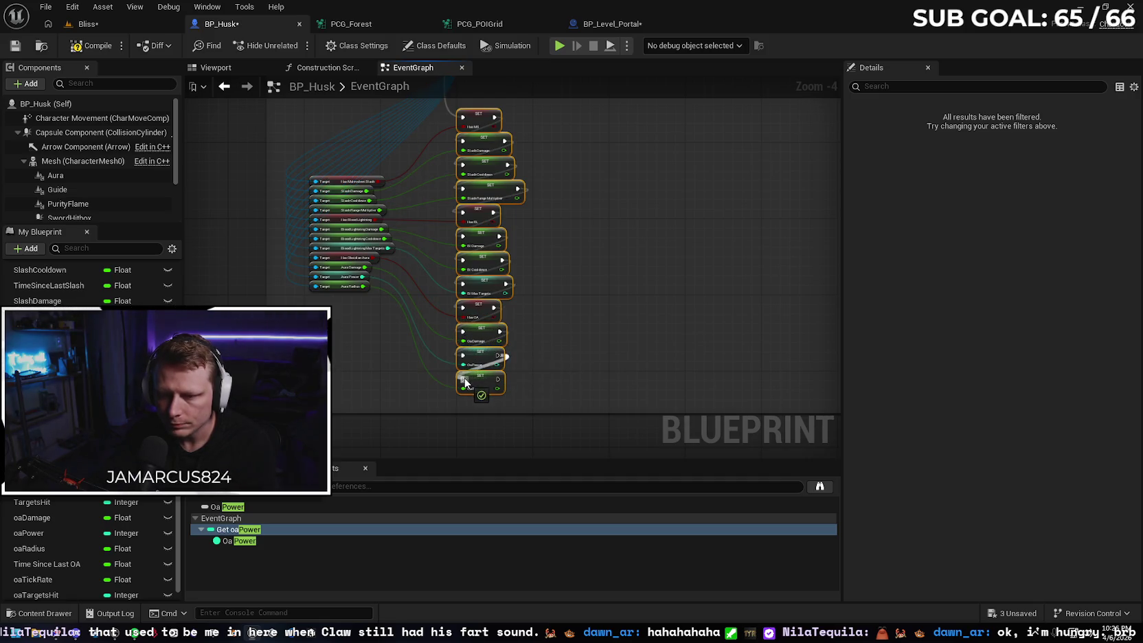
pyautogui.scroll(-1, 564, 284)
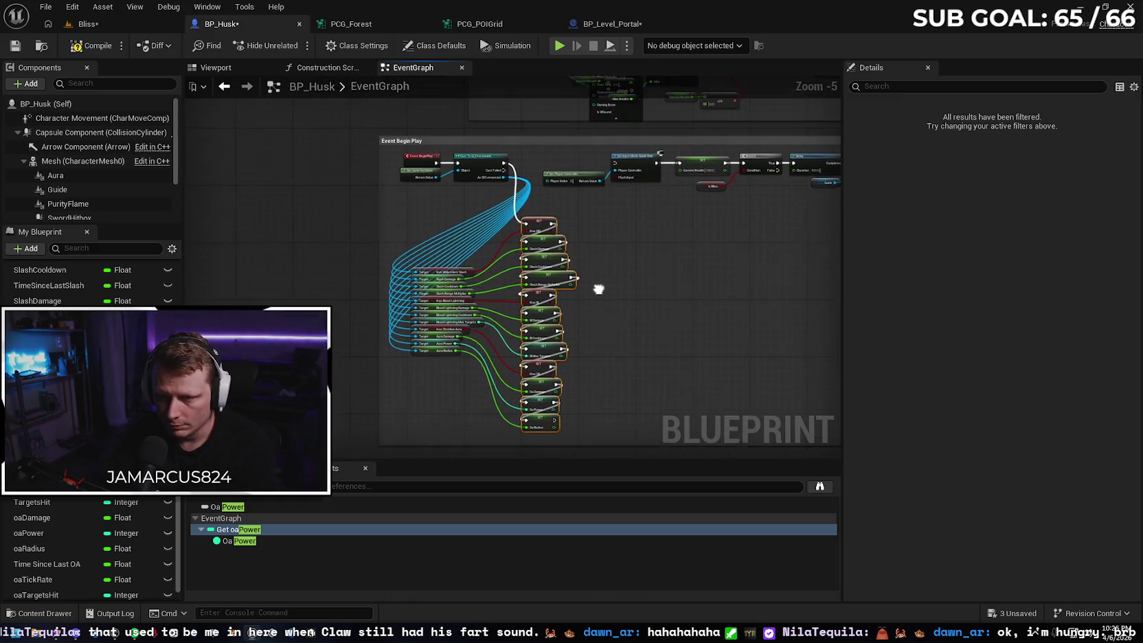
pyautogui.scroll(1, 639, 271)
pyautogui.moveTo(842, 280); pyautogui.dragTo(891, 286)
pyautogui.moveTo(391, 458); pyautogui.dragTo(393, 504)
pyautogui.moveTo(386, 462); pyautogui.dragTo(422, 465)
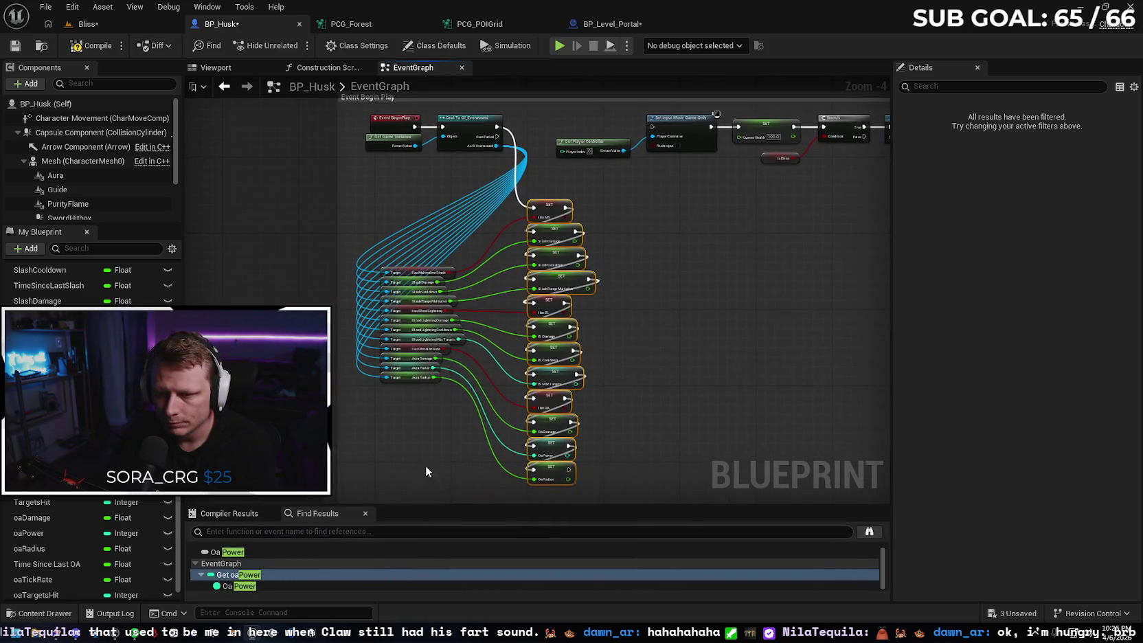
pyautogui.click(611, 476)
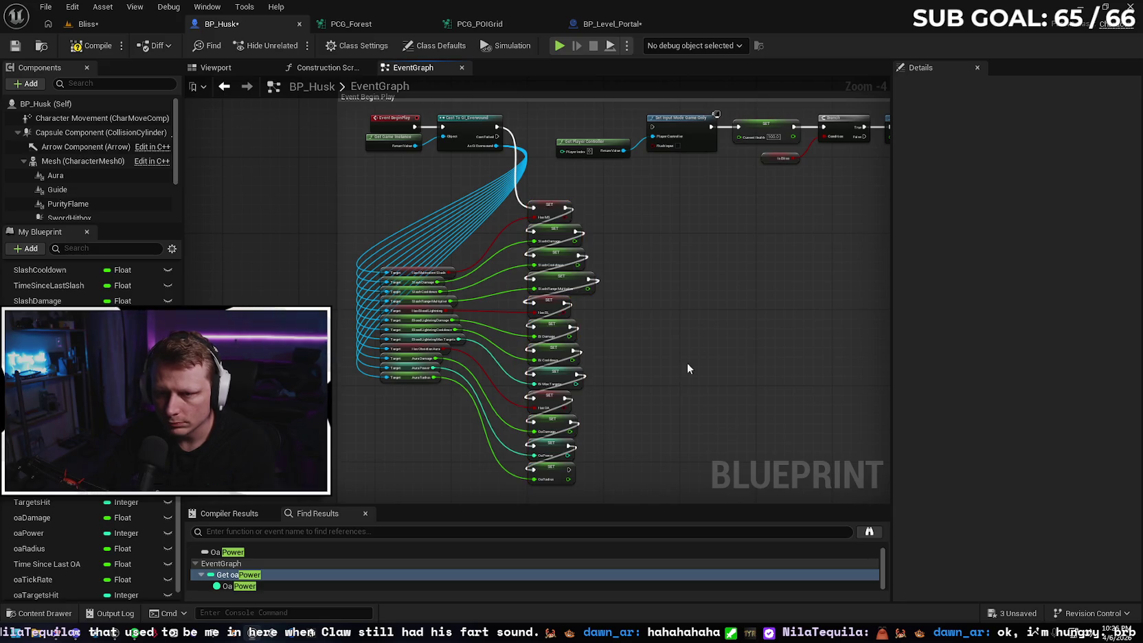
pyautogui.moveTo(569, 470); pyautogui.dragTo(649, 125)
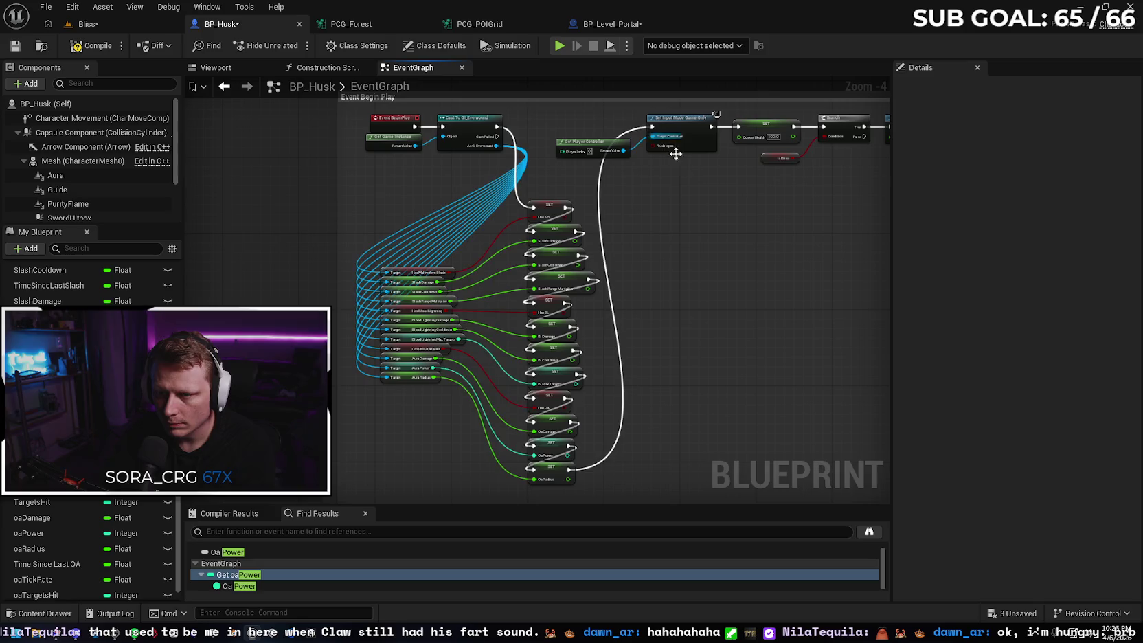
# Add reroute points to the exec wire, move Get Player Controller under Set Input Mode, and screenshot the graph.
pyautogui.doubleClick(610, 449)
pyautogui.moveTo(614, 451); pyautogui.dragTo(624, 471)
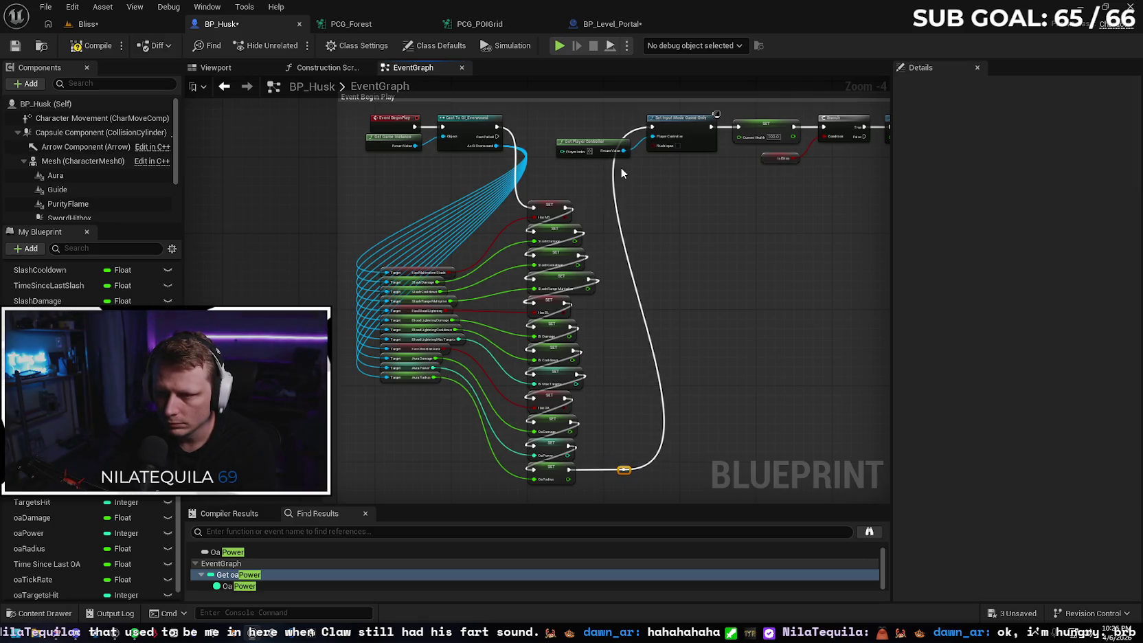
pyautogui.doubleClick(628, 127)
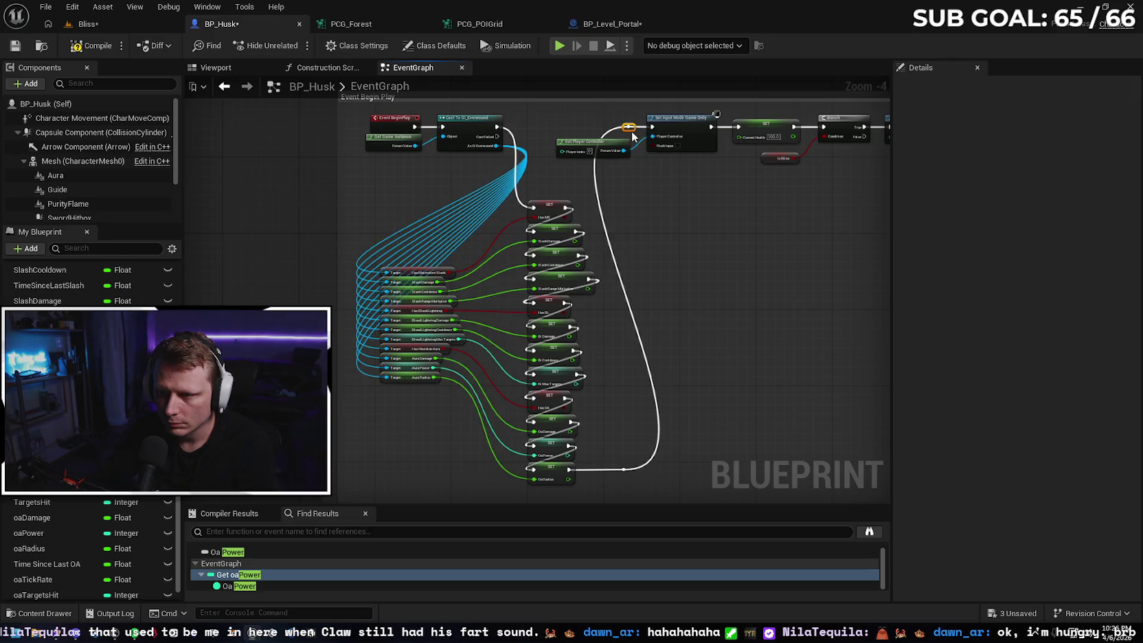
pyautogui.moveTo(630, 128)
pyautogui.mouseDown()
pyautogui.moveTo(615, 128)
pyautogui.moveTo(695, 177)
pyautogui.moveTo(711, 162)
pyautogui.mouseUp()
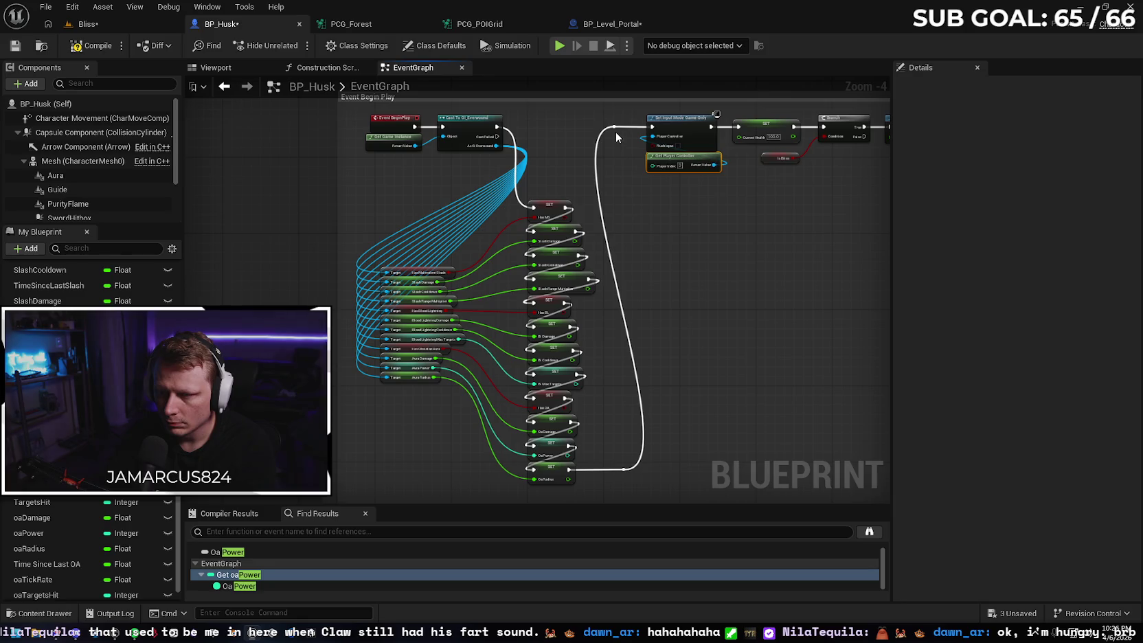
pyautogui.moveTo(613, 128); pyautogui.dragTo(632, 131)
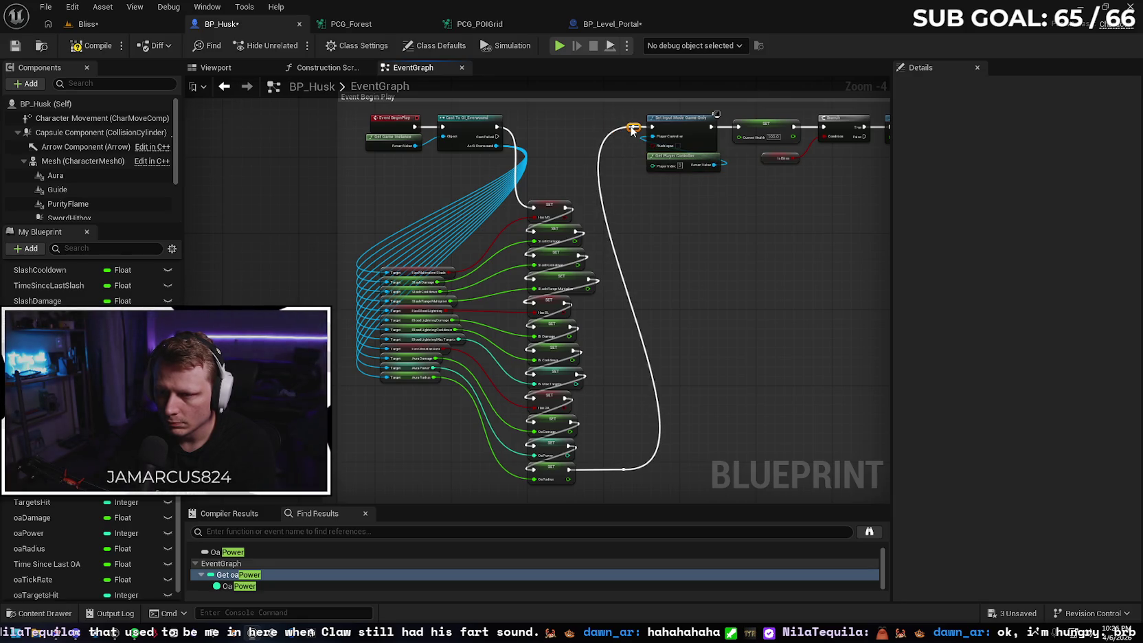
pyautogui.click(694, 273)
pyautogui.moveTo(718, 296); pyautogui.dragTo(692, 294)
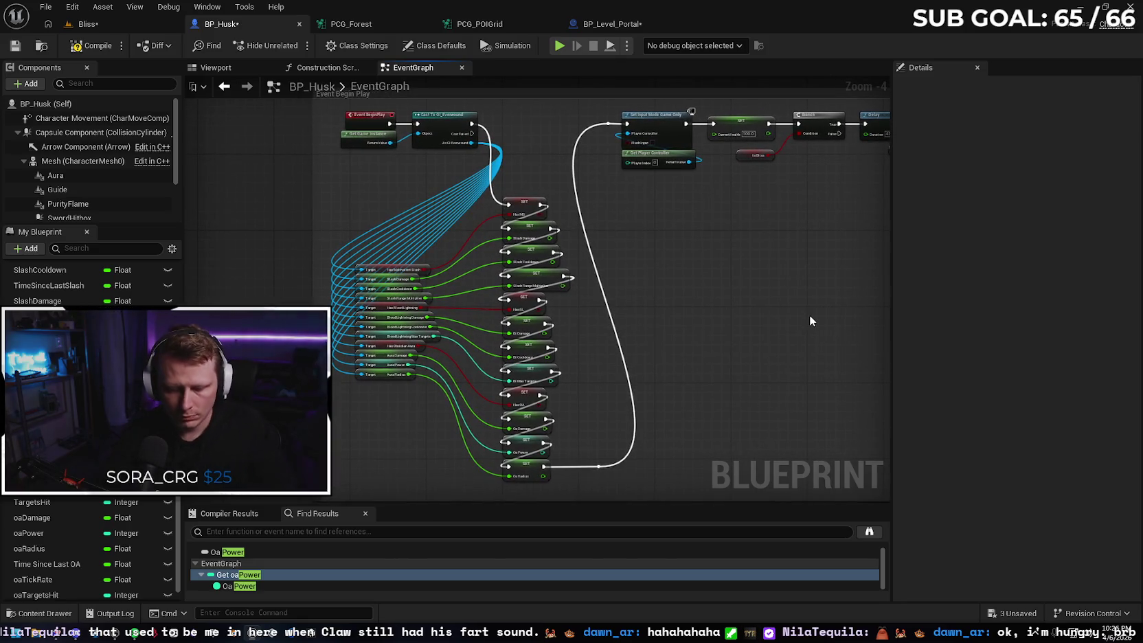
pyautogui.press('super+shift+s')
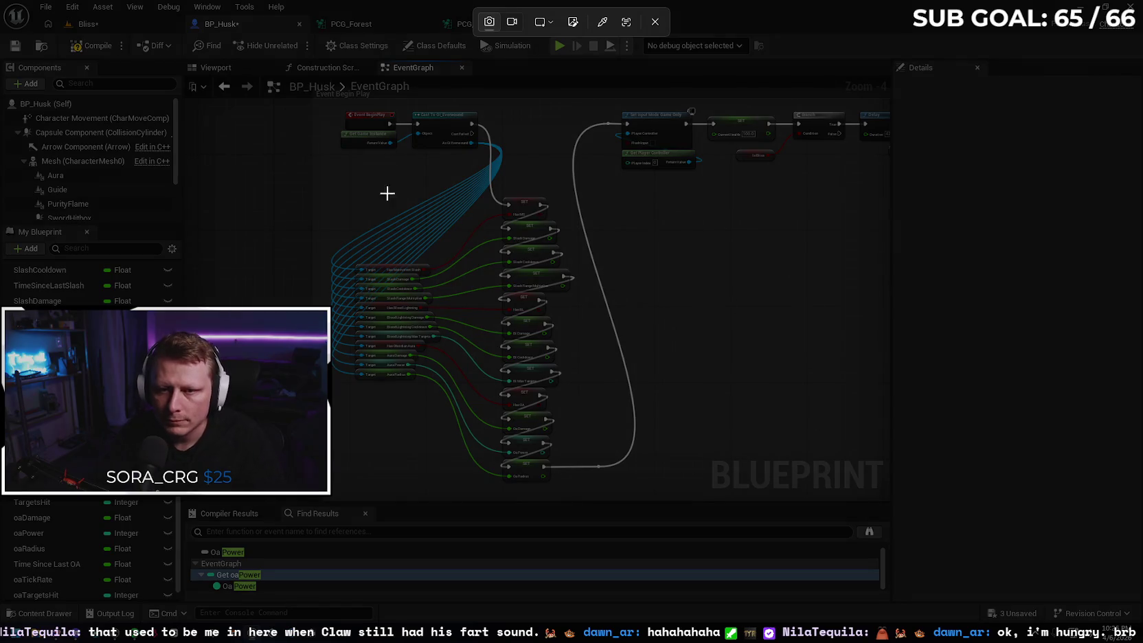
pyautogui.moveTo(316, 103)
pyautogui.mouseDown()
pyautogui.moveTo(497, 335)
pyautogui.moveTo(670, 496)
pyautogui.moveTo(700, 498)
pyautogui.mouseUp()
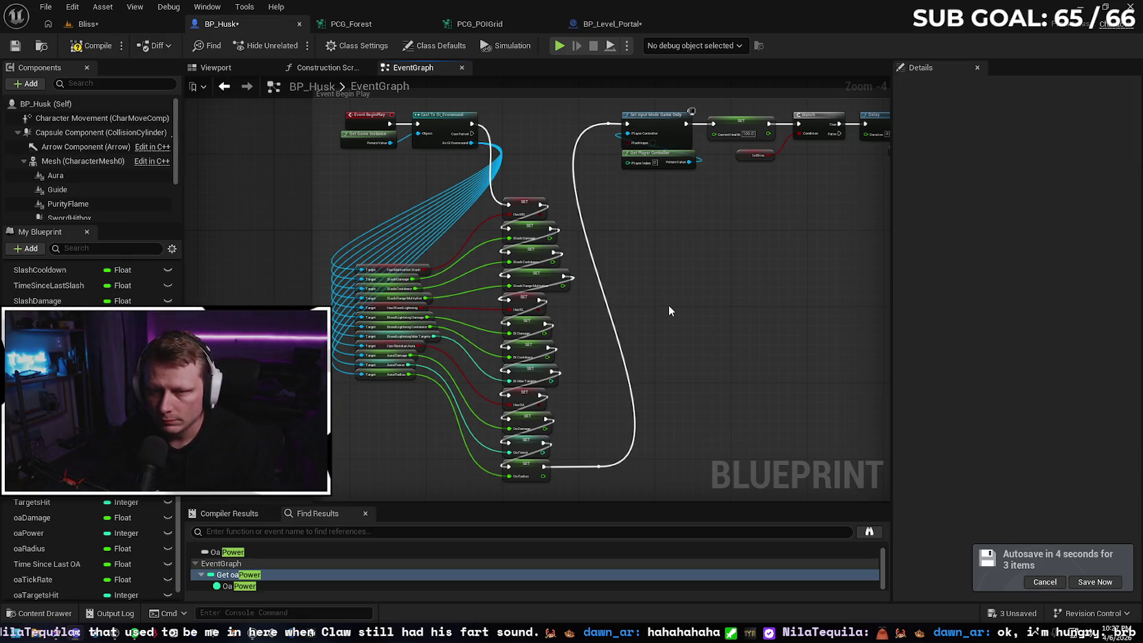
pyautogui.moveTo(743, 368)
pyautogui.mouseDown()
pyautogui.moveTo(663, 449)
pyautogui.moveTo(387, 205)
pyautogui.moveTo(339, 178)
pyautogui.moveTo(337, 157)
pyautogui.mouseUp()
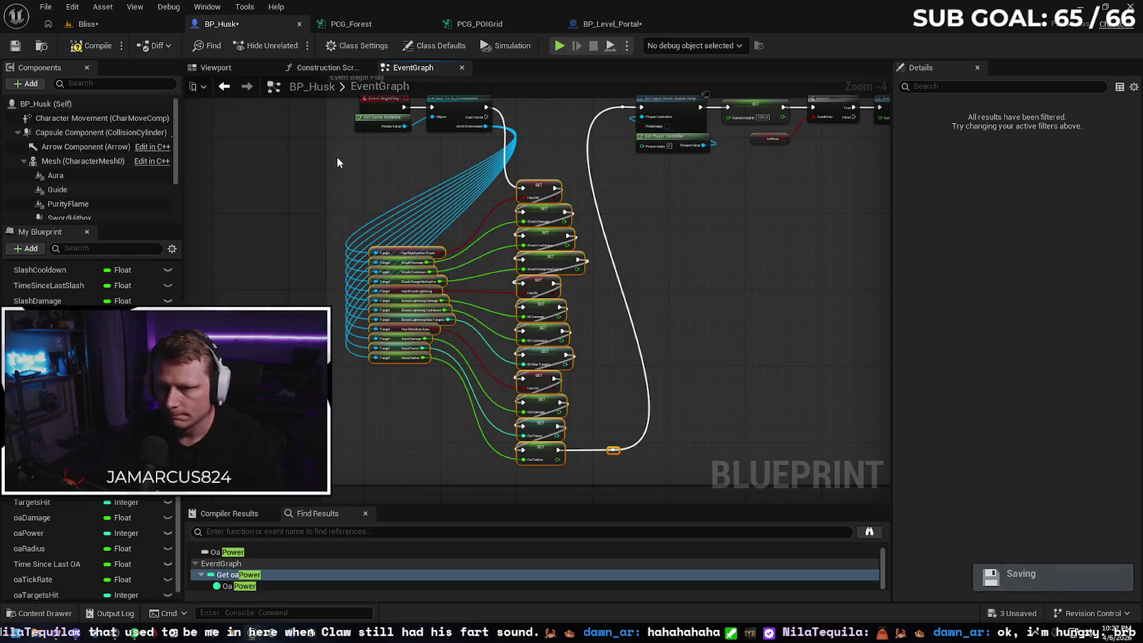
# Wrap the selected SET nodes in a comment titled 'Game Instance Load' and save BP_Husk.
pyautogui.press('c')
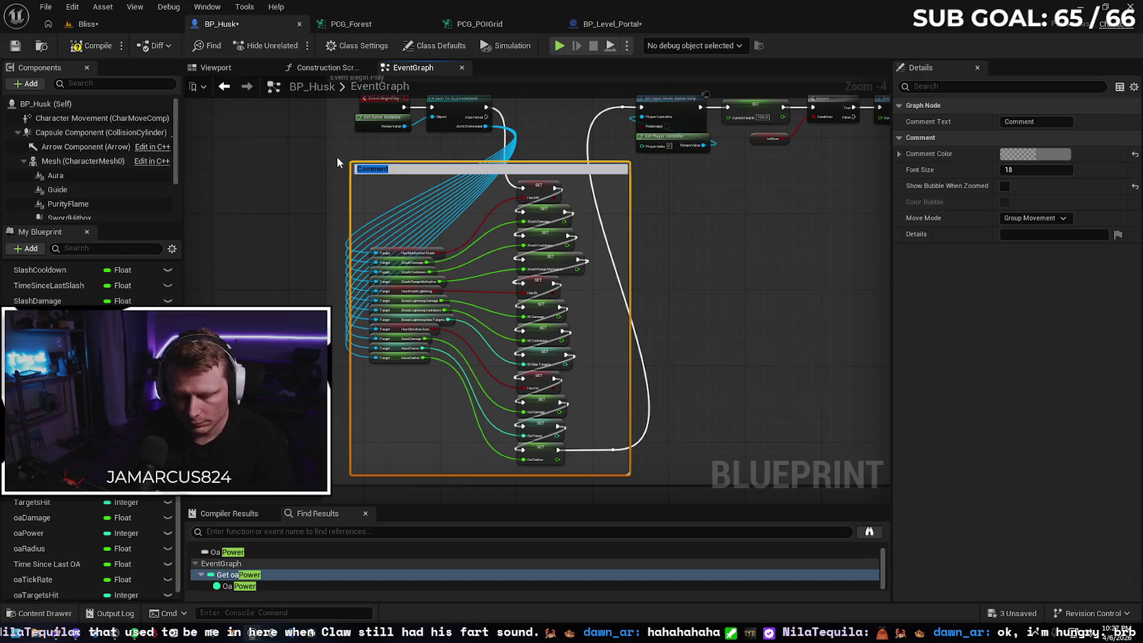
pyautogui.write('Game')
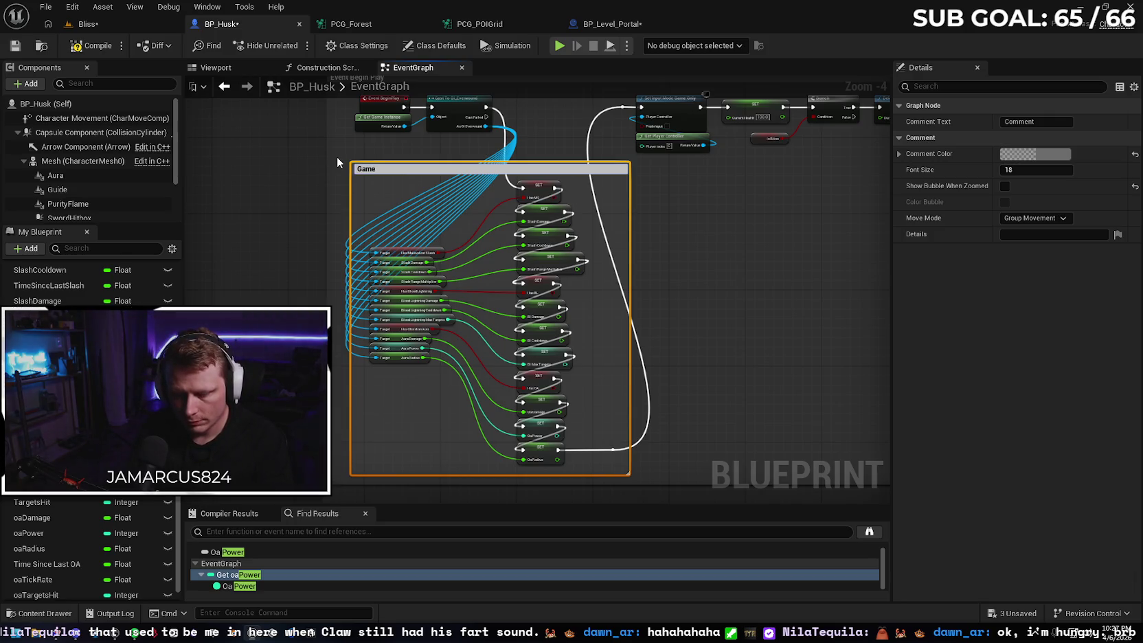
pyautogui.write(' Instace')
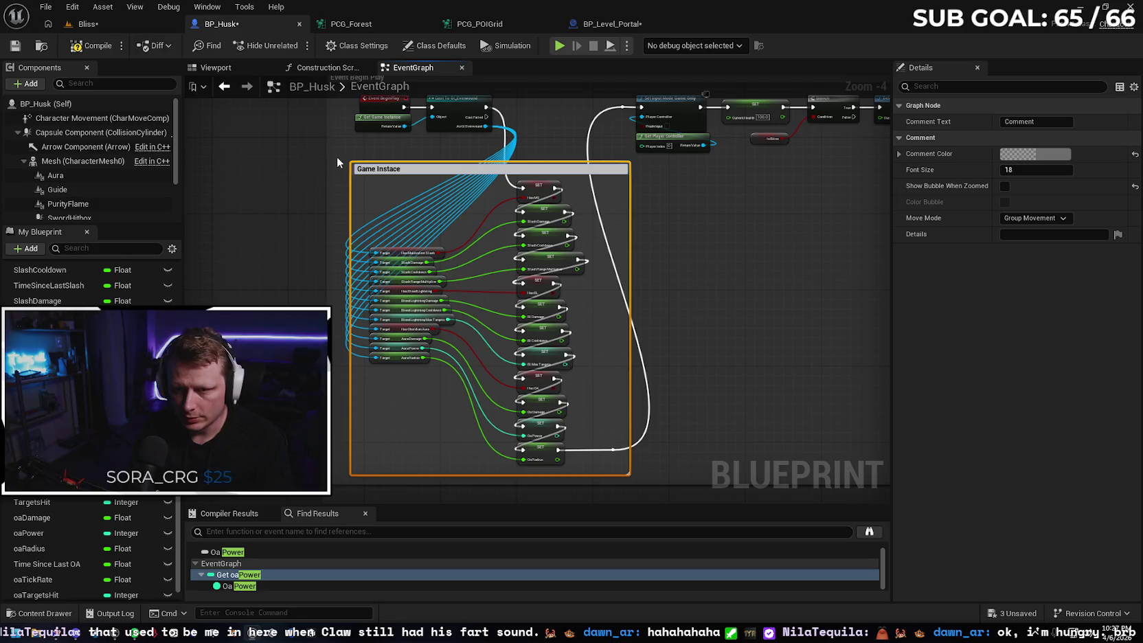
pyautogui.press('BackSpace')
pyautogui.press('BackSpace')
pyautogui.write('nce')
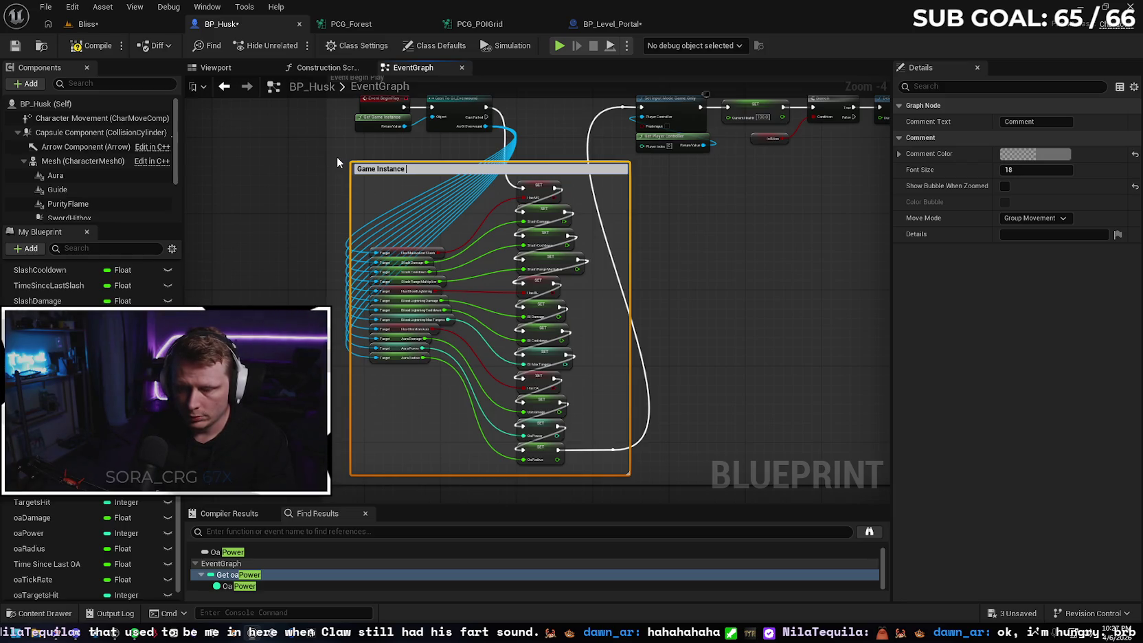
pyautogui.write(' Load')
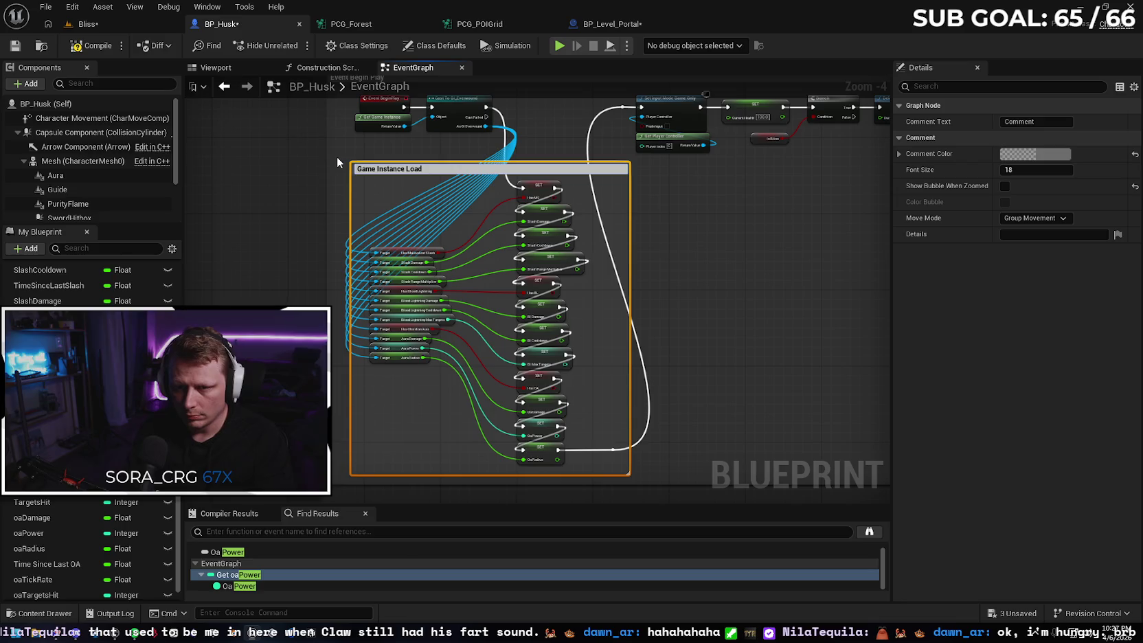
pyautogui.press('Return')
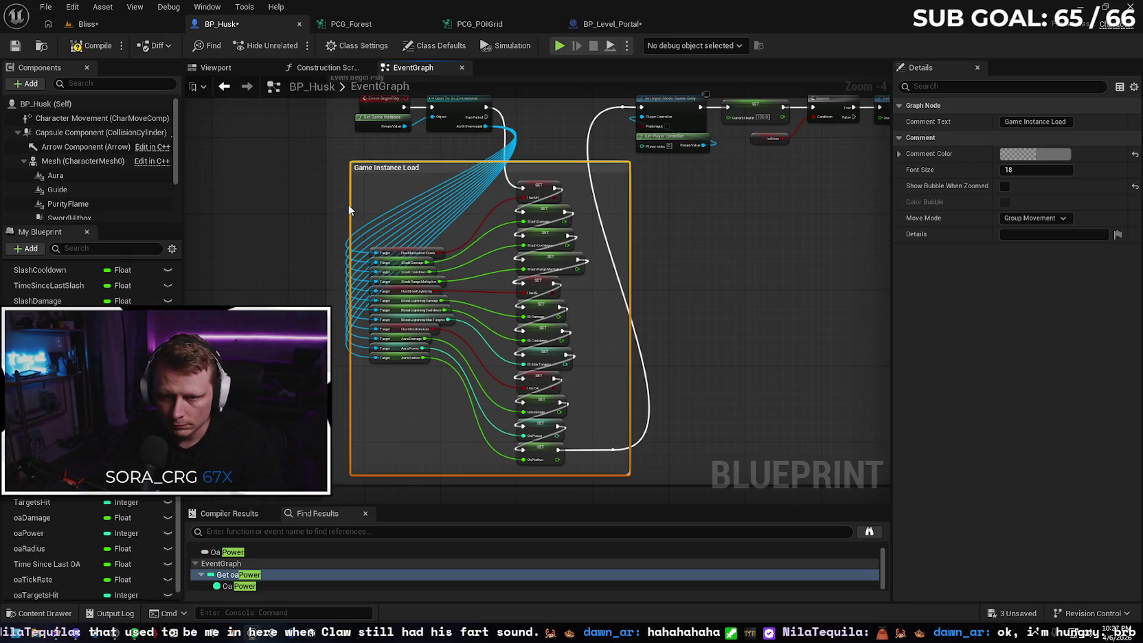
pyautogui.click(349, 206)
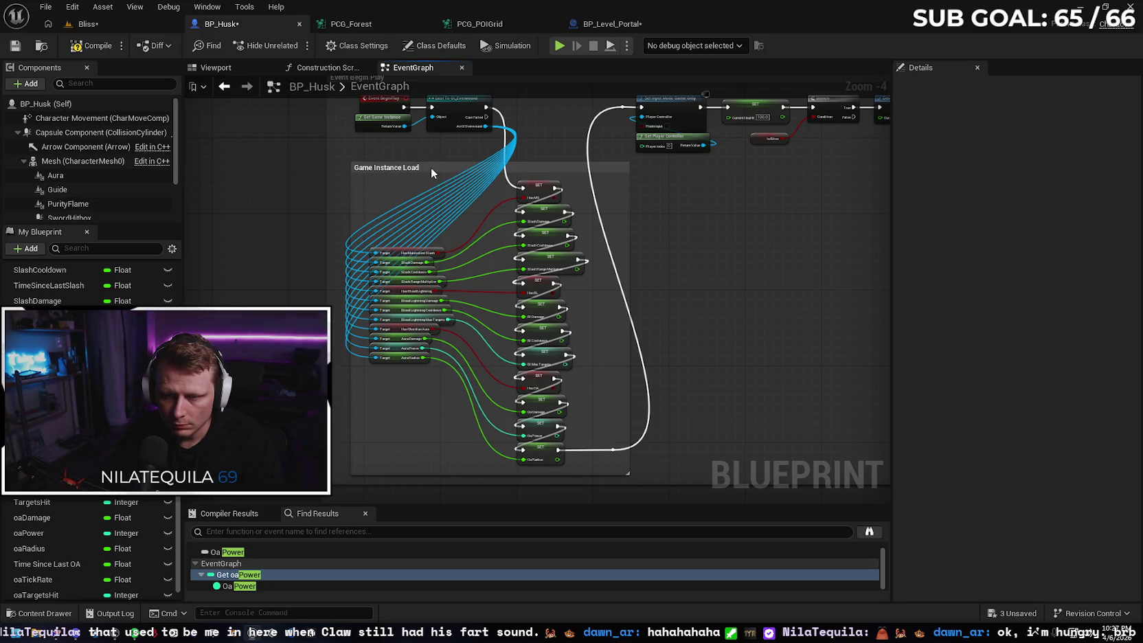
pyautogui.moveTo(272, 181); pyautogui.dragTo(288, 247)
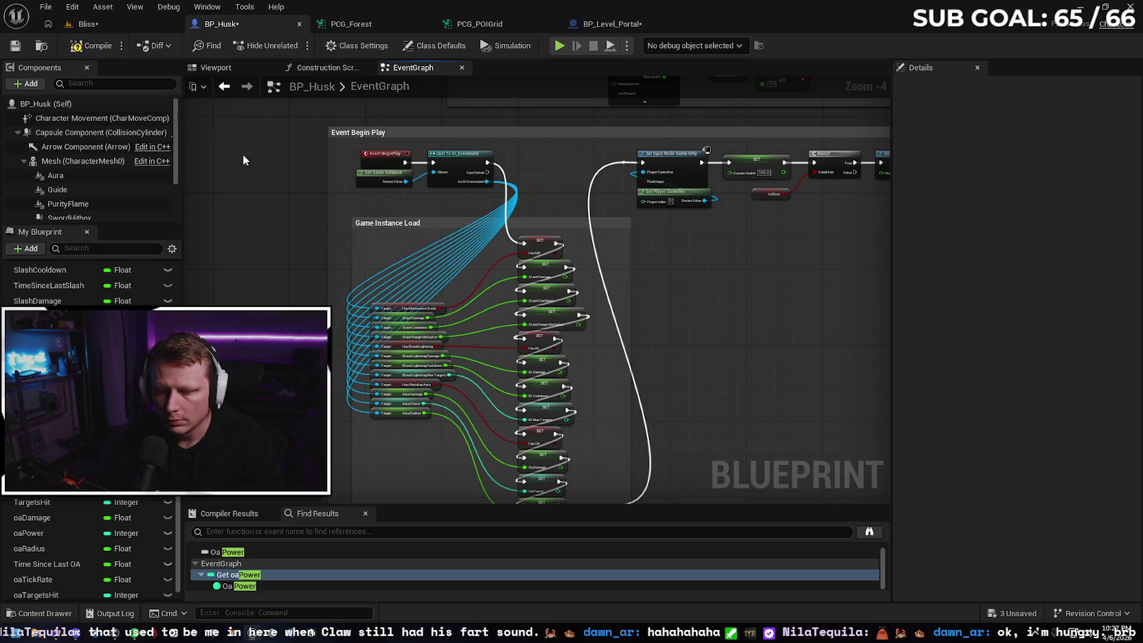
pyautogui.click(15, 46)
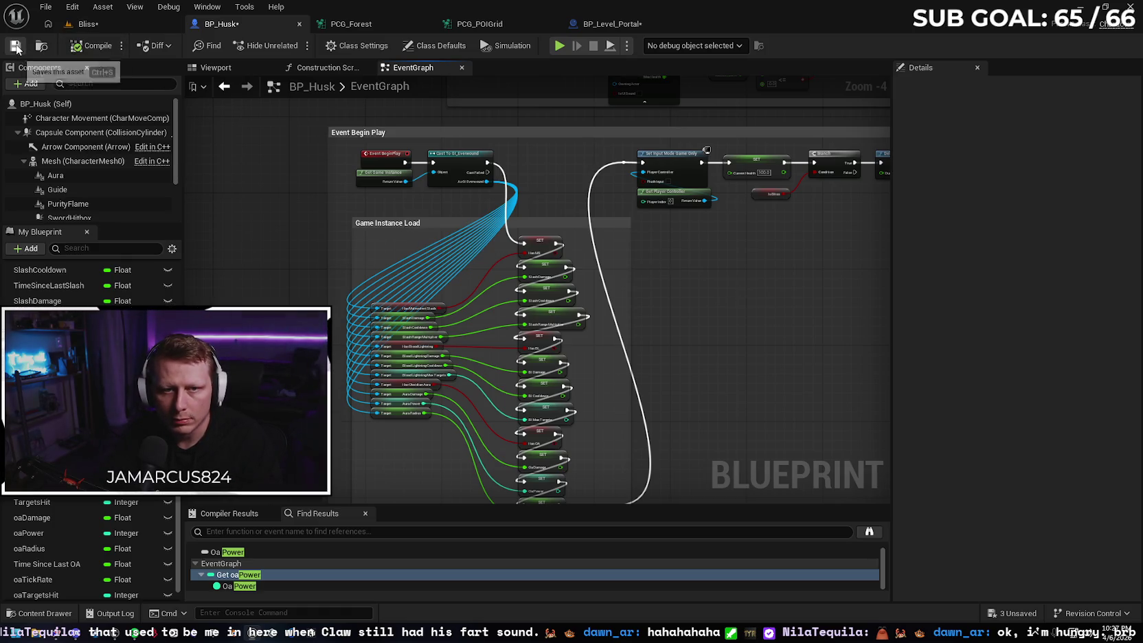
# Widen the Game Instance Load comment box on its left and right sides.
pyautogui.click(380, 224)
pyautogui.moveTo(352, 254); pyautogui.dragTo(342, 255)
pyautogui.moveTo(629, 304); pyautogui.dragTo(664, 303)
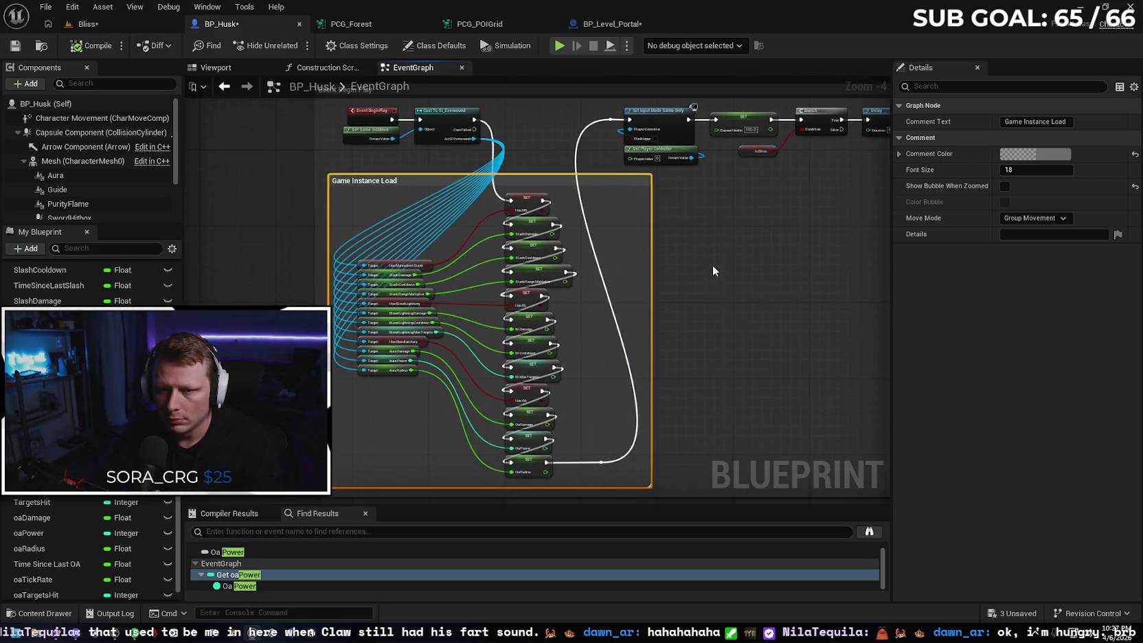
pyautogui.click(713, 266)
pyautogui.moveTo(760, 273)
pyautogui.mouseDown()
pyautogui.moveTo(694, 318)
pyautogui.moveTo(752, 378)
pyautogui.moveTo(516, 292)
pyautogui.moveTo(344, 247)
pyautogui.moveTo(469, 336)
pyautogui.moveTo(734, 426)
pyautogui.moveTo(653, 266)
pyautogui.moveTo(503, 263)
pyautogui.mouseUp()
# Delete the Slash Damage getter and debug Print String, wiring Event Tick straight into the Sequence.
pyautogui.scroll(3, 445, 293)
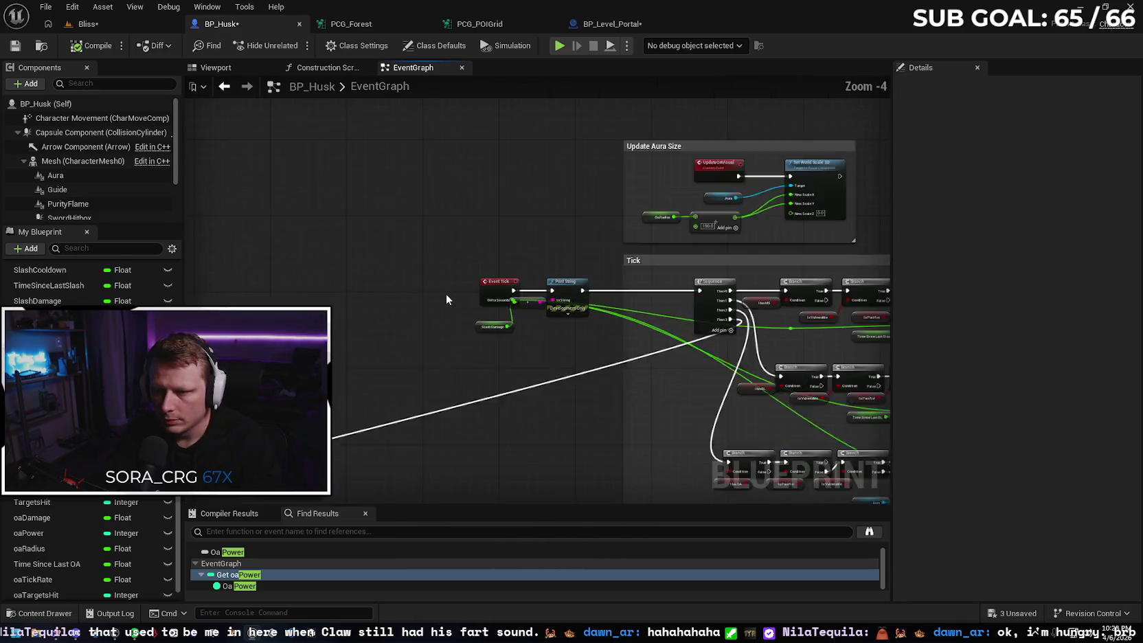
pyautogui.moveTo(482, 360)
pyautogui.mouseDown()
pyautogui.moveTo(444, 328)
pyautogui.moveTo(509, 301)
pyautogui.mouseUp()
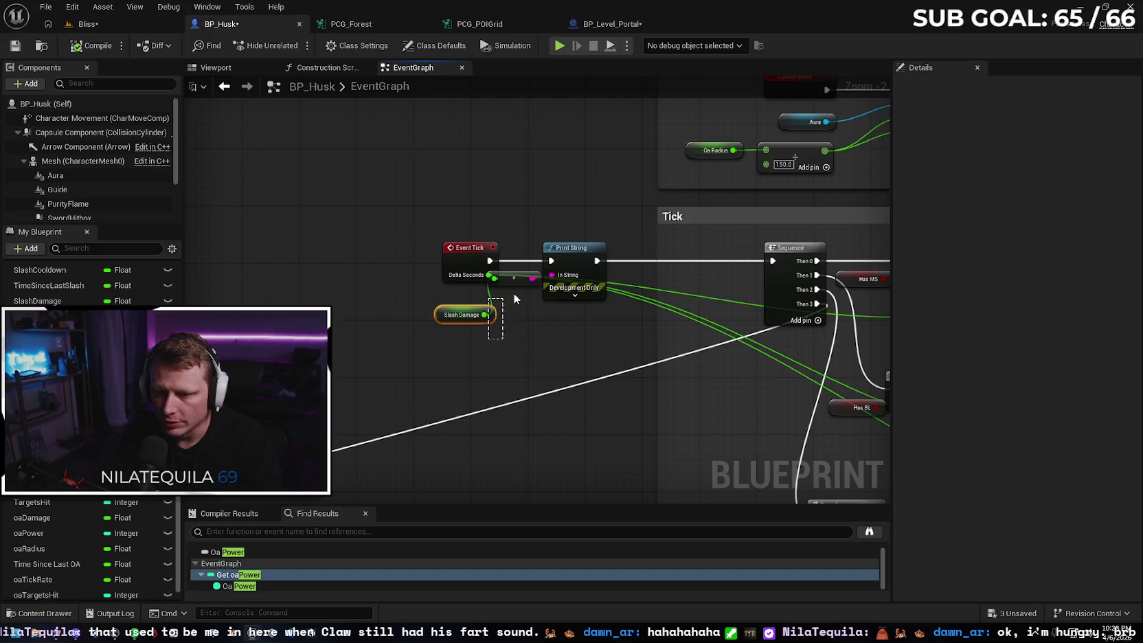
pyautogui.press('Delete')
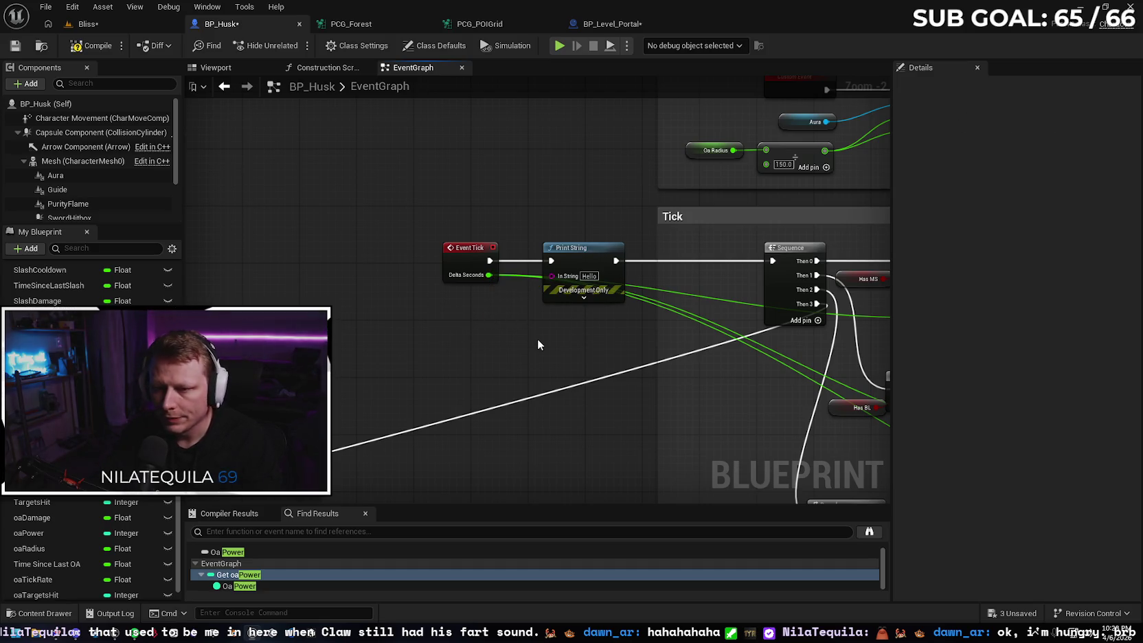
pyautogui.moveTo(490, 261); pyautogui.dragTo(773, 261)
pyautogui.click(583, 247)
pyautogui.press('Delete')
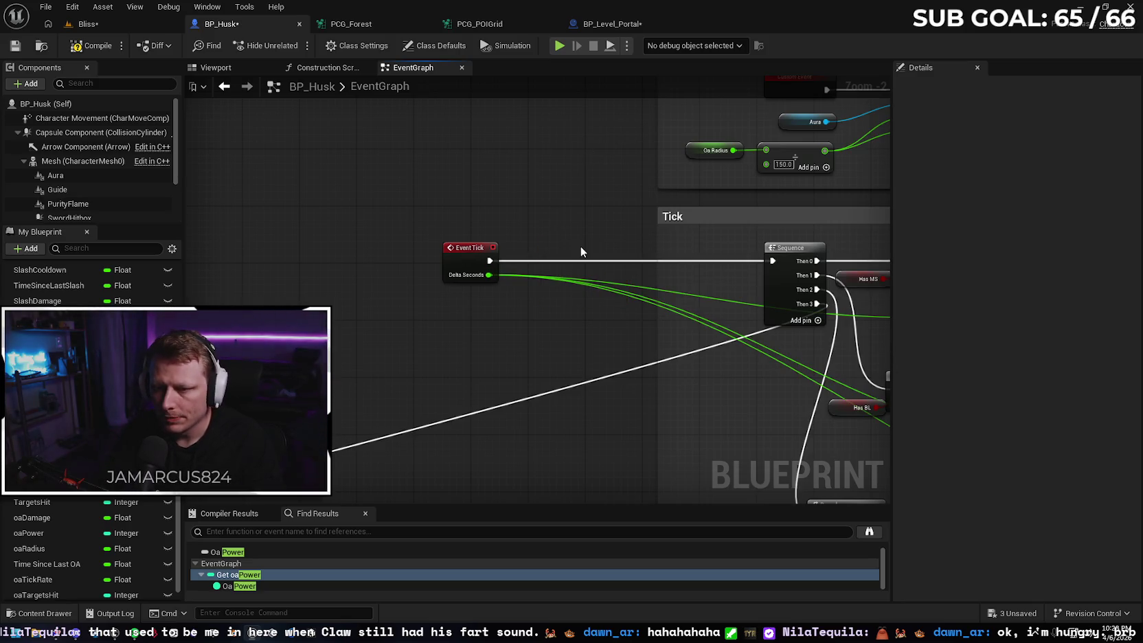
pyautogui.scroll(-2, 581, 246)
pyautogui.moveTo(557, 308)
pyautogui.mouseDown()
pyautogui.moveTo(447, 347)
pyautogui.moveTo(397, 215)
pyautogui.moveTo(635, 387)
pyautogui.moveTo(679, 282)
pyautogui.moveTo(610, 279)
pyautogui.mouseUp()
# Add a Print String node beside the Begin Play chain and check its advanced options.
pyautogui.rightClick(591, 256)
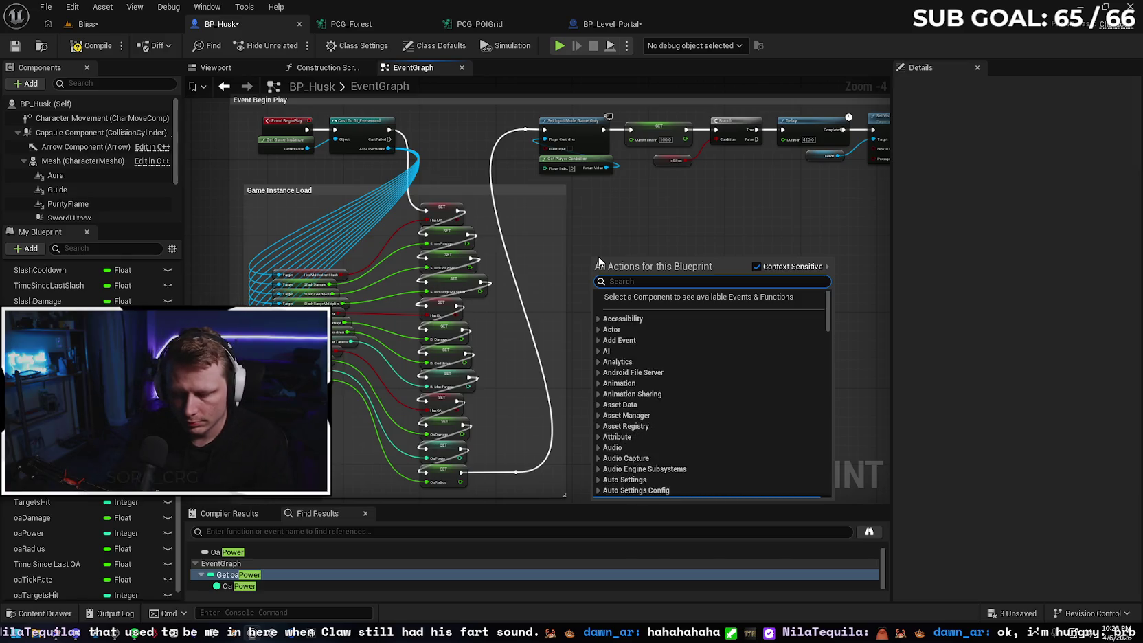
pyautogui.write('print')
pyautogui.press('Return')
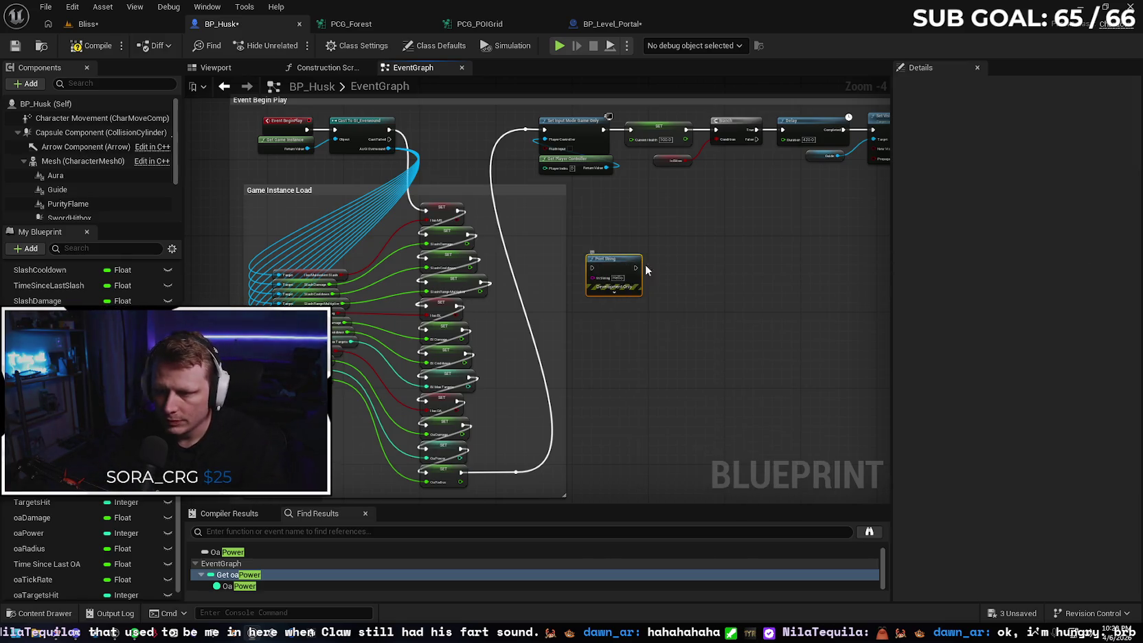
pyautogui.click(614, 292)
pyautogui.scroll(3, 628, 298)
pyautogui.scroll(1, 662, 320)
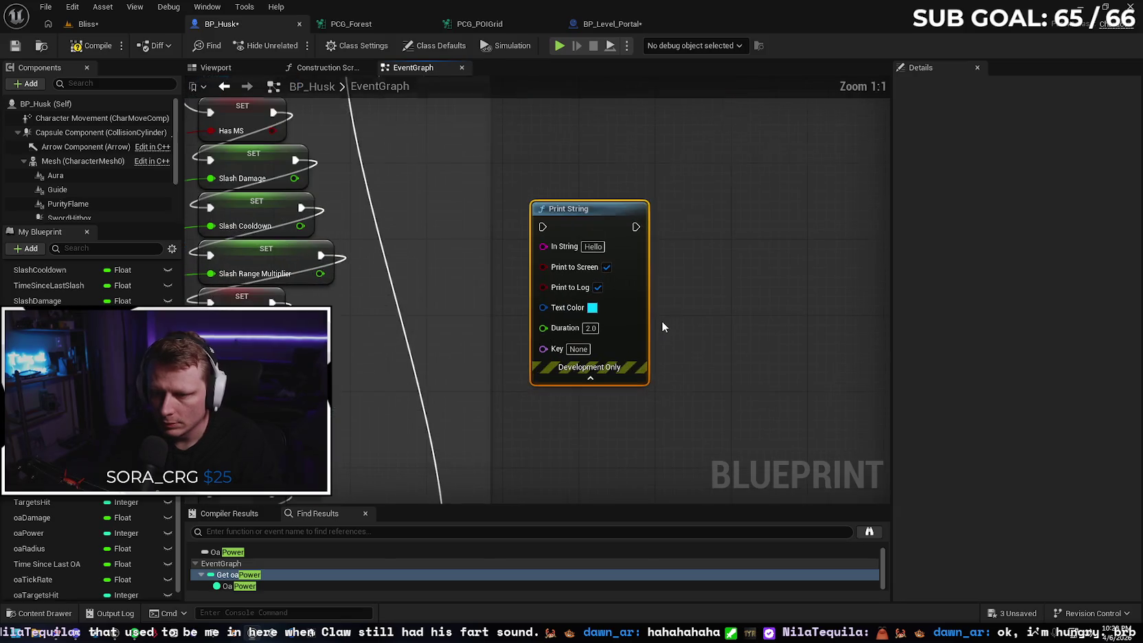
pyautogui.click(590, 378)
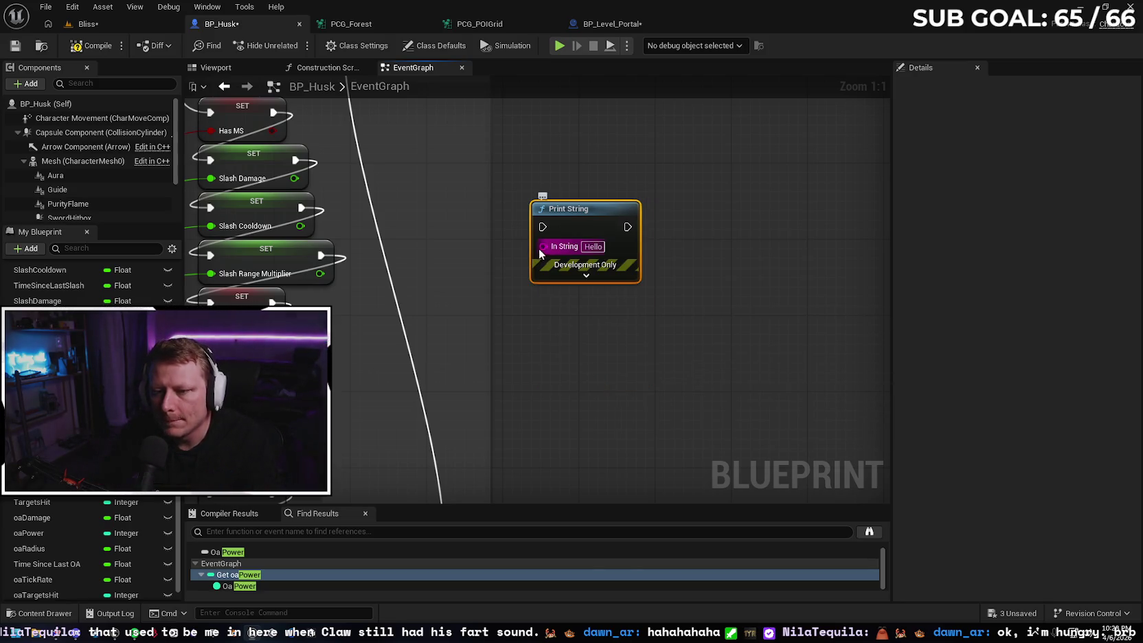
pyautogui.moveTo(539, 248); pyautogui.dragTo(481, 290)
pyautogui.scroll(-5, 574, 419)
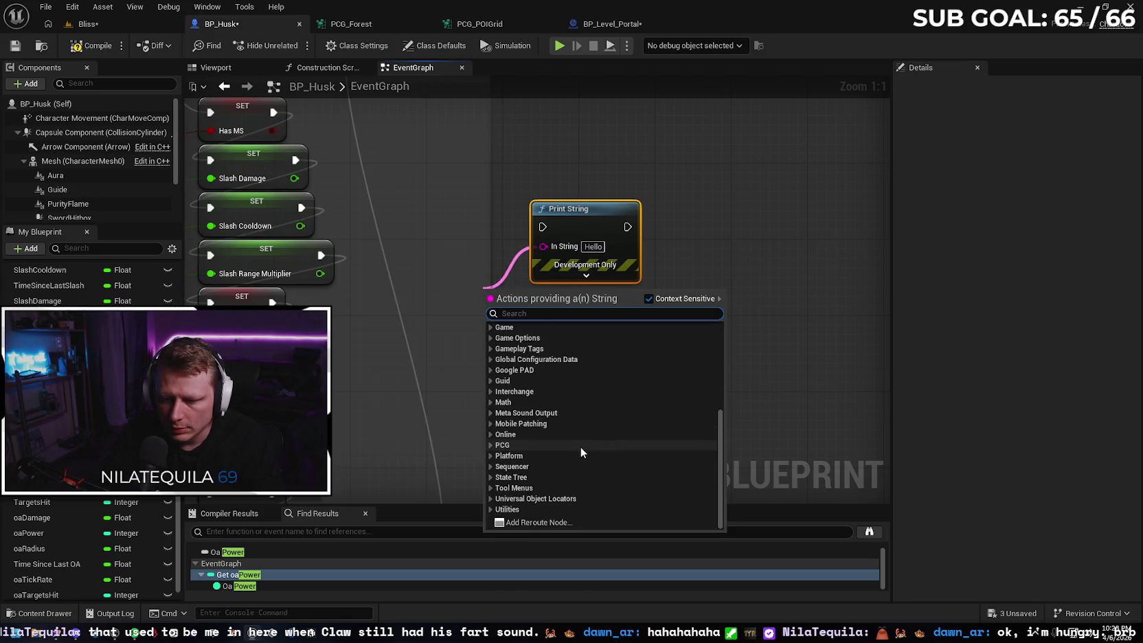
pyautogui.scroll(5, 581, 447)
pyautogui.scroll(-5, 584, 481)
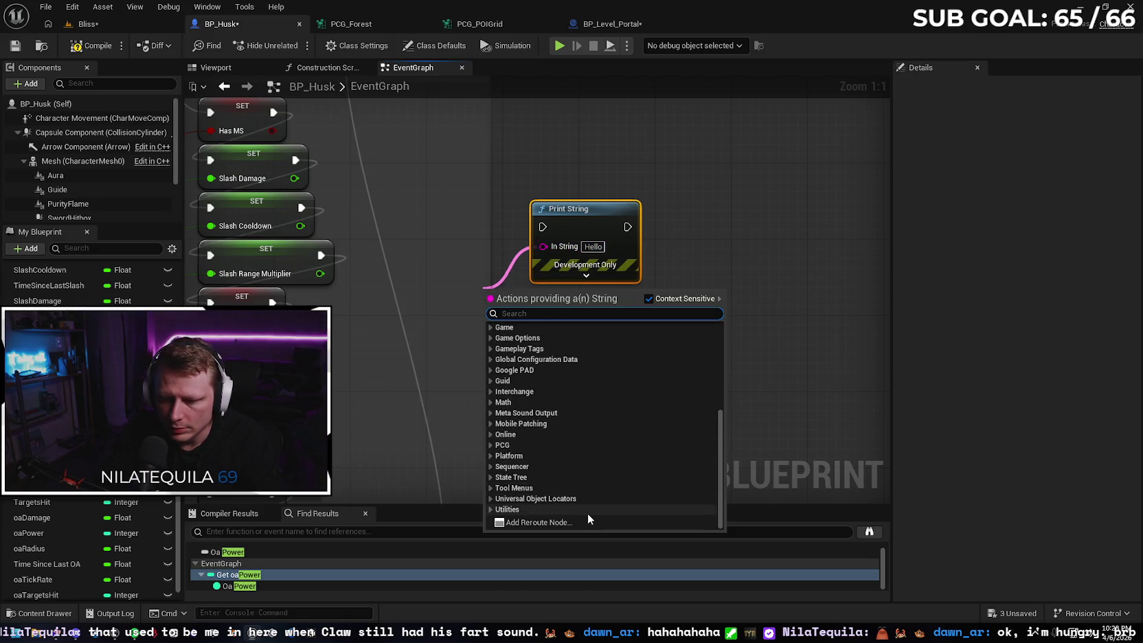
# Remove a stray reroute point and try pulling an In String wire to search sources, then cancel.
pyautogui.click(591, 522)
pyautogui.click(570, 328)
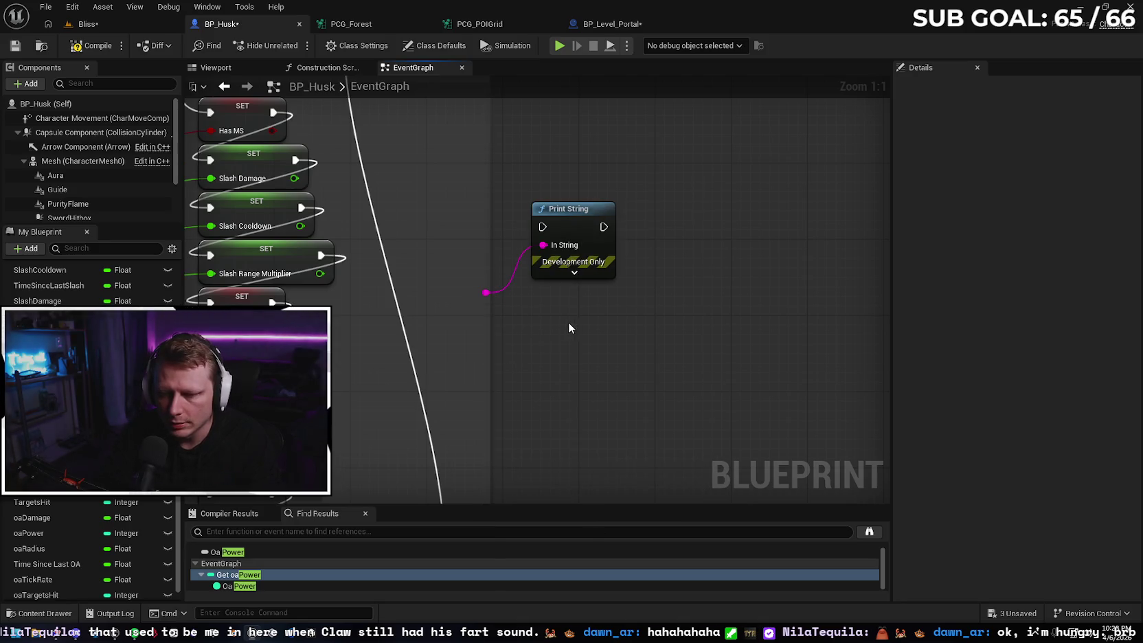
pyautogui.click(487, 293)
pyautogui.press('Delete')
pyautogui.moveTo(543, 246); pyautogui.dragTo(511, 288)
pyautogui.write('a b')
pyautogui.scroll(-5, 745, 417)
pyautogui.moveTo(754, 431)
pyautogui.mouseDown()
pyautogui.moveTo(754, 534)
pyautogui.moveTo(752, 308)
pyautogui.moveTo(754, 414)
pyautogui.mouseUp()
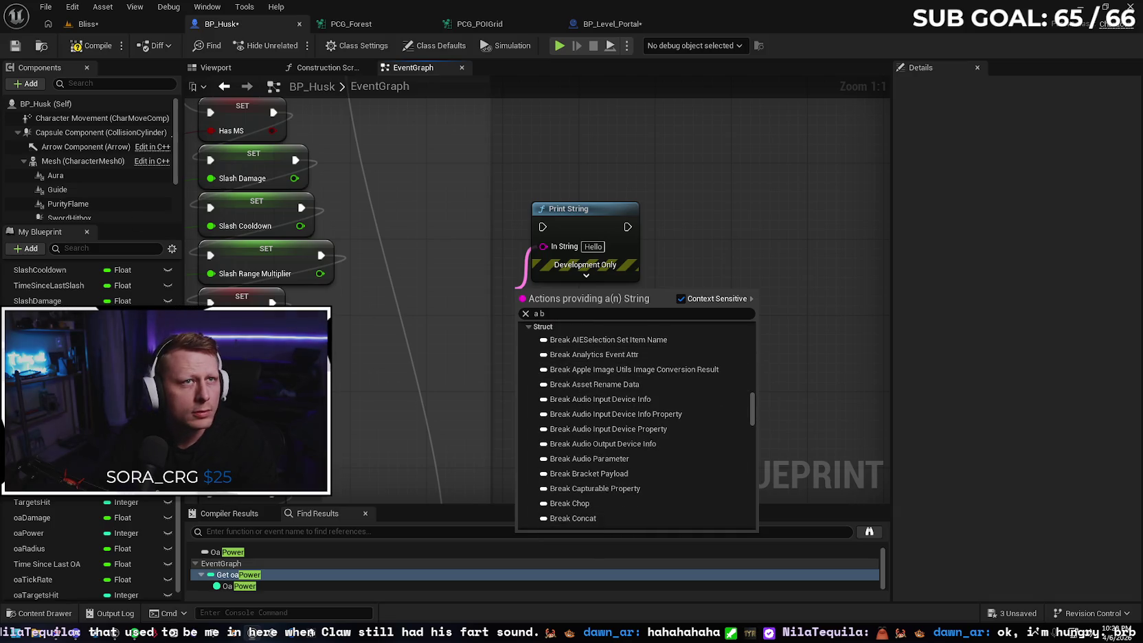
pyautogui.press('Escape')
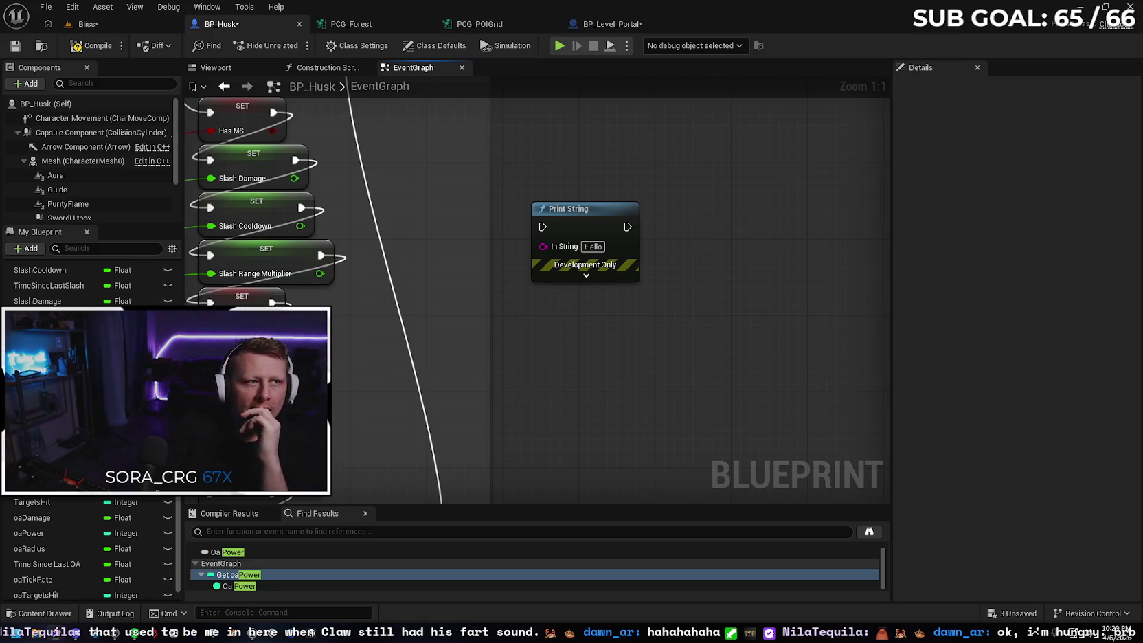
# Add an Append node feeding Print String's In String, with Print String moved to its right.
pyautogui.moveTo(543, 246); pyautogui.dragTo(516, 287)
pyautogui.write('appaend')
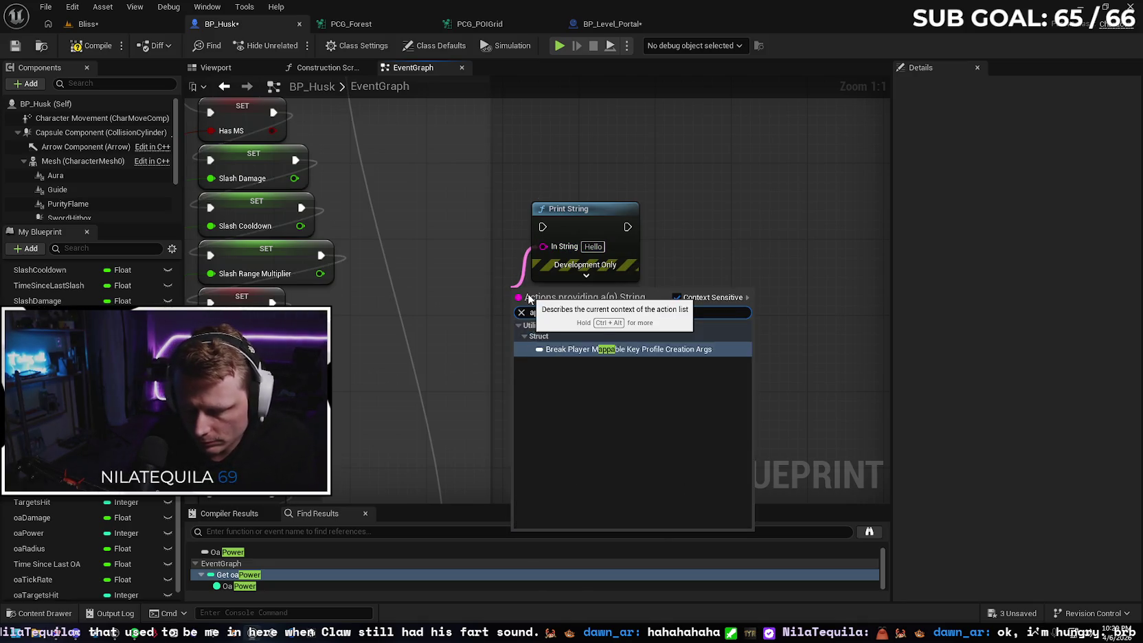
pyautogui.press('BackSpace')
pyautogui.press('BackSpace')
pyautogui.press('BackSpace')
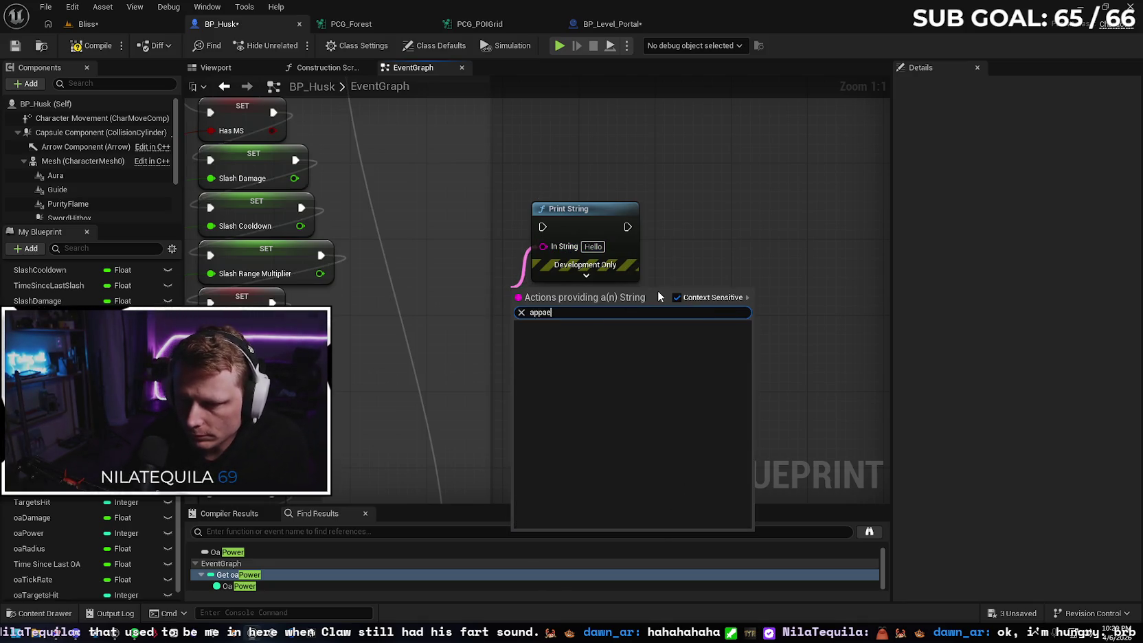
pyautogui.write('e')
pyautogui.click(595, 347)
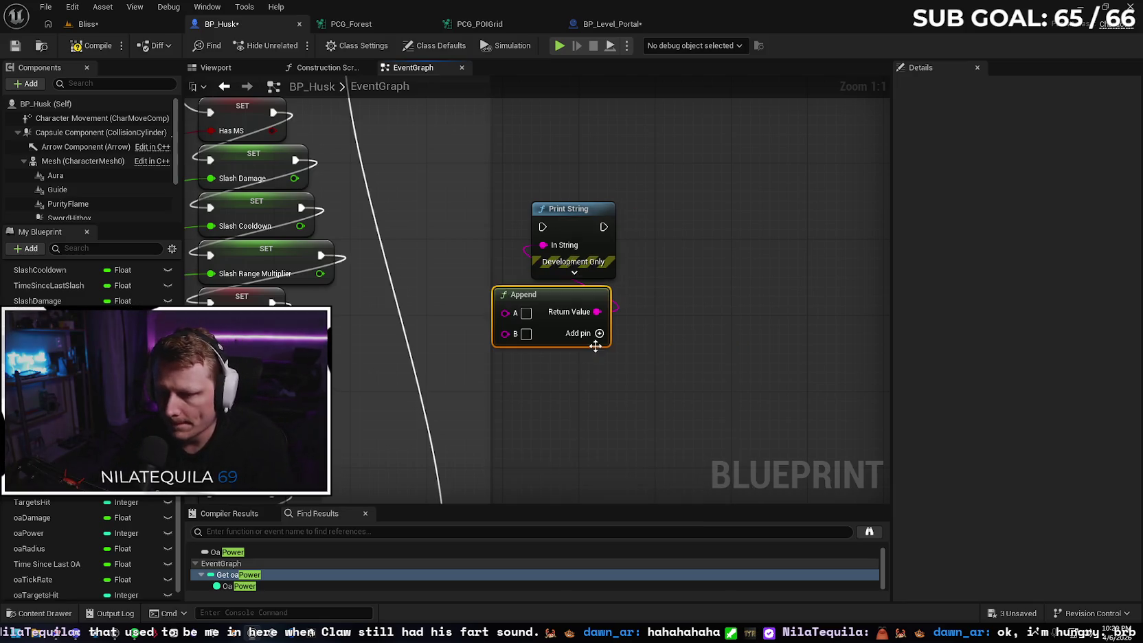
pyautogui.moveTo(599, 226); pyautogui.dragTo(693, 226)
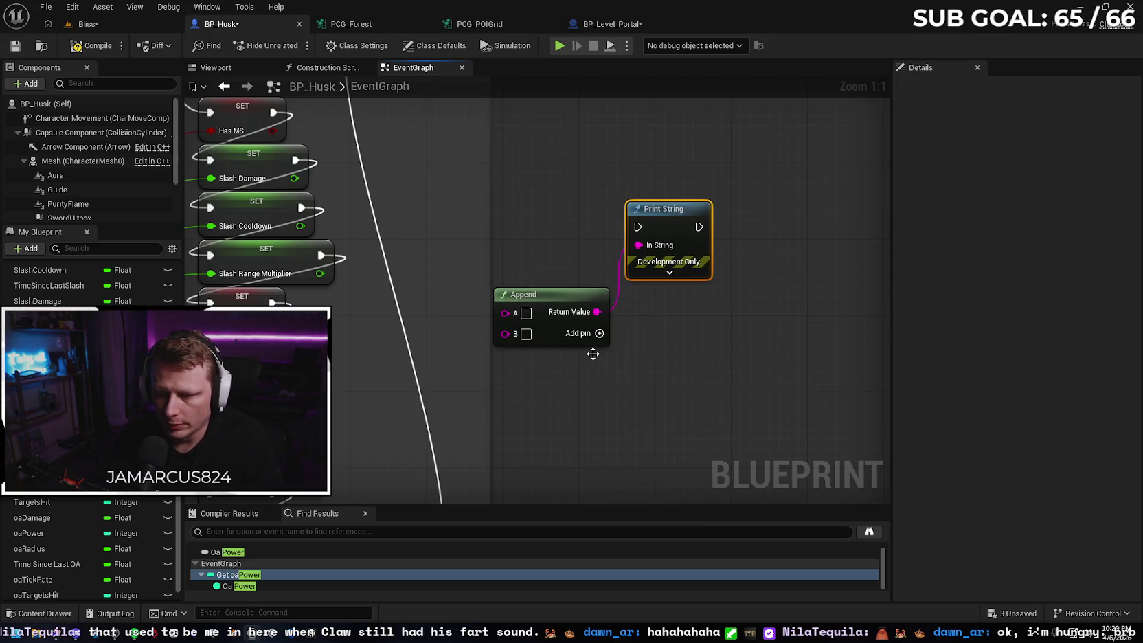
# Add pins to the Append node until it has twelve inputs, A through L.
pyautogui.click(599, 333)
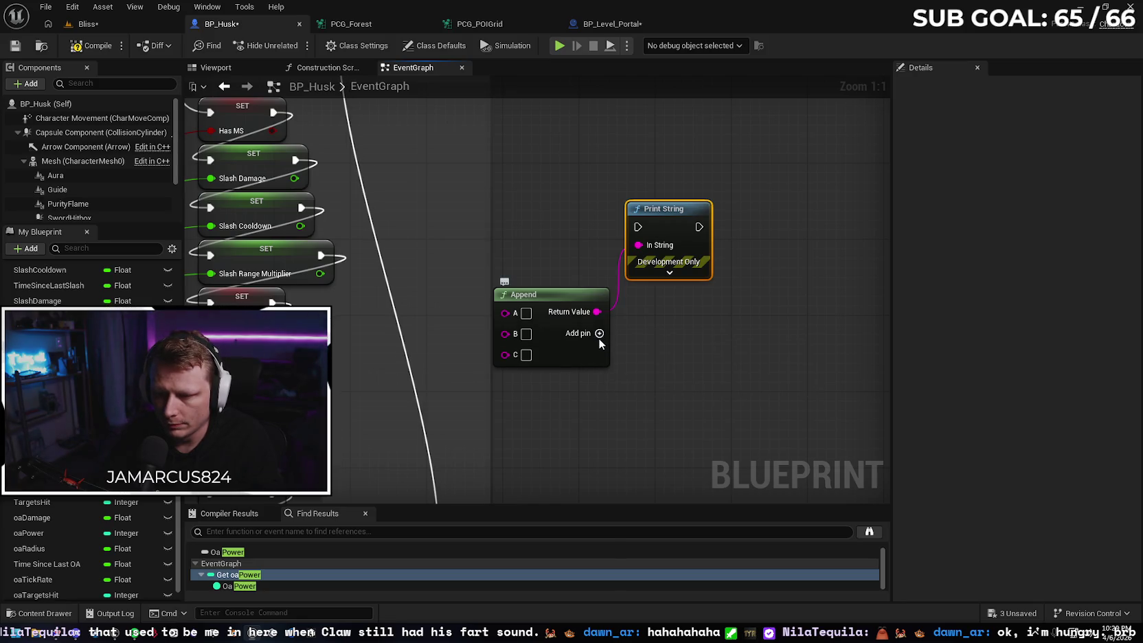
pyautogui.click(599, 333)
pyautogui.click(599, 334)
pyautogui.scroll(-2, 684, 343)
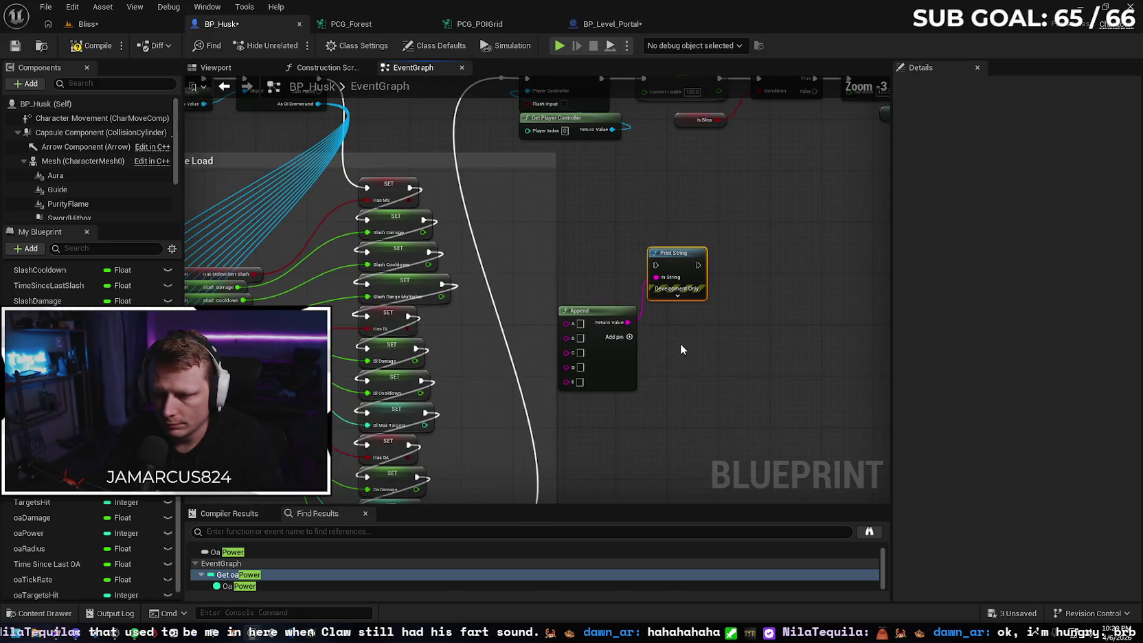
pyautogui.scroll(-1, 494, 293)
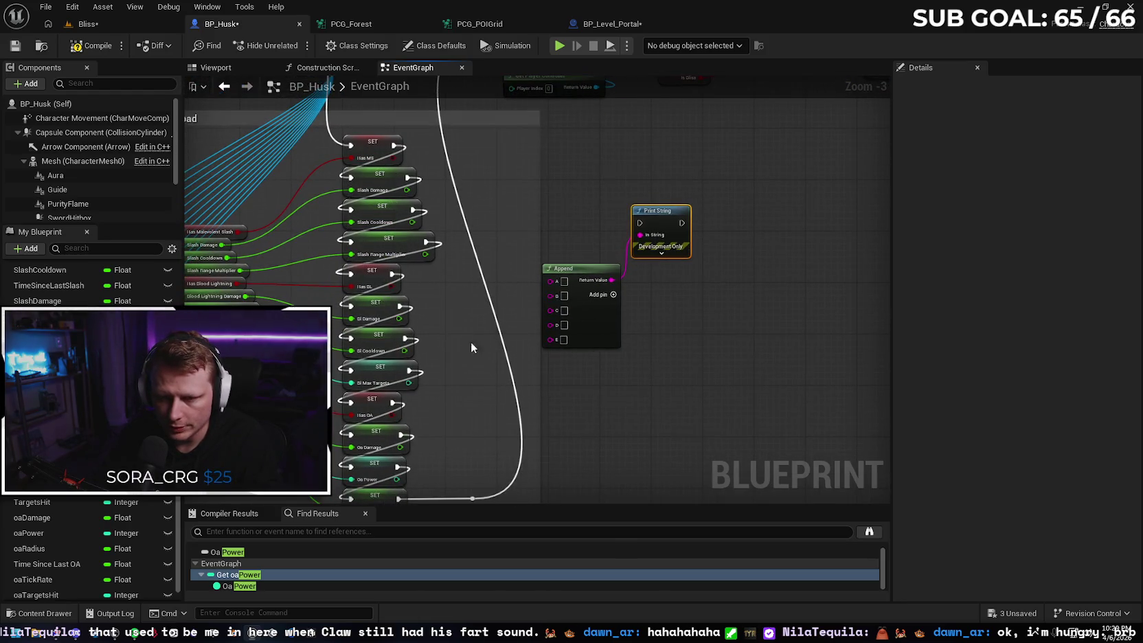
pyautogui.moveTo(472, 347); pyautogui.dragTo(454, 247)
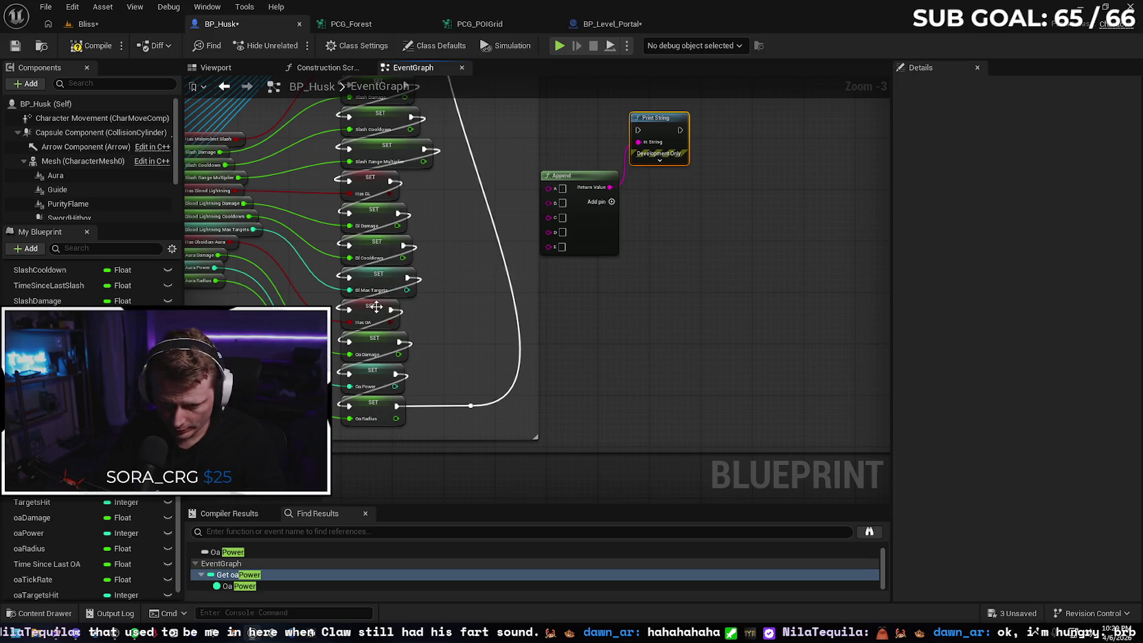
pyautogui.moveTo(727, 286); pyautogui.dragTo(730, 320)
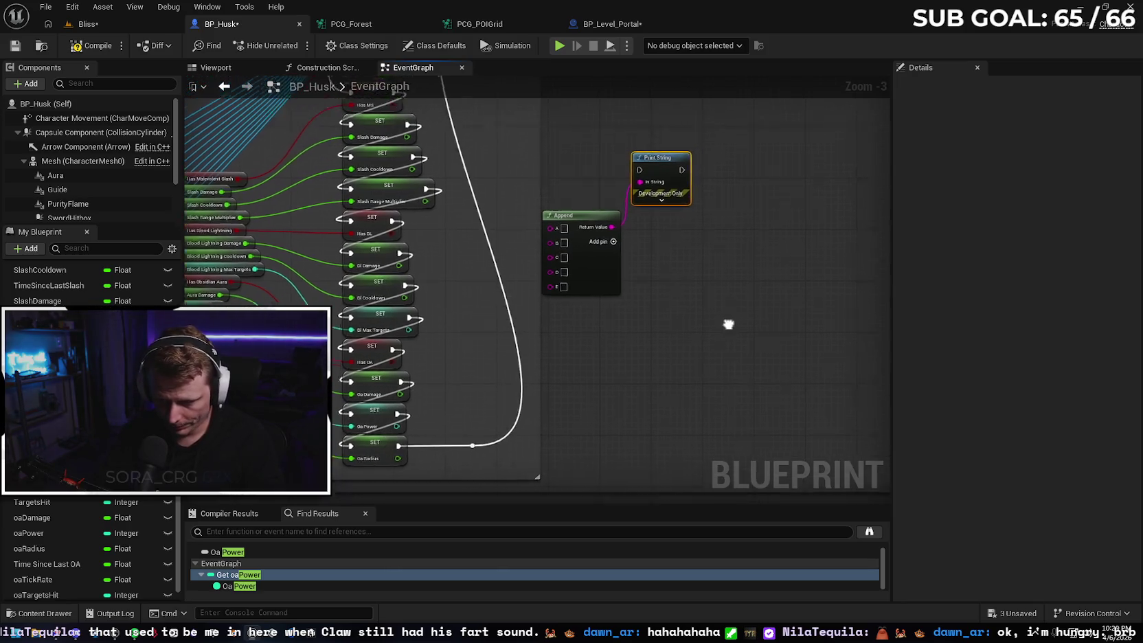
pyautogui.scroll(3, 653, 342)
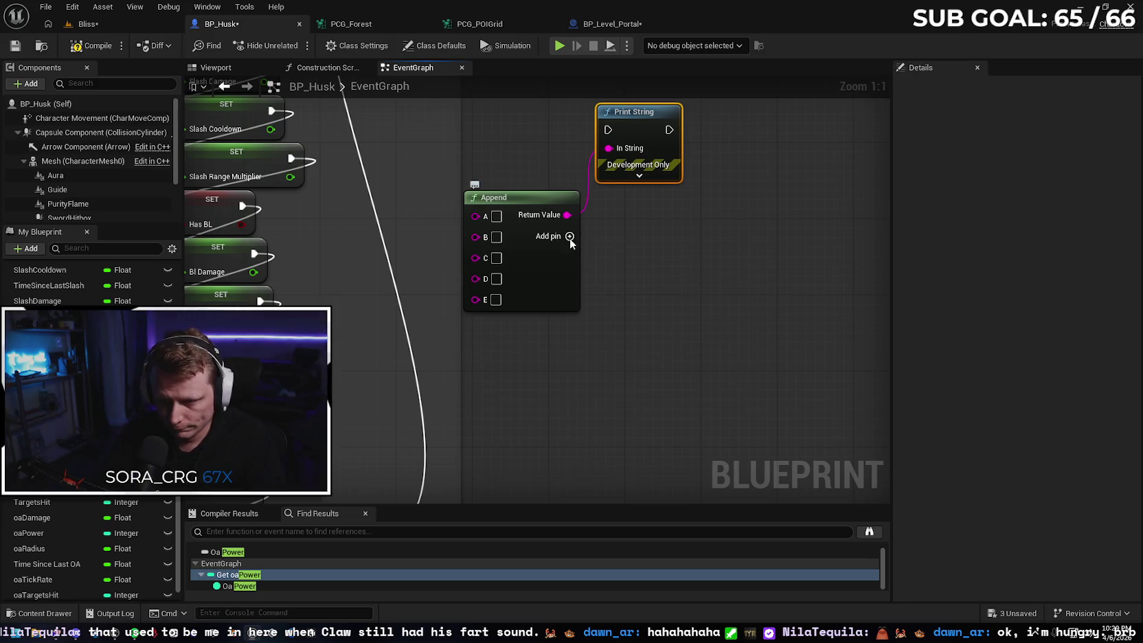
pyautogui.click(569, 236)
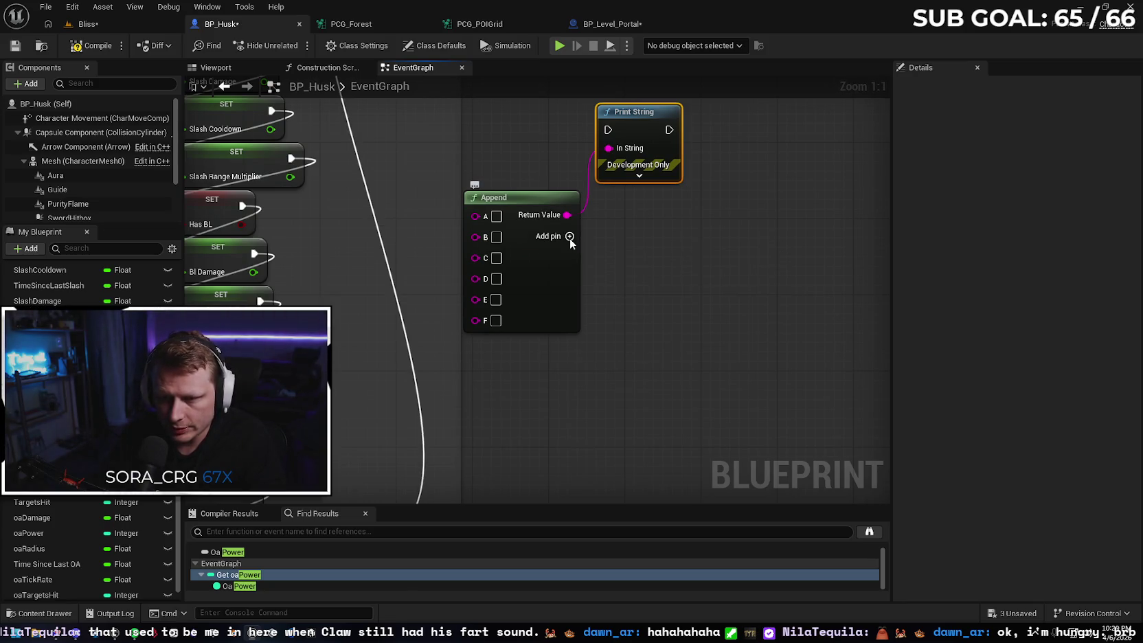
pyautogui.click(569, 236)
pyautogui.click(569, 236)
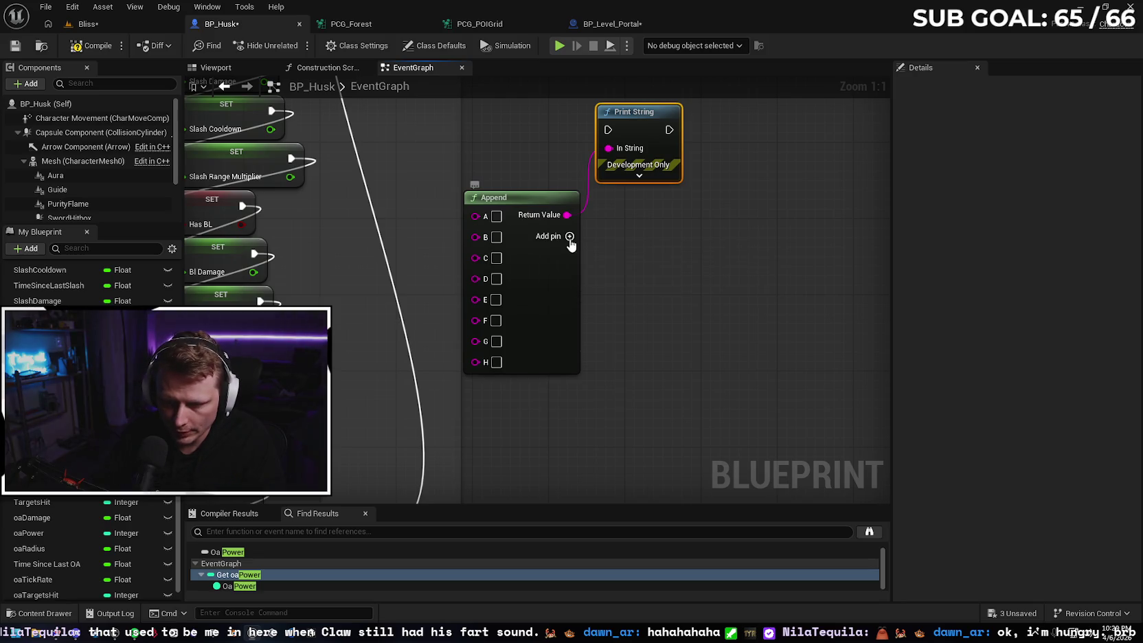
pyautogui.click(569, 236)
pyautogui.click(570, 236)
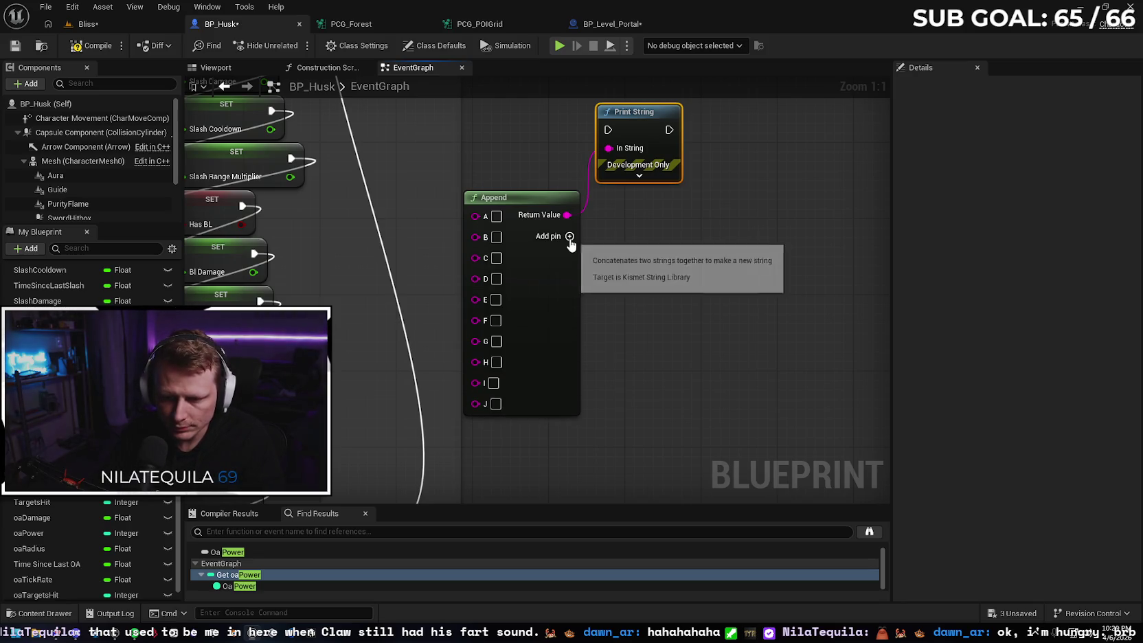
pyautogui.click(570, 236)
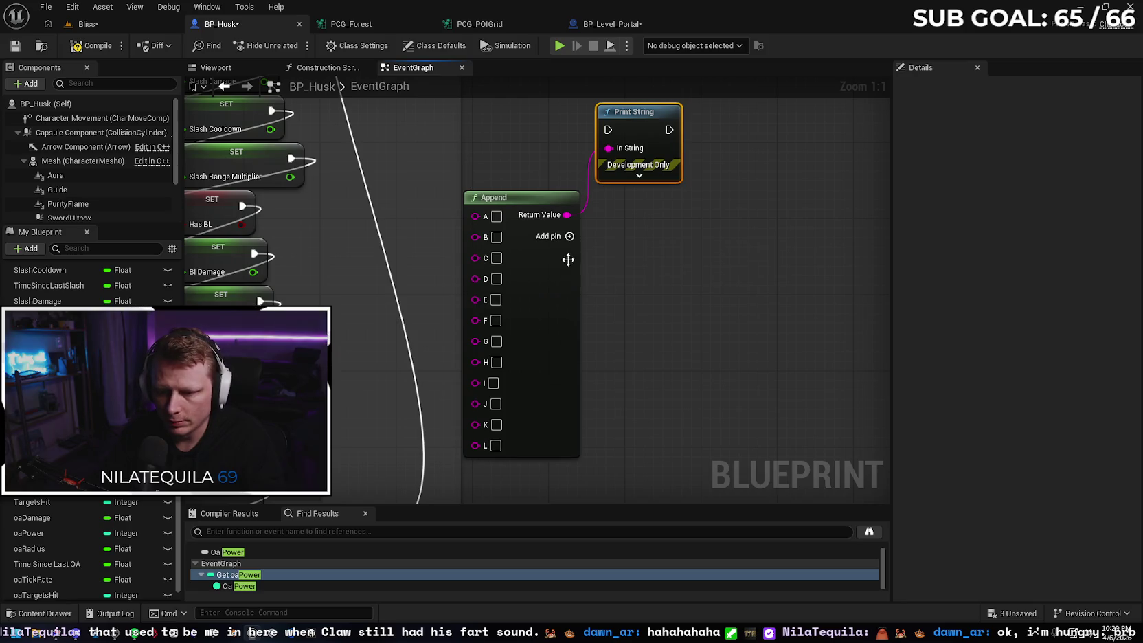
pyautogui.scroll(-3, 632, 265)
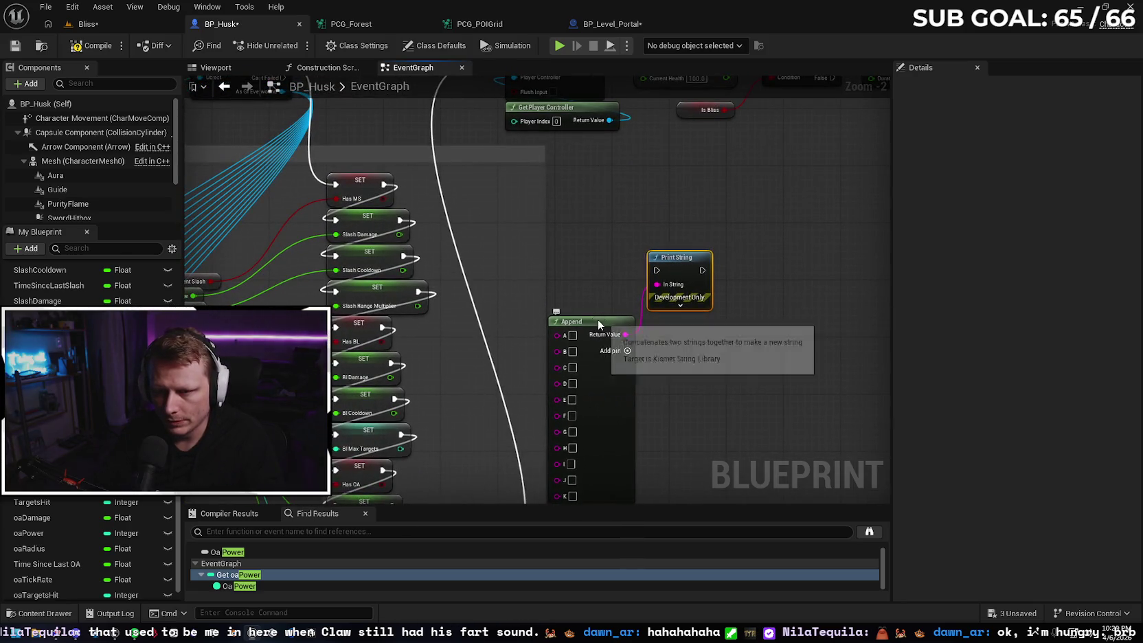
# Wire Has MS, Slash Damage, Slash Cooldown, Slash Range Multiplier, Has BL, Bl Damage, Bl Cooldown into Append A–G.
pyautogui.moveTo(598, 319); pyautogui.dragTo(569, 224)
pyautogui.moveTo(680, 261); pyautogui.dragTo(658, 210)
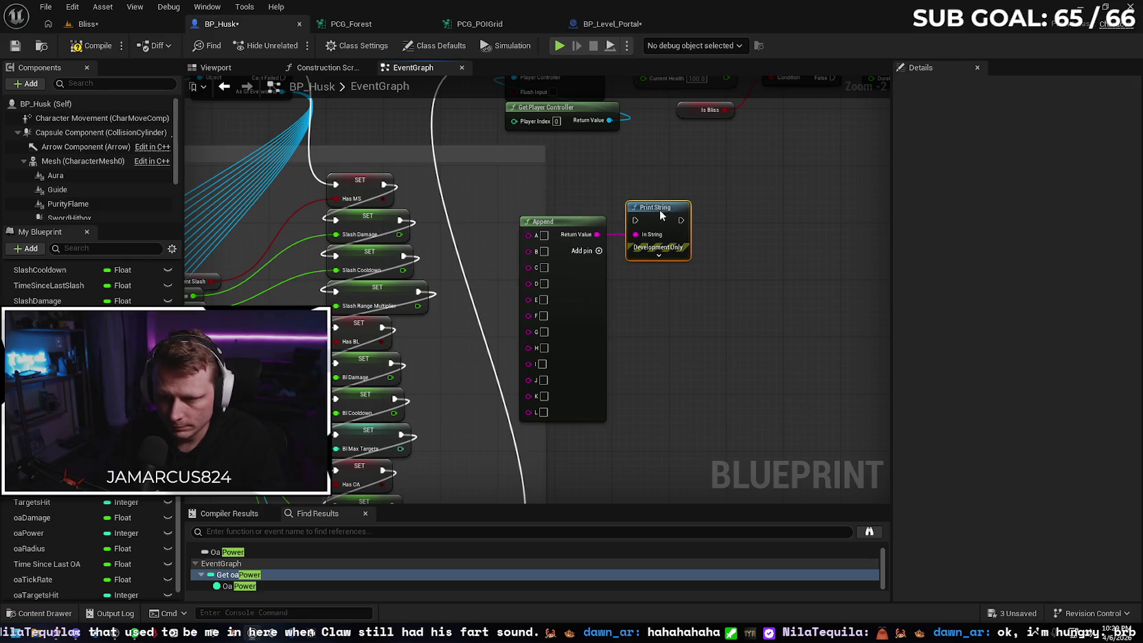
pyautogui.moveTo(383, 200); pyautogui.dragTo(528, 234)
pyautogui.moveTo(398, 221); pyautogui.dragTo(525, 243)
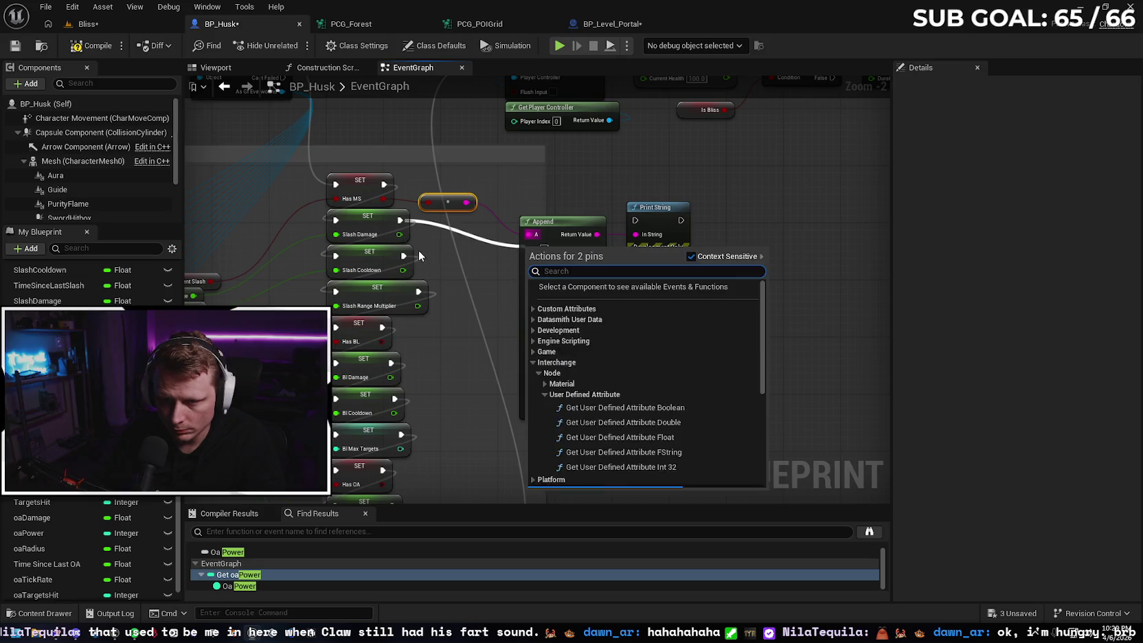
pyautogui.click(468, 246)
pyautogui.click(469, 247)
pyautogui.moveTo(399, 235); pyautogui.dragTo(528, 248)
pyautogui.moveTo(403, 270)
pyautogui.mouseDown()
pyautogui.moveTo(530, 273)
pyautogui.moveTo(529, 263)
pyautogui.mouseUp()
pyautogui.moveTo(420, 305); pyautogui.dragTo(529, 277)
pyautogui.moveTo(380, 341); pyautogui.dragTo(529, 289)
pyautogui.moveTo(390, 376); pyautogui.dragTo(527, 303)
pyautogui.moveTo(395, 410); pyautogui.dragTo(528, 317)
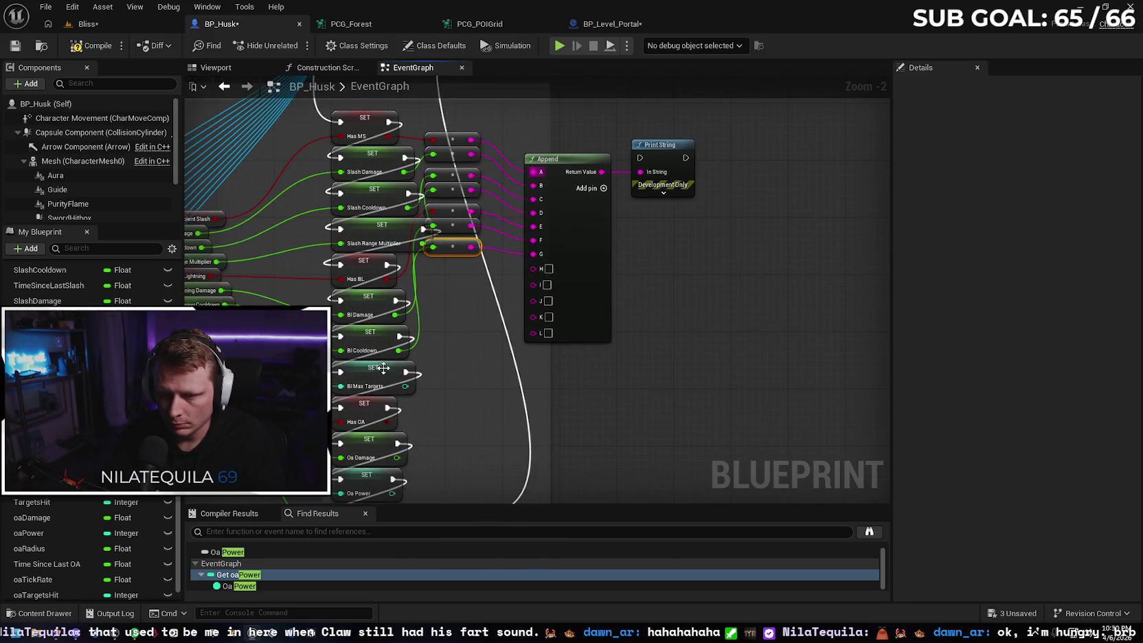
# Wire Bl Max Targets, Has OA, Oa Damage, Oa Power and Oa Radius into Append H–L.
pyautogui.moveTo(405, 386); pyautogui.dragTo(533, 269)
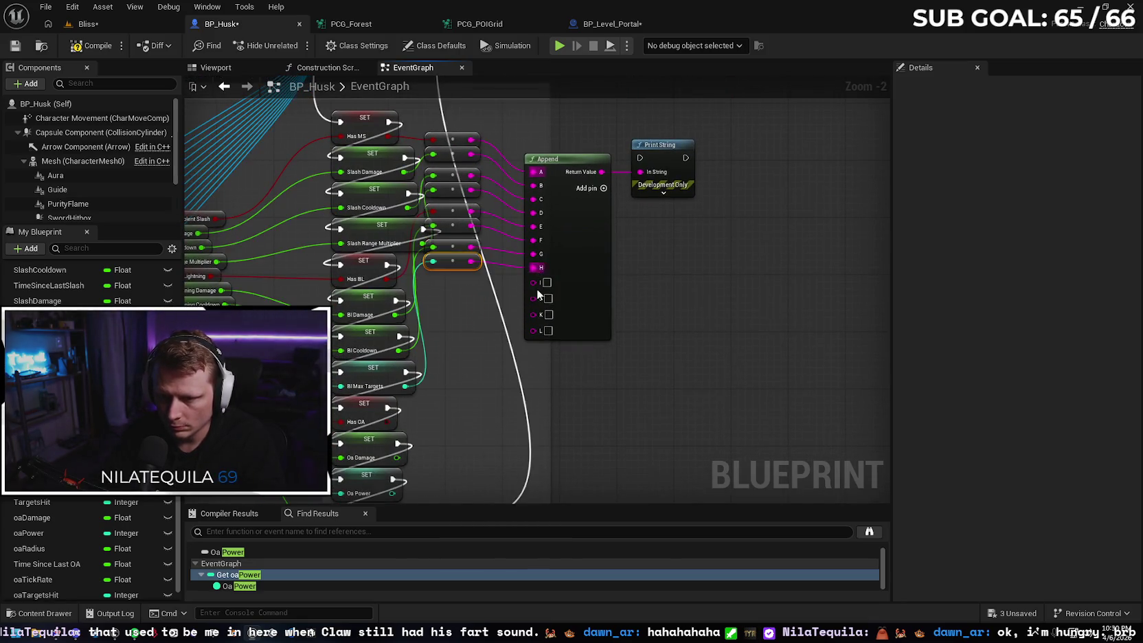
pyautogui.moveTo(410, 373)
pyautogui.mouseDown()
pyautogui.moveTo(454, 367)
pyautogui.moveTo(558, 234)
pyautogui.mouseUp()
pyautogui.moveTo(420, 410)
pyautogui.mouseDown()
pyautogui.moveTo(432, 433)
pyautogui.moveTo(467, 395)
pyautogui.moveTo(558, 248)
pyautogui.mouseUp()
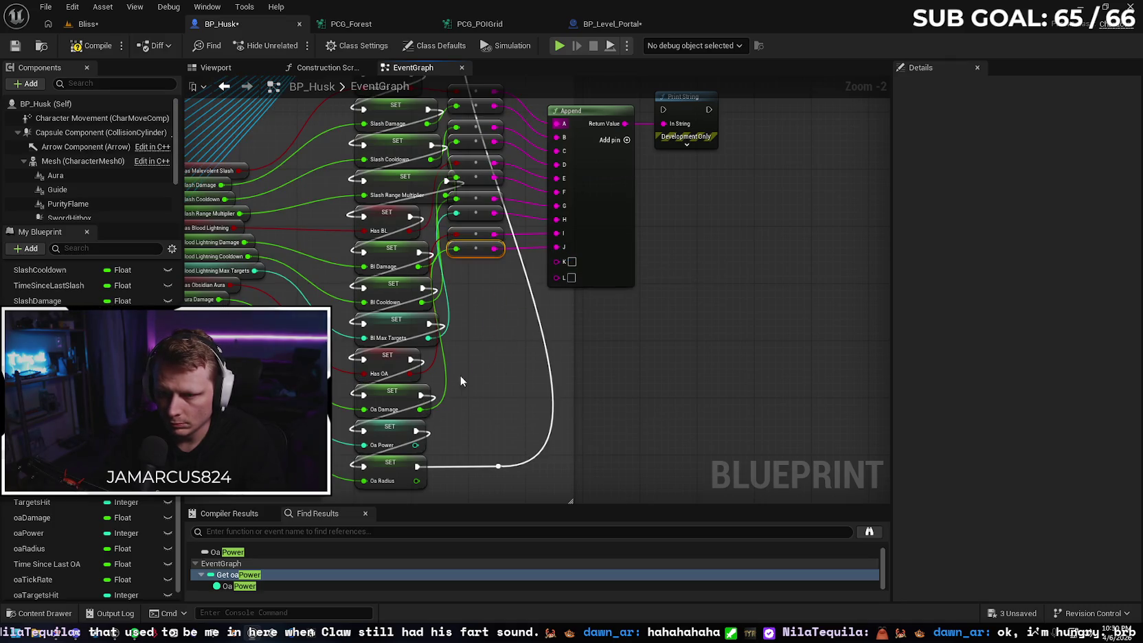
pyautogui.moveTo(417, 445); pyautogui.dragTo(558, 262)
pyautogui.moveTo(417, 481); pyautogui.dragTo(557, 276)
# Tidy the twelve string conversion nodes and reposition Append with Print String above it.
pyautogui.moveTo(612, 317); pyautogui.dragTo(665, 424)
pyautogui.moveTo(537, 420)
pyautogui.mouseDown()
pyautogui.moveTo(525, 187)
pyautogui.moveTo(545, 262)
pyautogui.mouseUp()
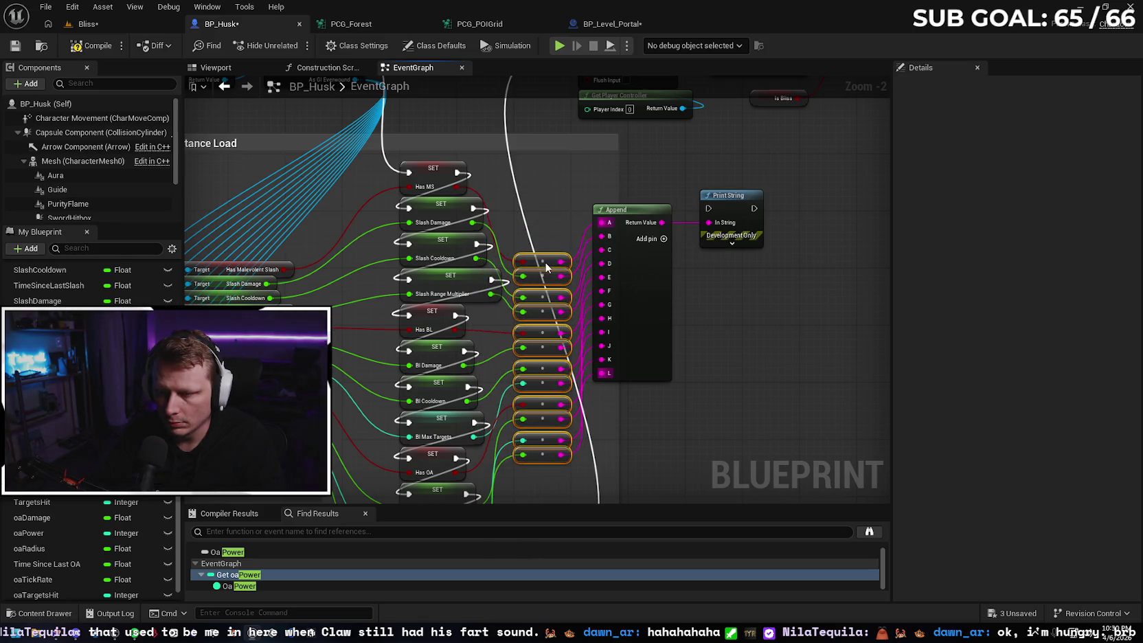
pyautogui.moveTo(705, 359); pyautogui.dragTo(641, 327)
pyautogui.click(641, 327)
pyautogui.moveTo(541, 171); pyautogui.dragTo(562, 229)
pyautogui.moveTo(623, 297)
pyautogui.mouseDown()
pyautogui.moveTo(683, 314)
pyautogui.moveTo(715, 381)
pyautogui.mouseUp()
pyautogui.scroll(-1, 719, 322)
pyautogui.moveTo(724, 324)
pyautogui.mouseDown()
pyautogui.moveTo(596, 260)
pyautogui.moveTo(650, 275)
pyautogui.mouseUp()
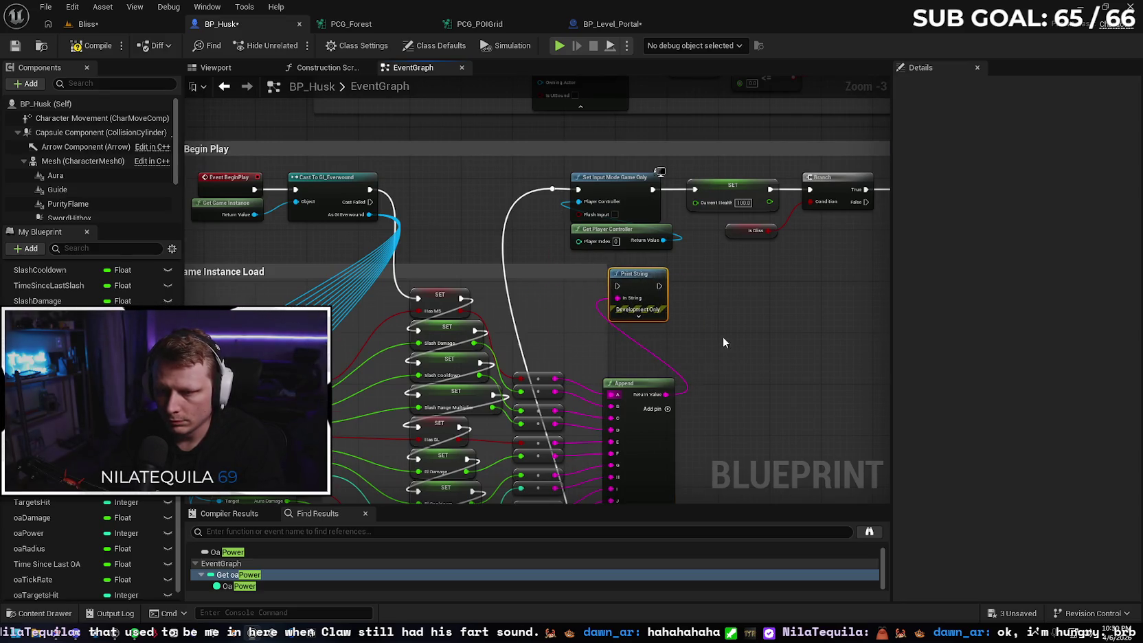
# Connect the Oa Radius SET node's exec output to Print String's exec input.
pyautogui.scroll(-1, 726, 344)
pyautogui.moveTo(725, 344); pyautogui.dragTo(679, 231)
pyautogui.moveTo(472, 437)
pyautogui.mouseDown()
pyautogui.moveTo(586, 165)
pyautogui.moveTo(533, 115)
pyautogui.moveTo(558, 131)
pyautogui.mouseUp()
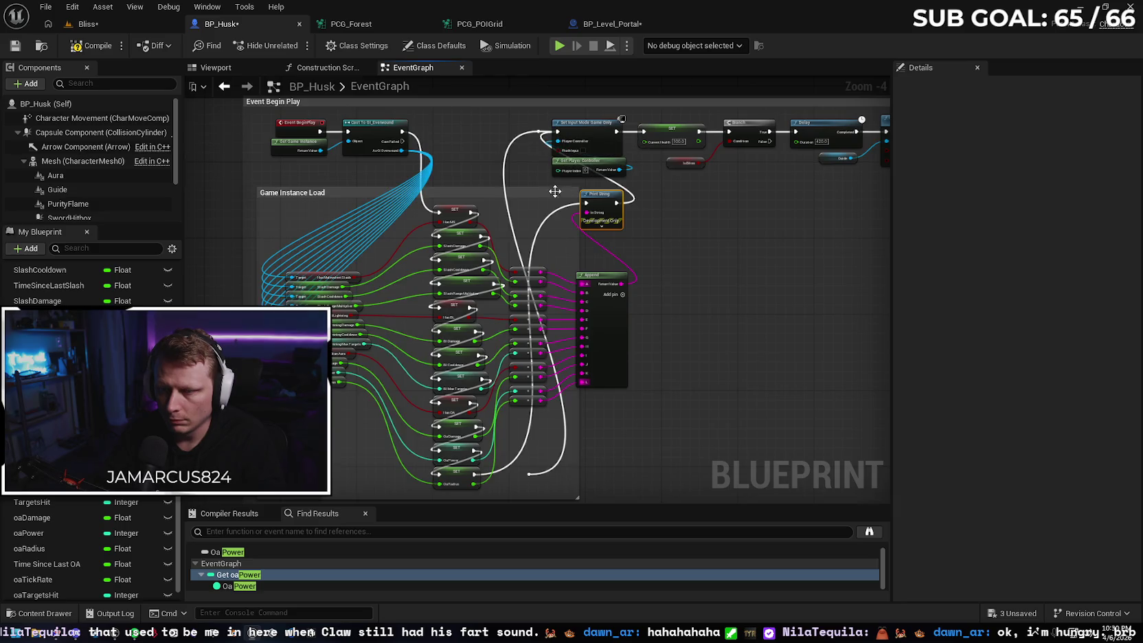
pyautogui.click(506, 169)
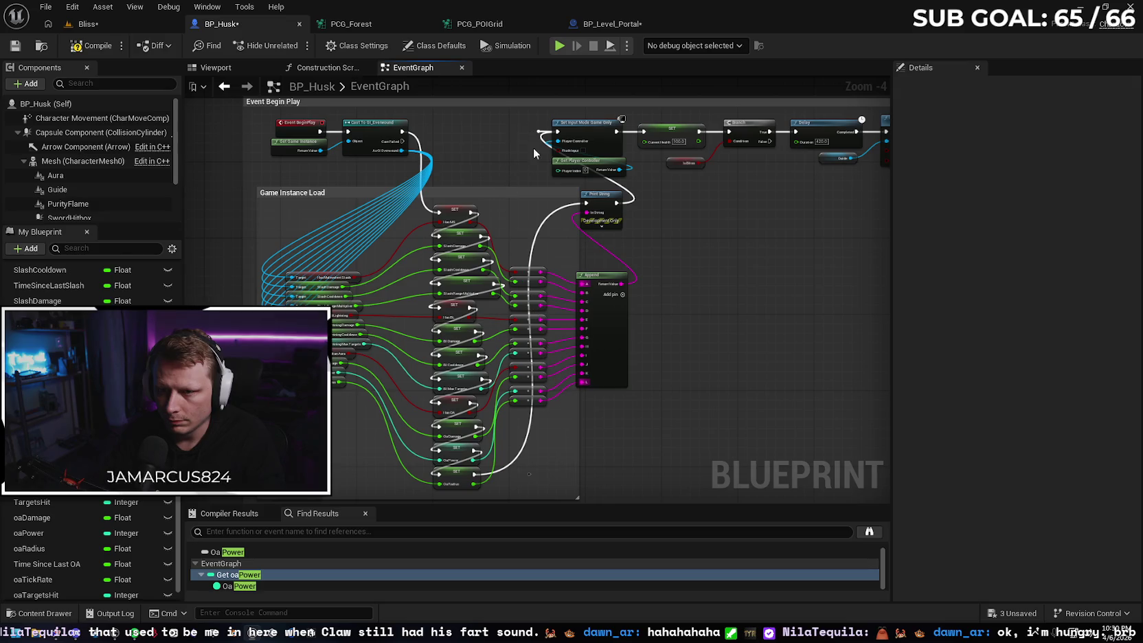
pyautogui.moveTo(620, 429)
pyautogui.mouseDown()
pyautogui.moveTo(599, 342)
pyautogui.moveTo(621, 365)
pyautogui.moveTo(607, 410)
pyautogui.mouseUp()
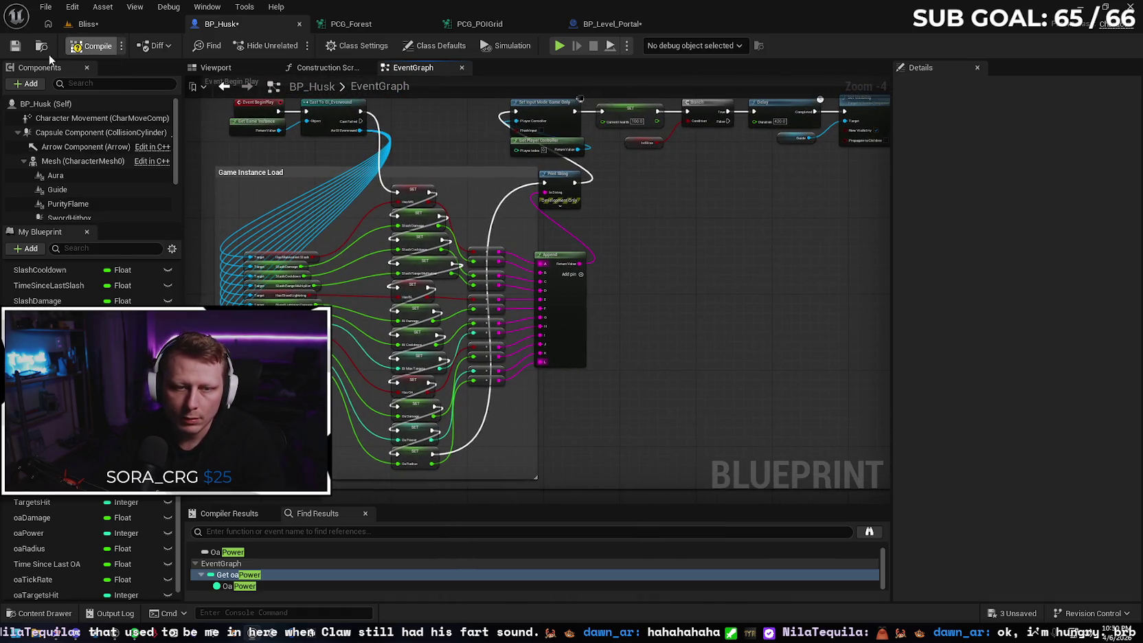
# Save the BP_Husk blueprint and then the Bliss level.
pyautogui.click(20, 48)
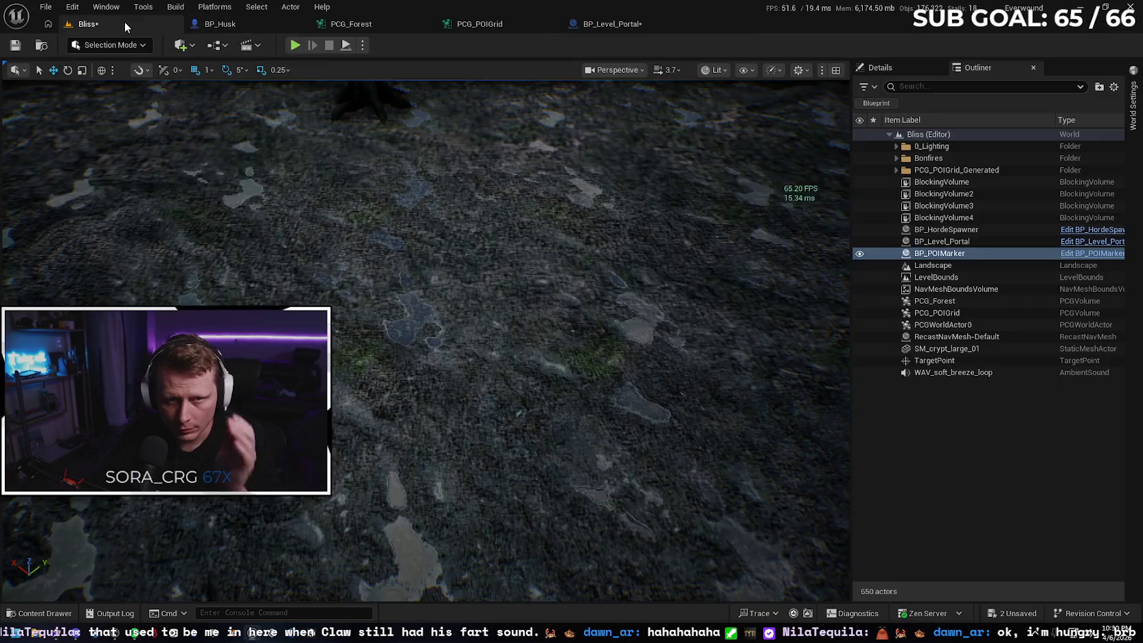
pyautogui.click(124, 22)
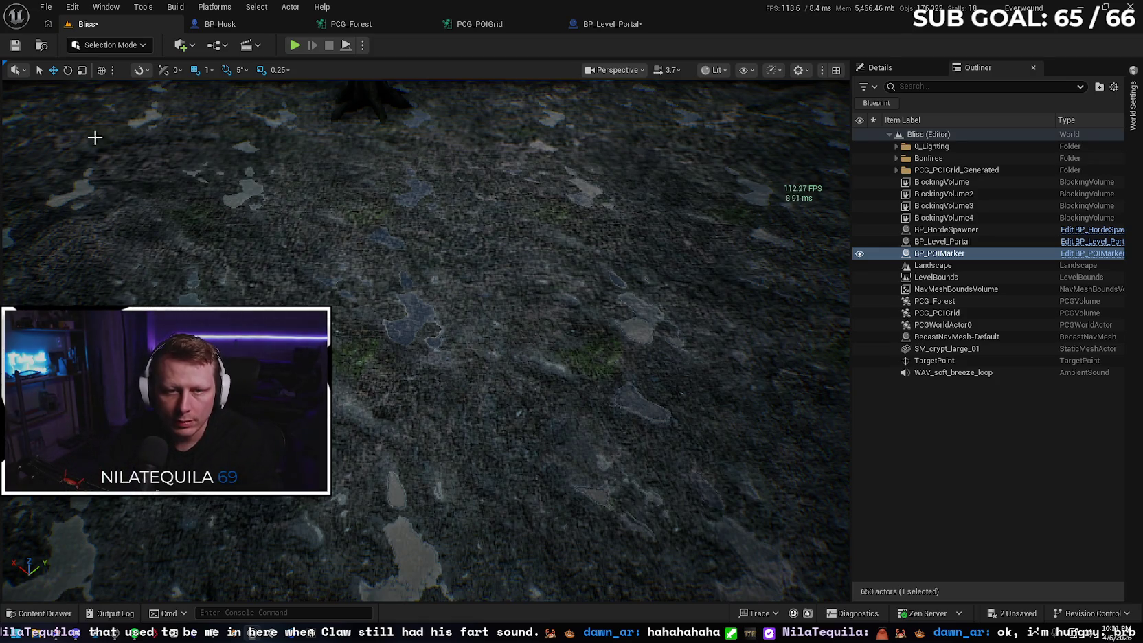
pyautogui.click(16, 45)
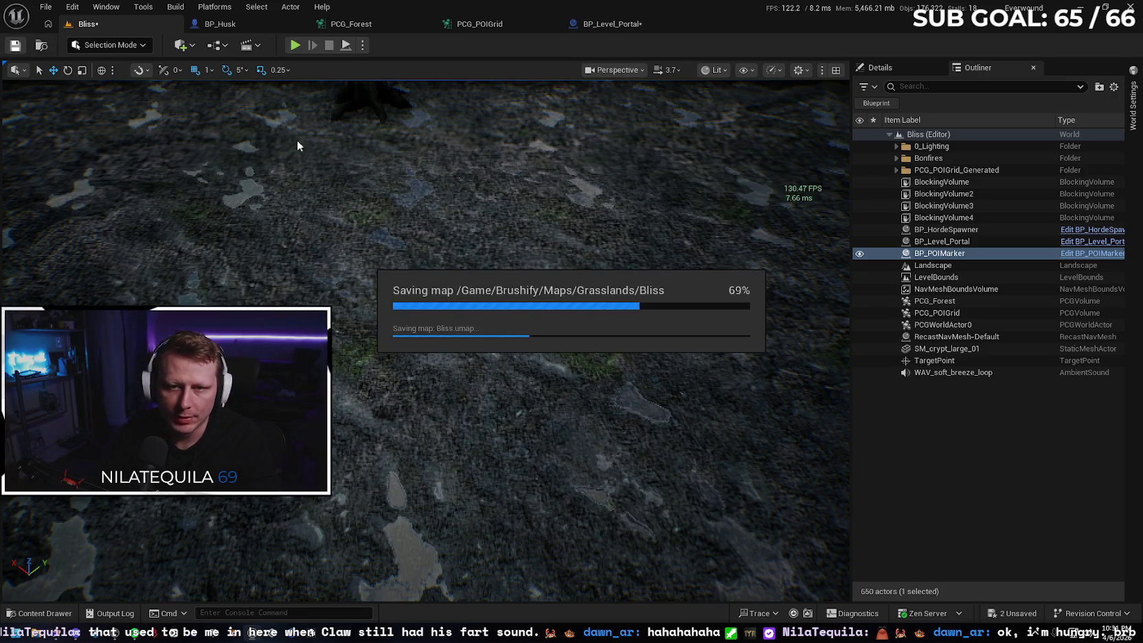
# Play-test the Bliss level briefly, then return to the BP_Husk graph.
pyautogui.click(295, 45)
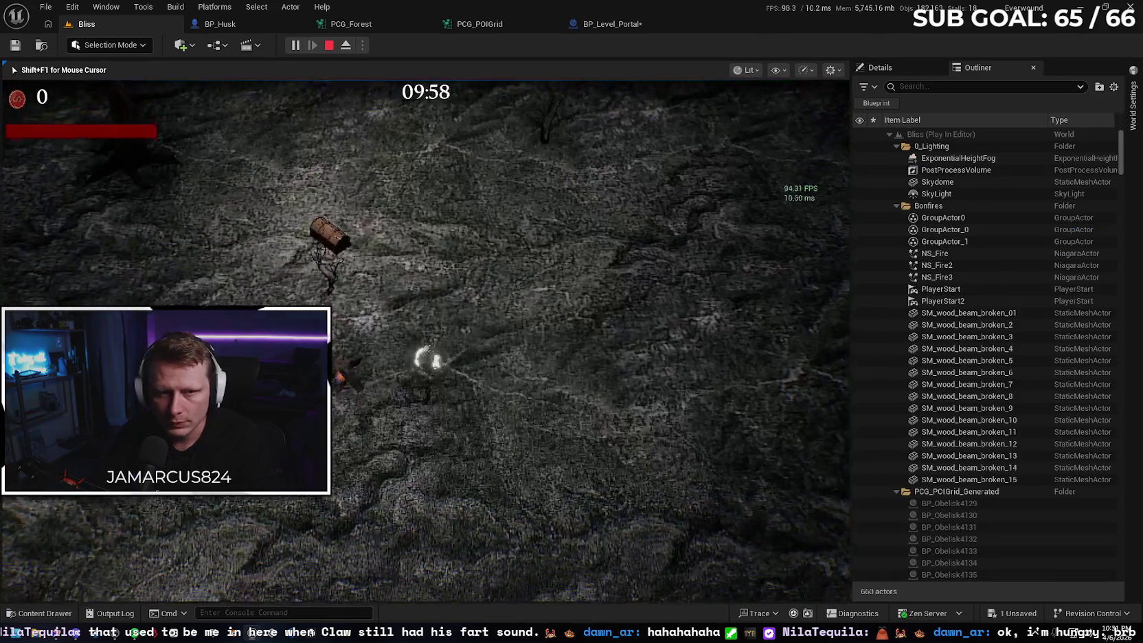
pyautogui.press('Escape')
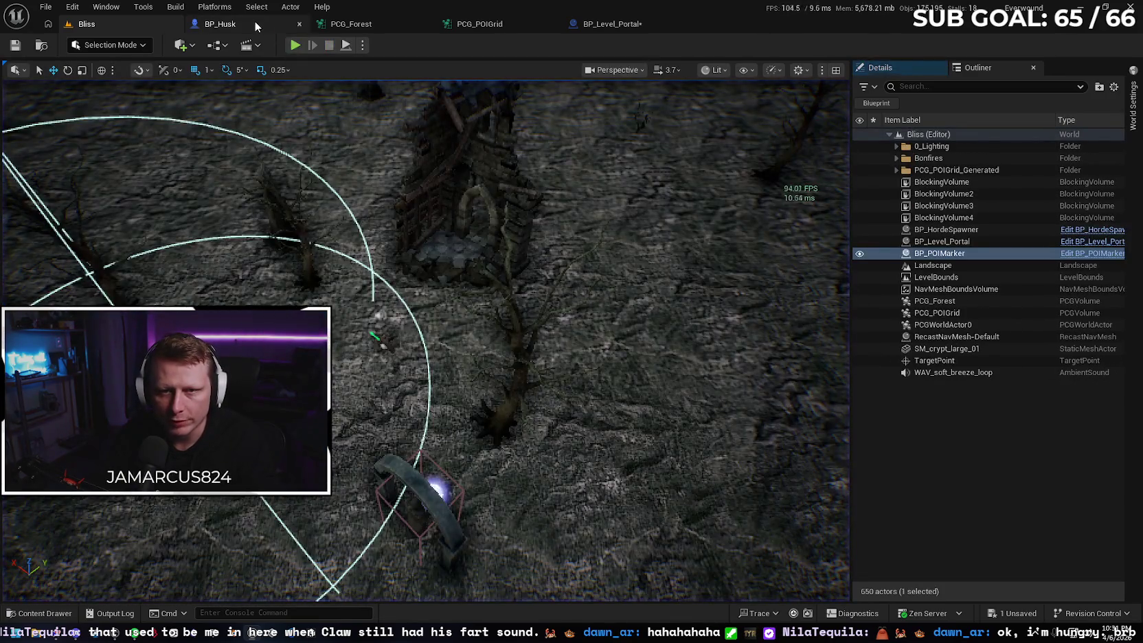
pyautogui.click(261, 22)
pyautogui.scroll(-1, 641, 306)
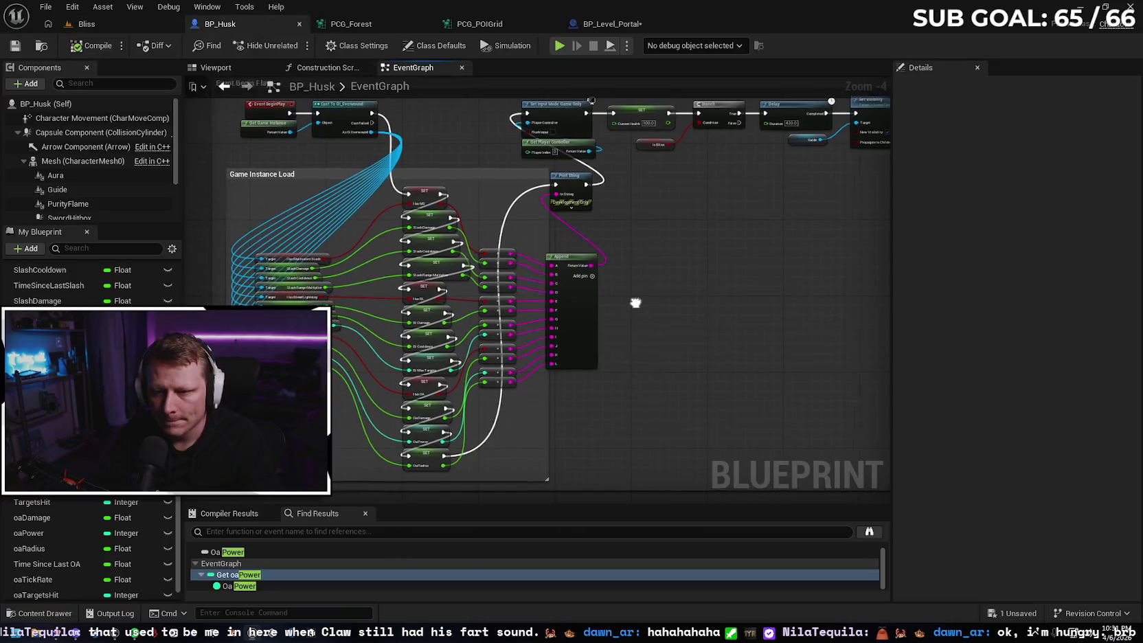
# Inspect the Append-to-Print String wiring and toggle Print String's advanced options open and closed.
pyautogui.scroll(1, 607, 307)
pyautogui.moveTo(620, 308); pyautogui.dragTo(743, 301)
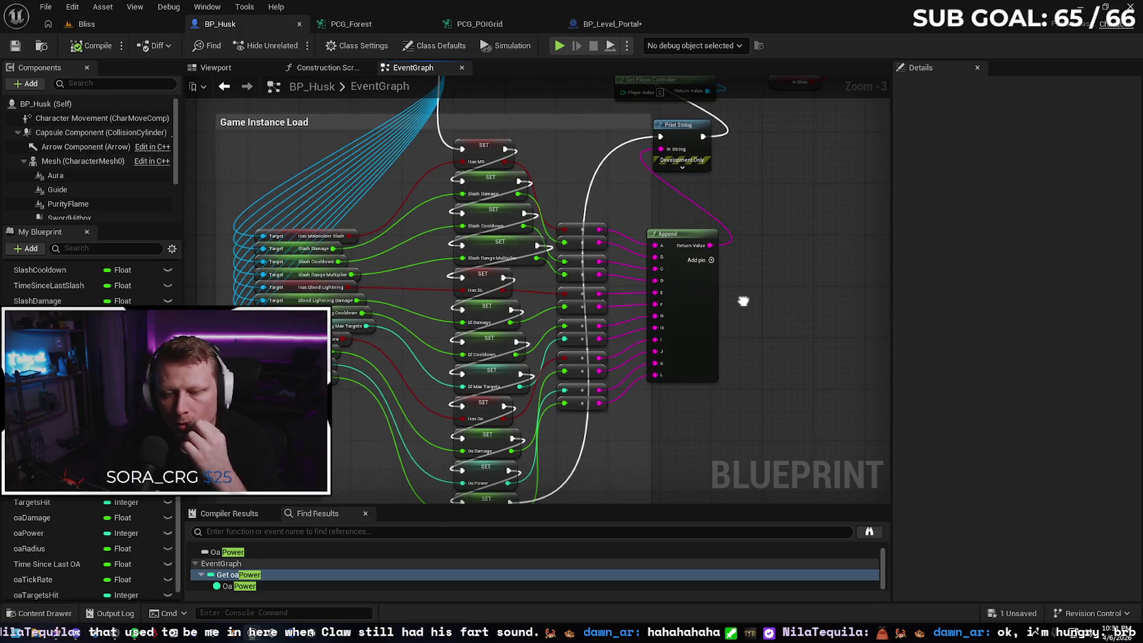
pyautogui.moveTo(743, 301); pyautogui.dragTo(735, 298)
pyautogui.moveTo(711, 412)
pyautogui.mouseDown()
pyautogui.moveTo(707, 393)
pyautogui.moveTo(681, 395)
pyautogui.mouseUp()
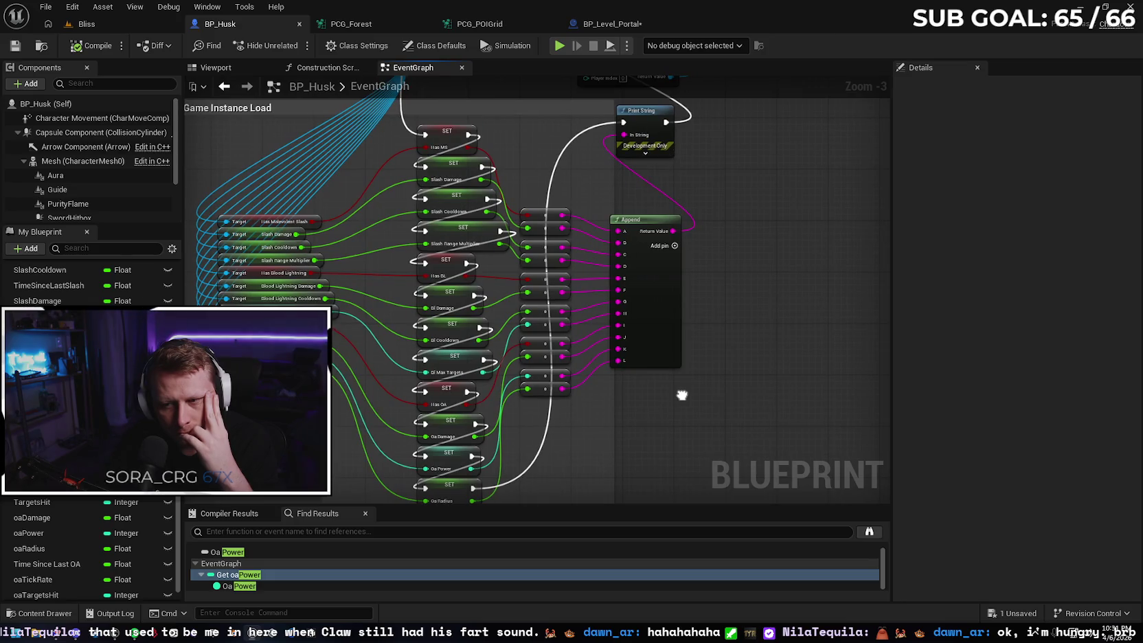
pyautogui.click(282, 273)
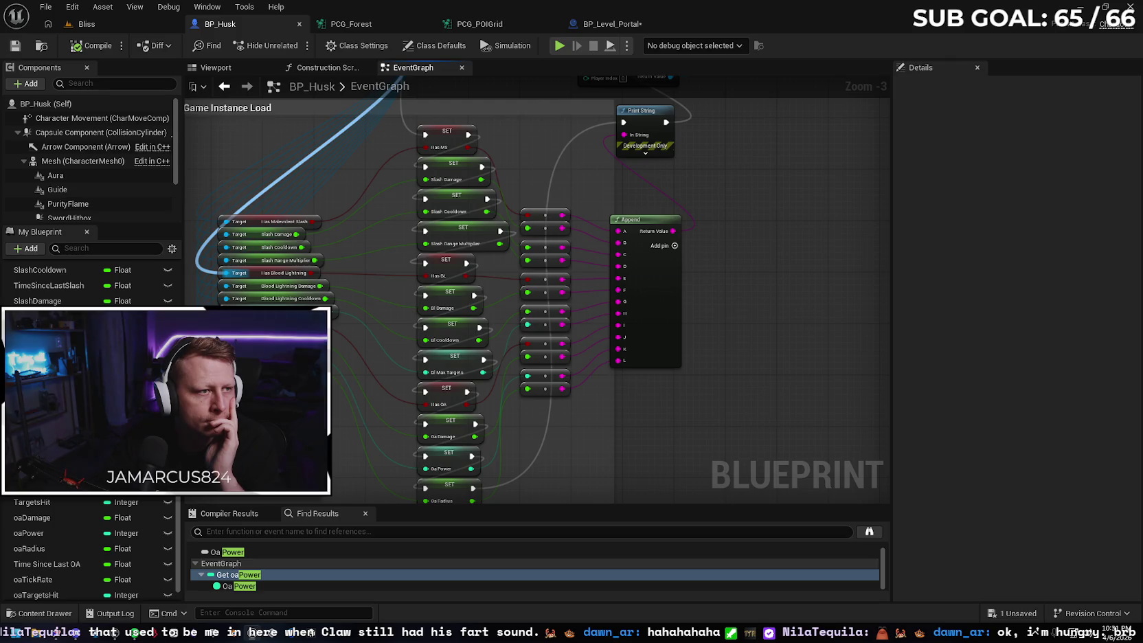
pyautogui.click(782, 223)
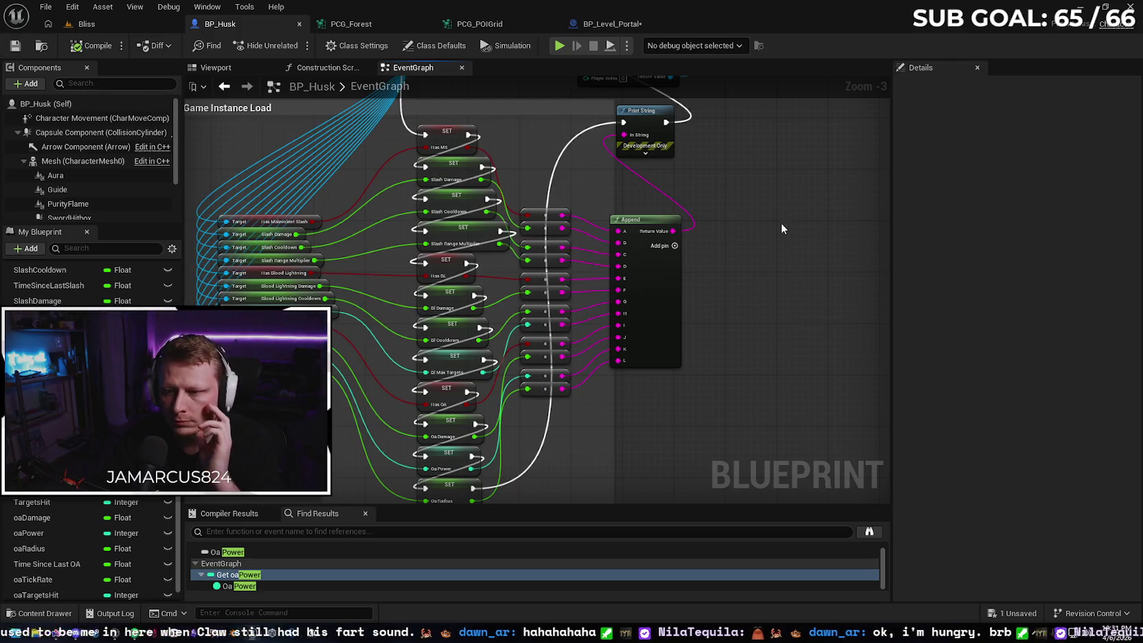
pyautogui.moveTo(750, 229)
pyautogui.mouseDown()
pyautogui.moveTo(737, 242)
pyautogui.moveTo(753, 309)
pyautogui.moveTo(741, 263)
pyautogui.mouseUp()
pyautogui.click(668, 187)
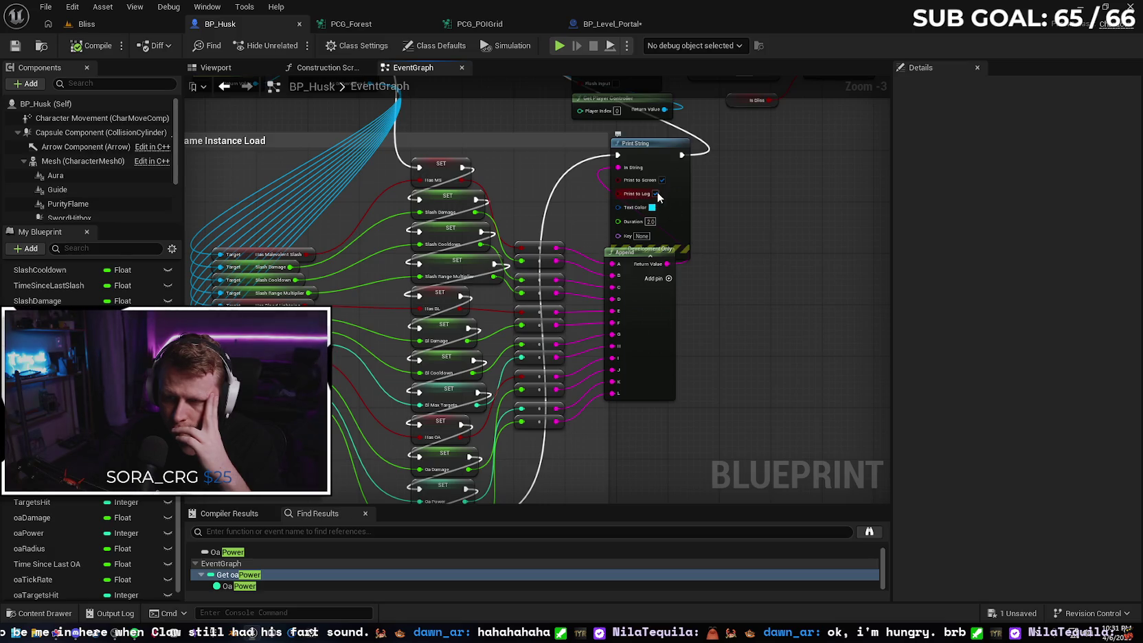
pyautogui.click(685, 258)
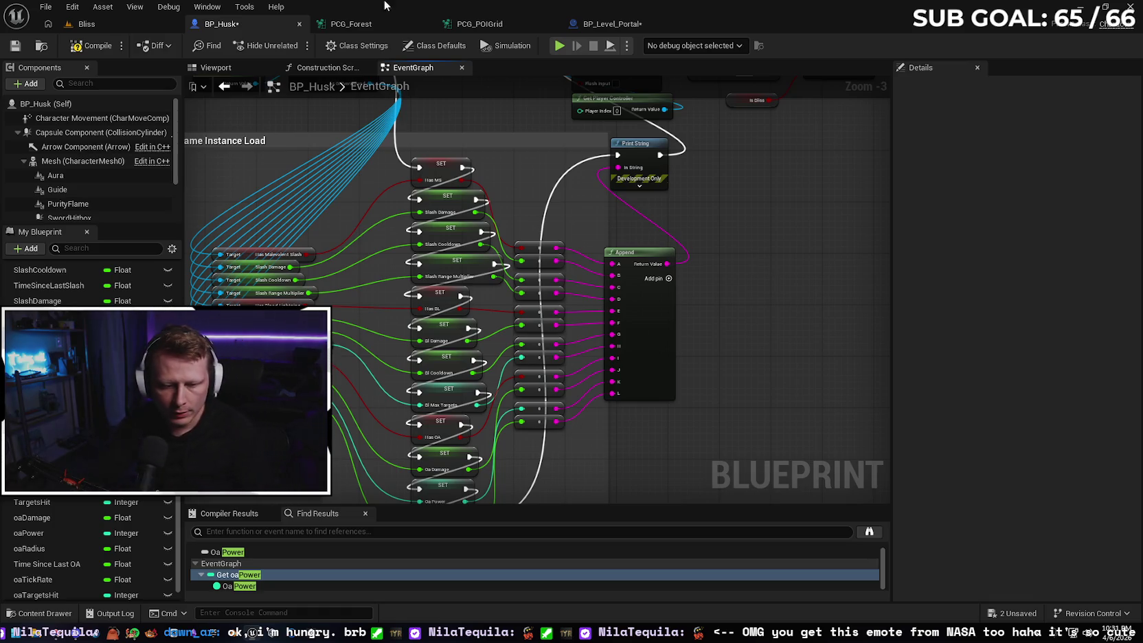
# Bring the Twitch stream forward and turn on Video Stats in the player's Advanced settings.
pyautogui.moveTo(43, 633)
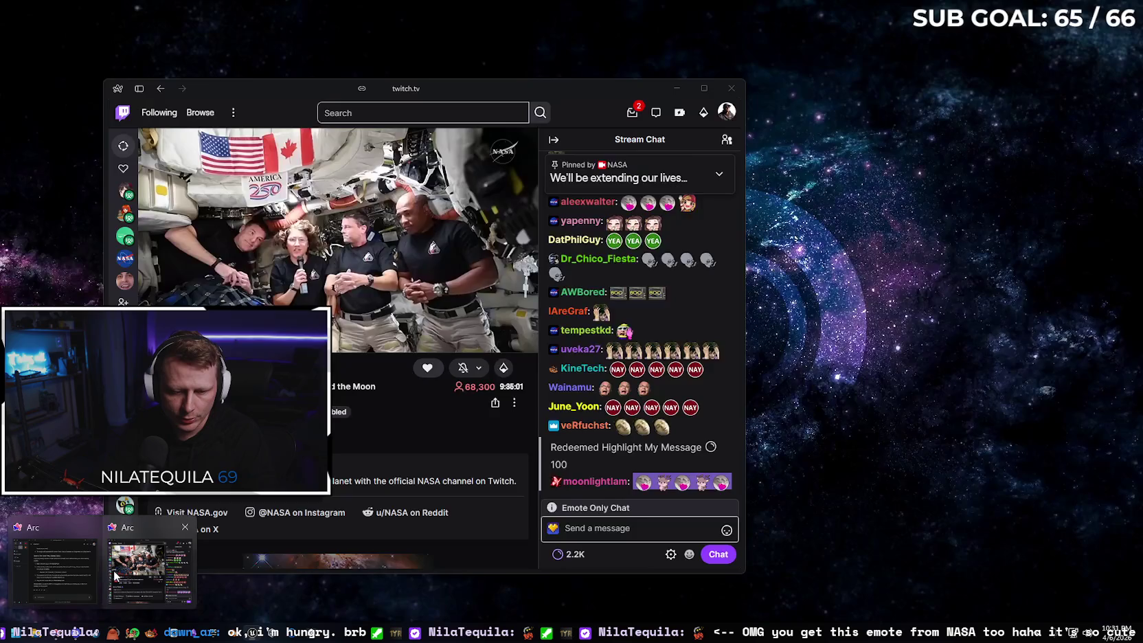
pyautogui.click(115, 576)
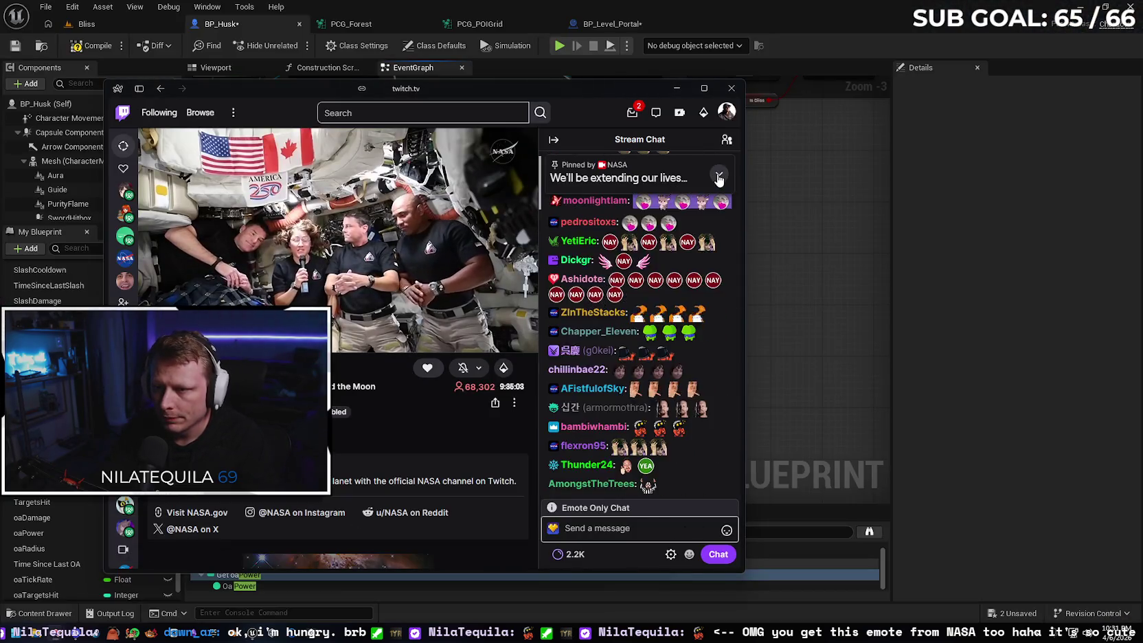
pyautogui.click(632, 112)
pyautogui.click(632, 112)
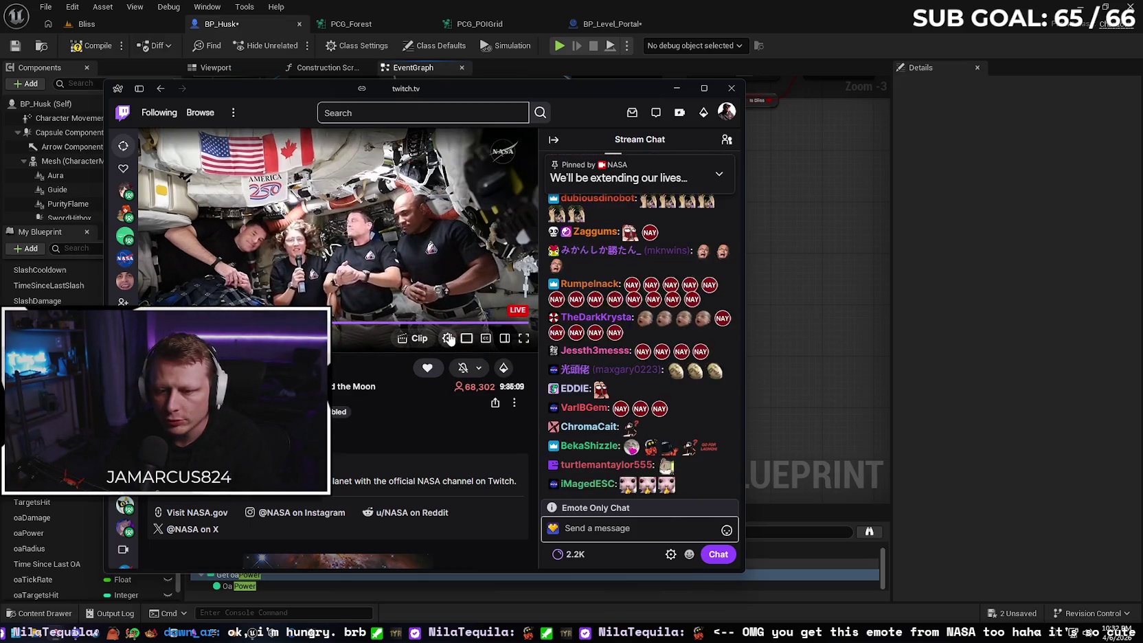
pyautogui.click(447, 338)
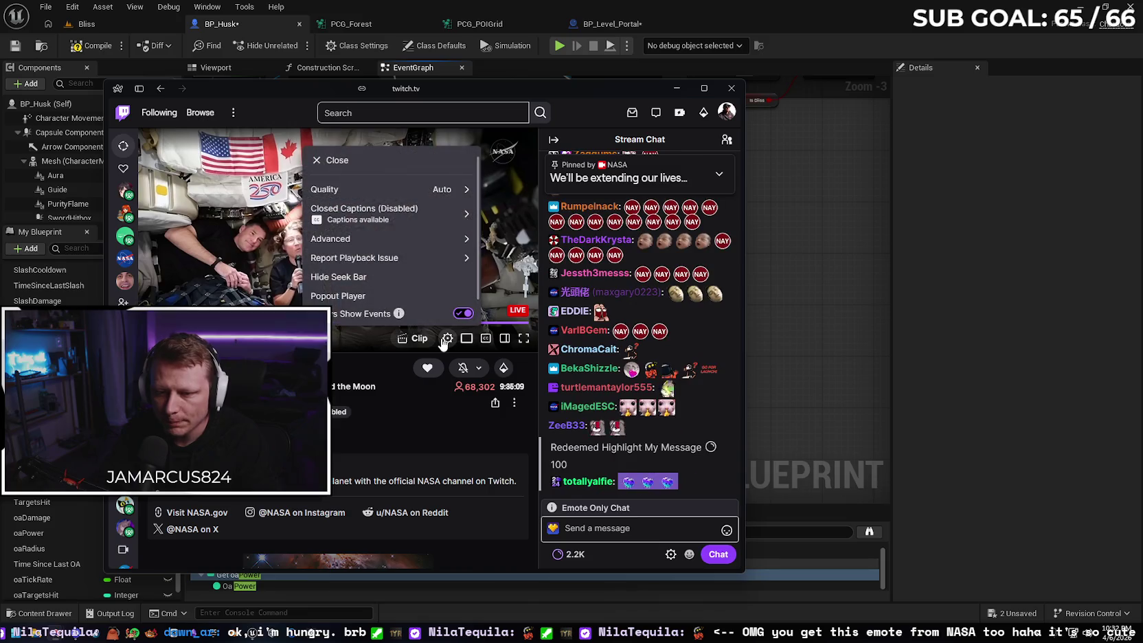
pyautogui.click(434, 241)
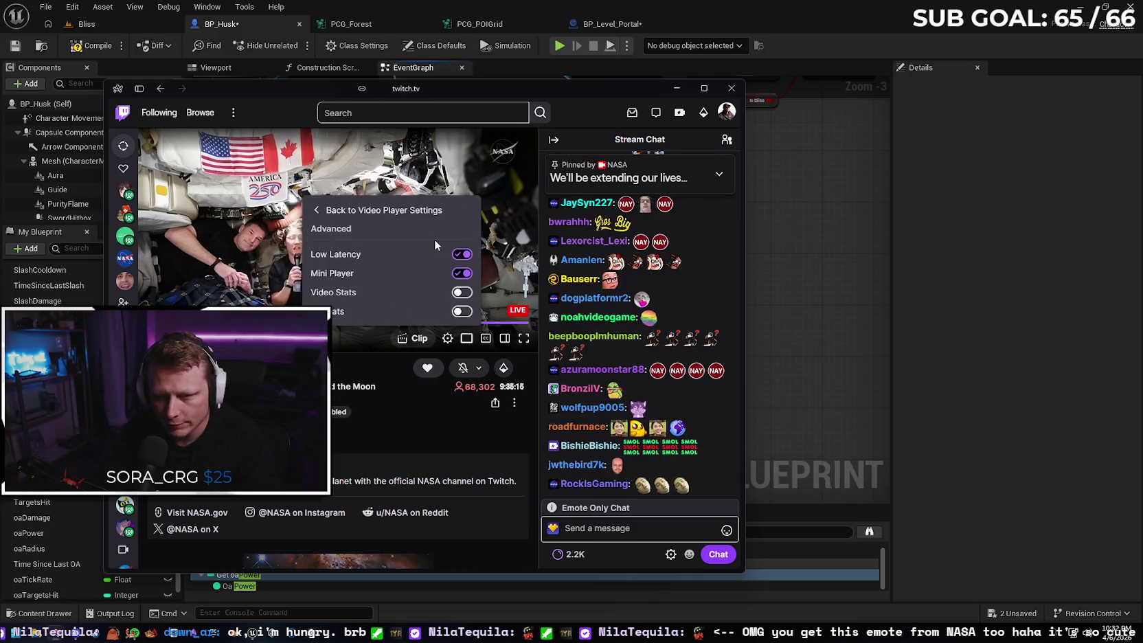
pyautogui.click(462, 292)
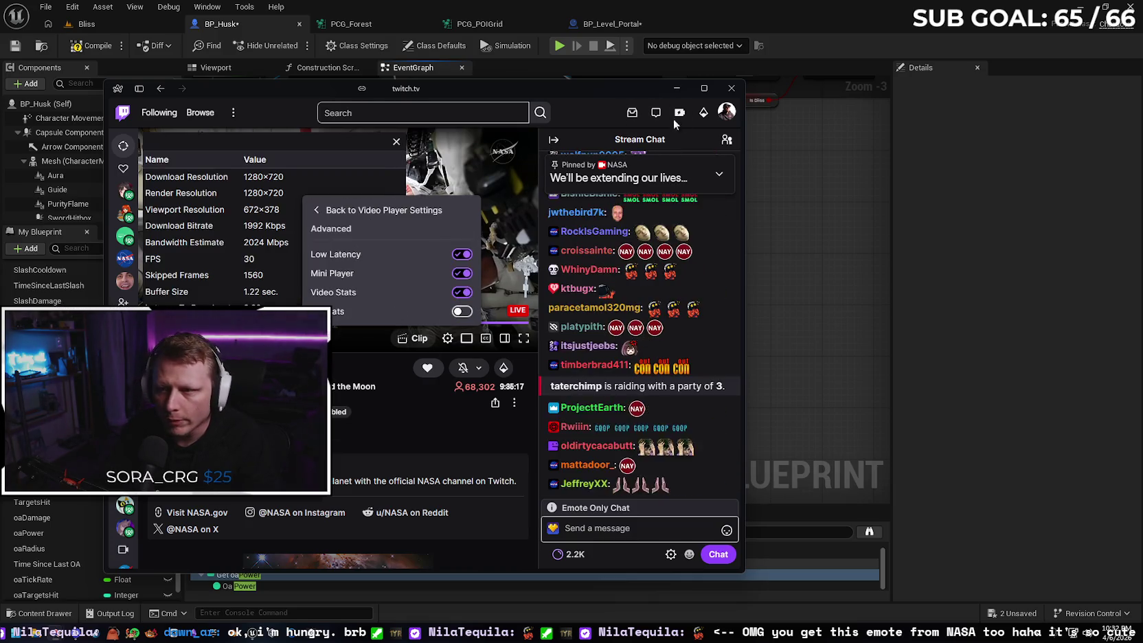
# Maximize the browser window, set quality to 2160p (Source), then close the stats overlay.
pyautogui.click(704, 88)
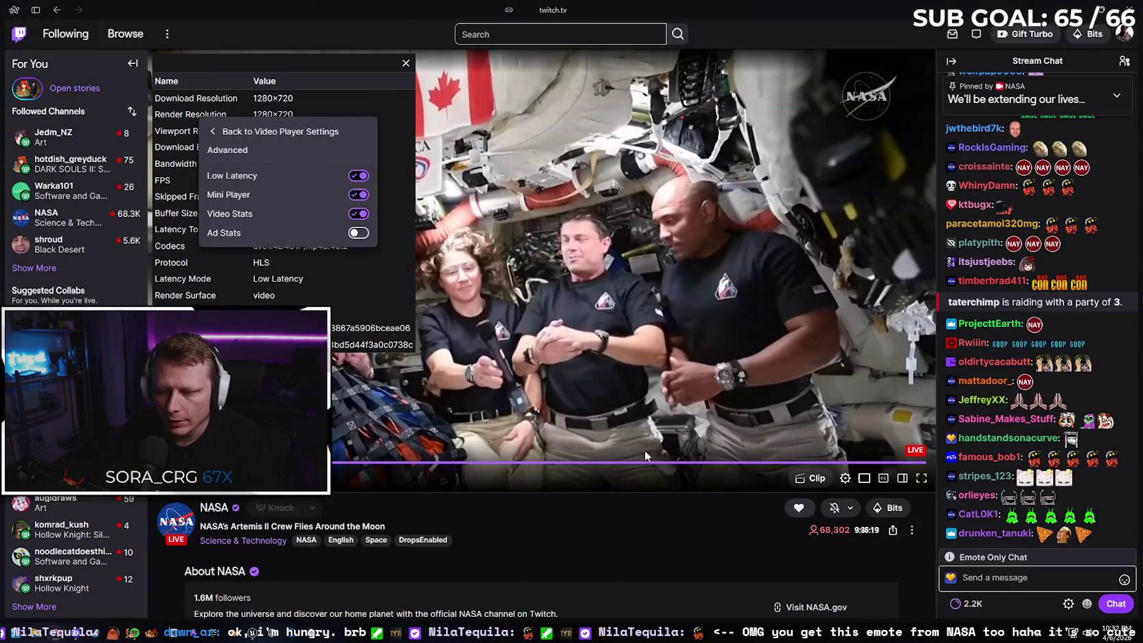
pyautogui.click(844, 479)
pyautogui.click(845, 478)
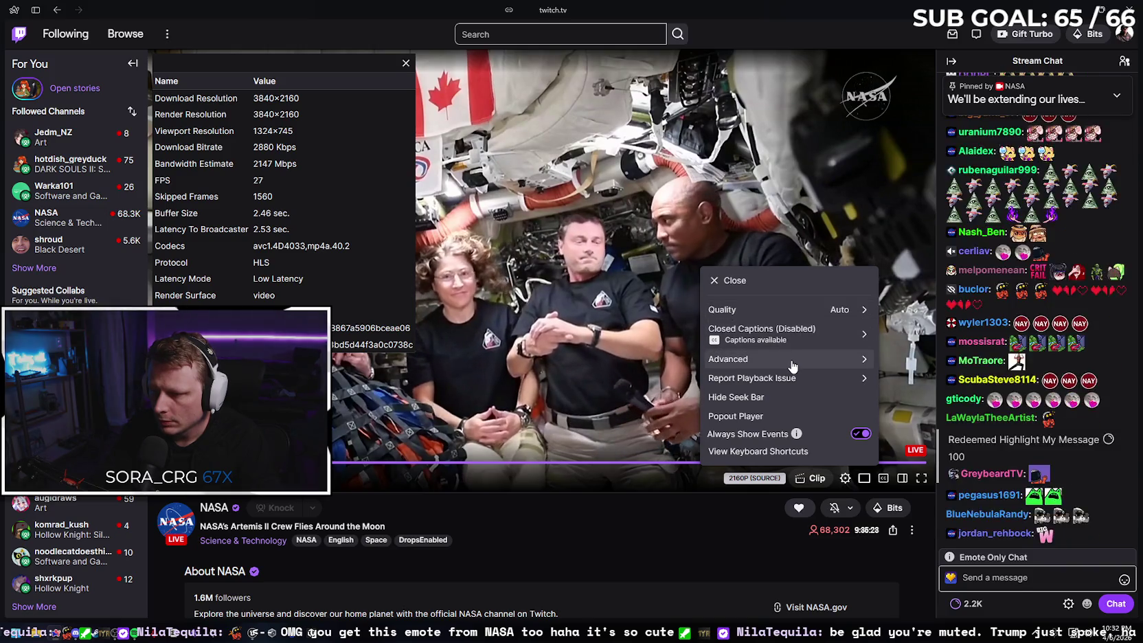
pyautogui.click(728, 309)
pyautogui.click(733, 377)
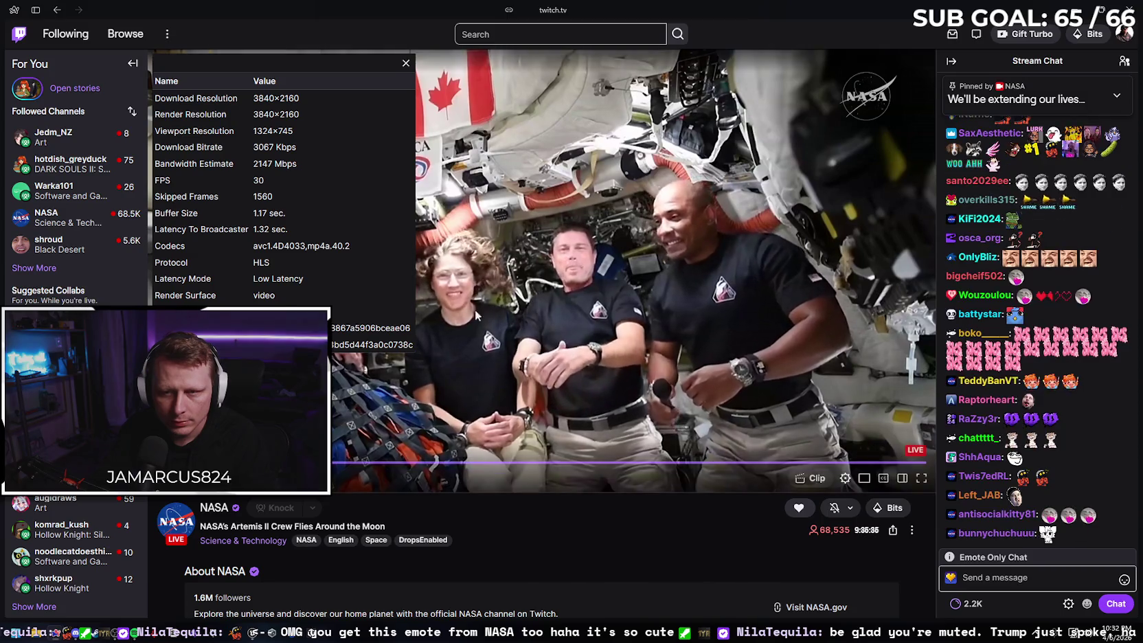
pyautogui.click(405, 63)
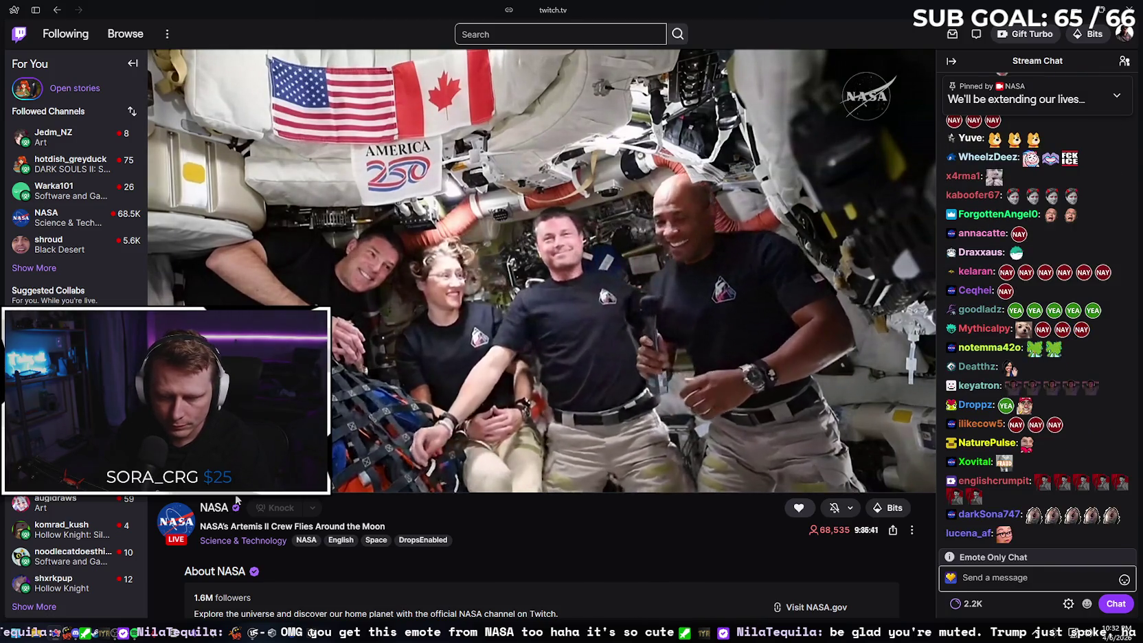
# Set the NASA badge as the global chat badge in Chat Identity, then Alt+Tab to Unreal.
pyautogui.moveTo(564, 476)
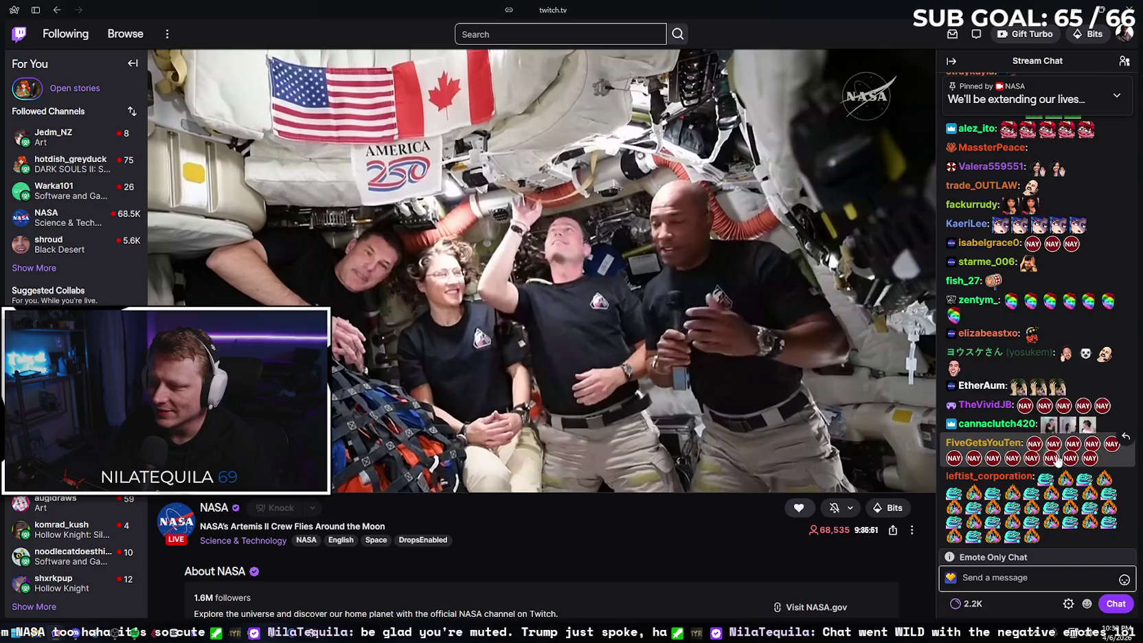
pyautogui.moveTo(703, 487)
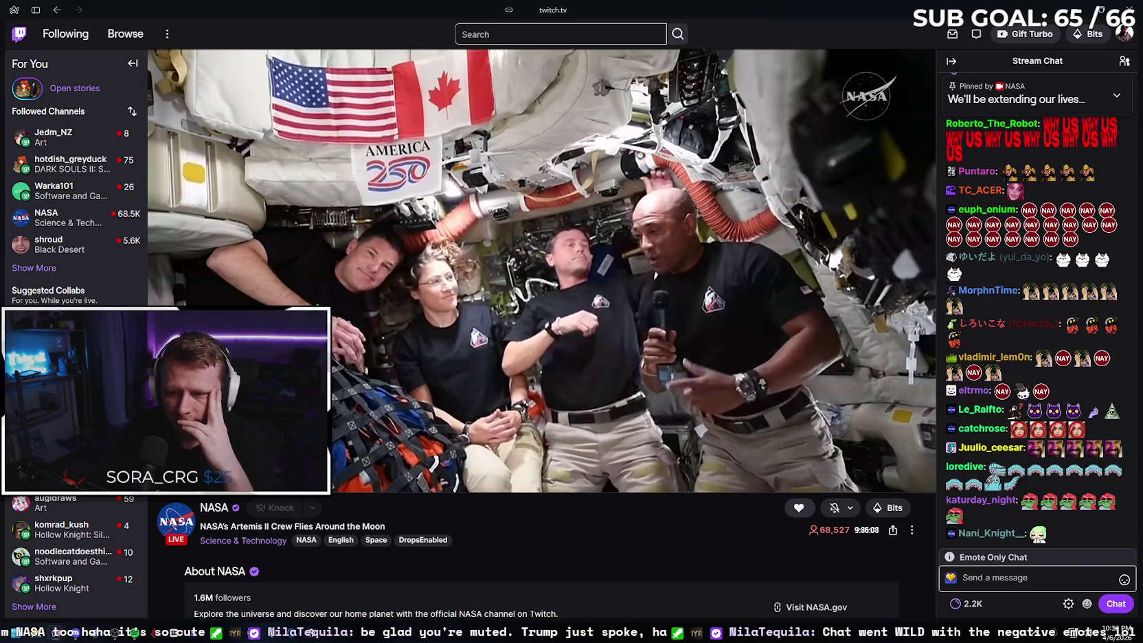
pyautogui.moveTo(481, 448)
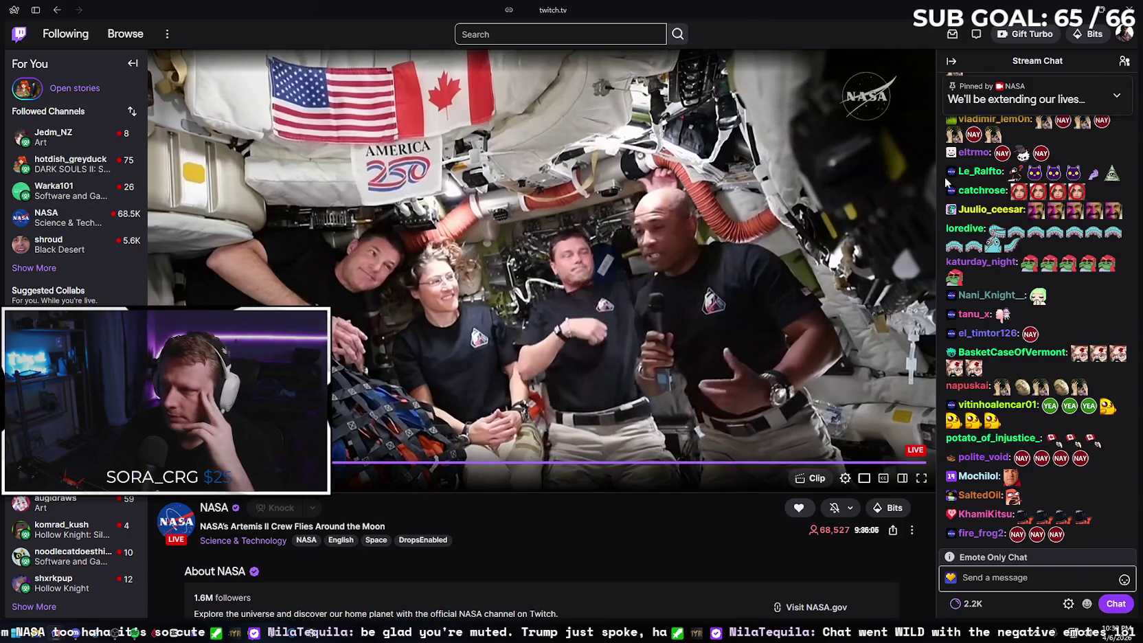
pyautogui.click(1117, 96)
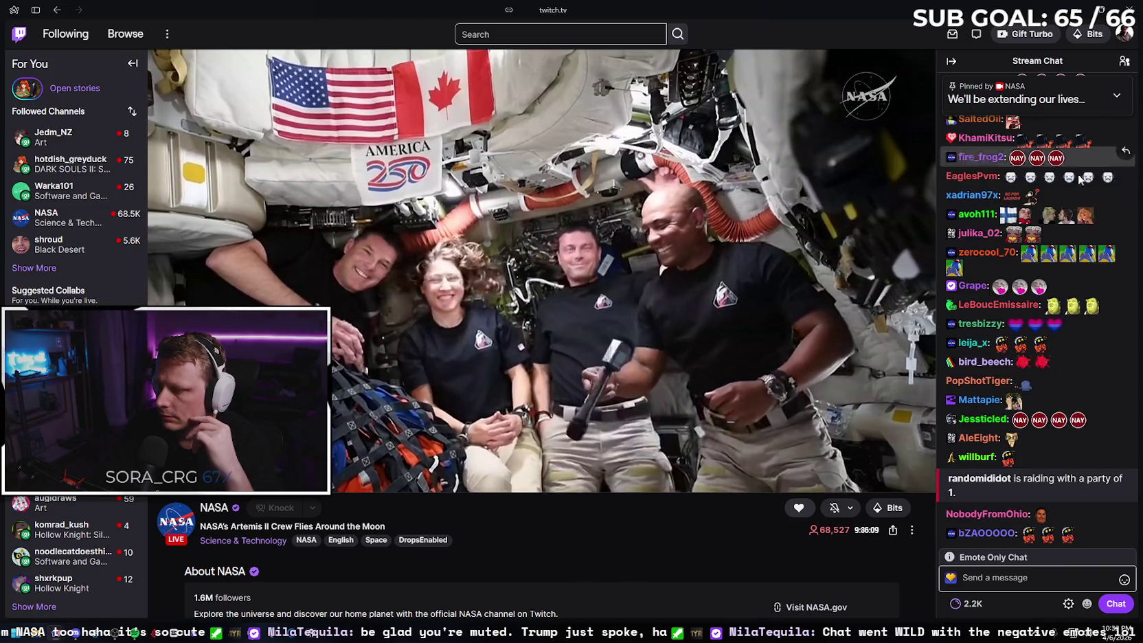
pyautogui.click(952, 578)
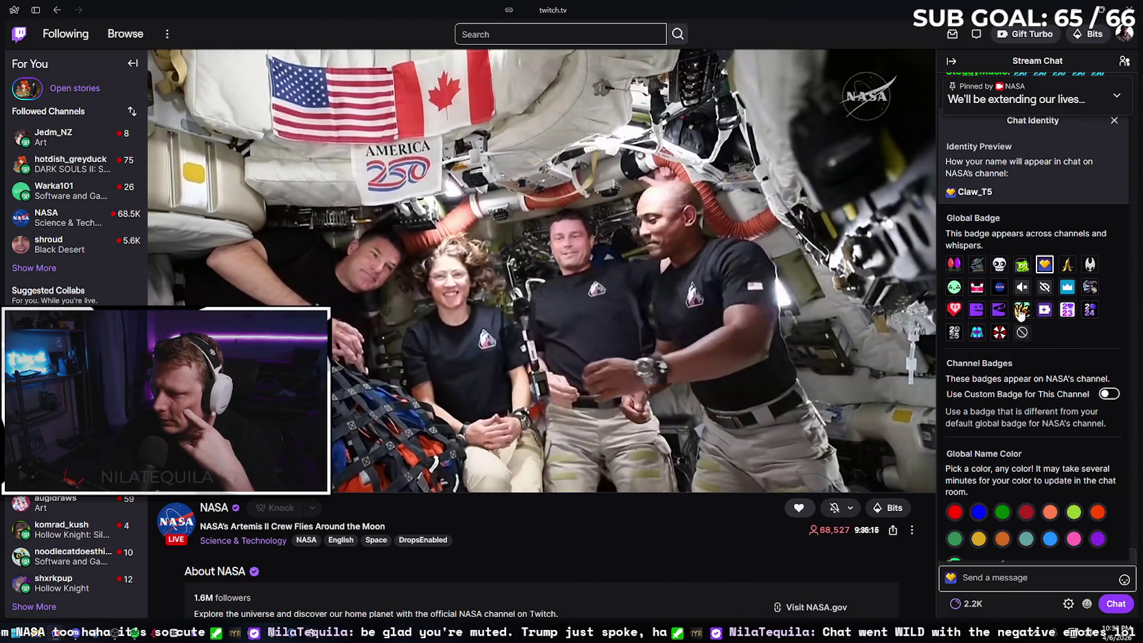
pyautogui.click(1000, 288)
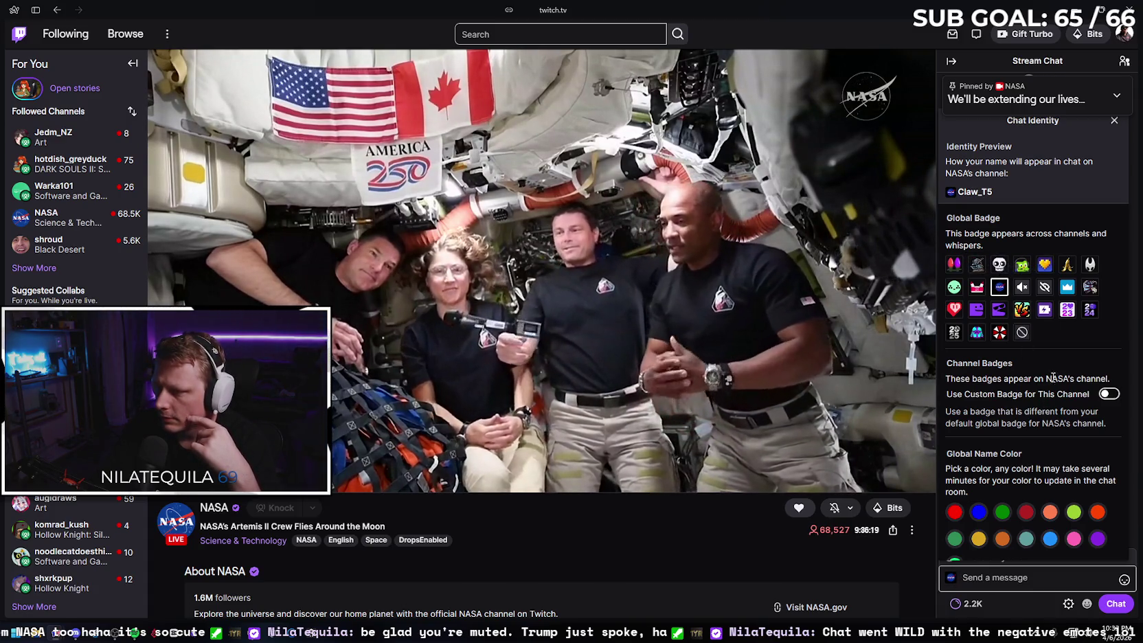
pyautogui.scroll(-1, 1061, 349)
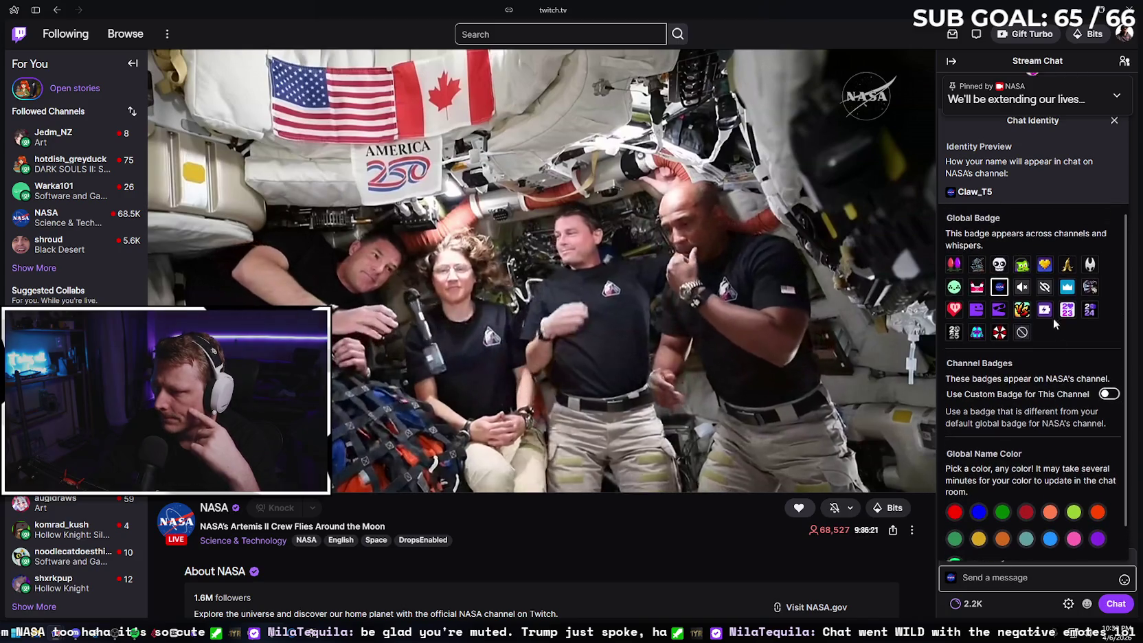
pyautogui.click(1115, 120)
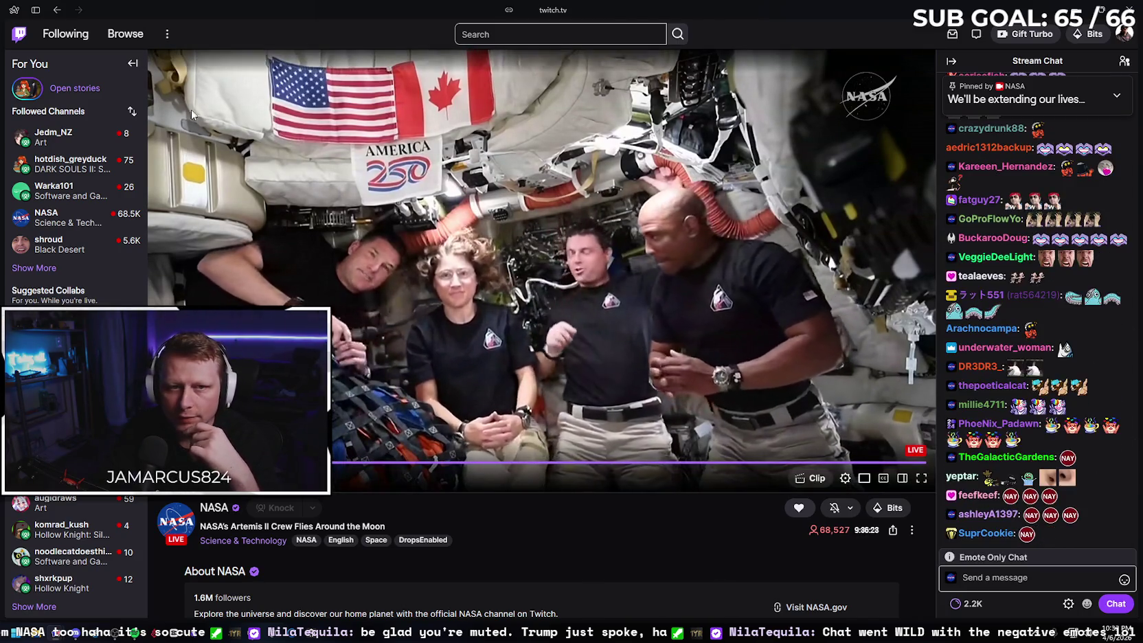
pyautogui.hotkey('alt', 'Tab')
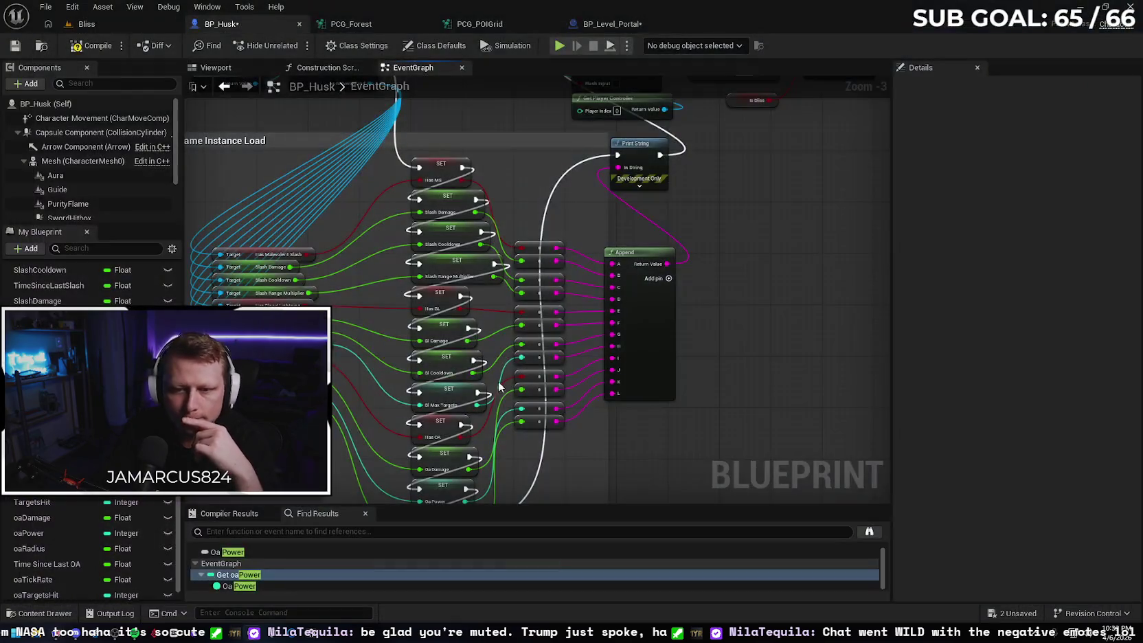
# Save the BP_Husk blueprint and return to the Bliss level.
pyautogui.moveTo(651, 365)
pyautogui.mouseDown()
pyautogui.moveTo(738, 337)
pyautogui.moveTo(718, 336)
pyautogui.mouseUp()
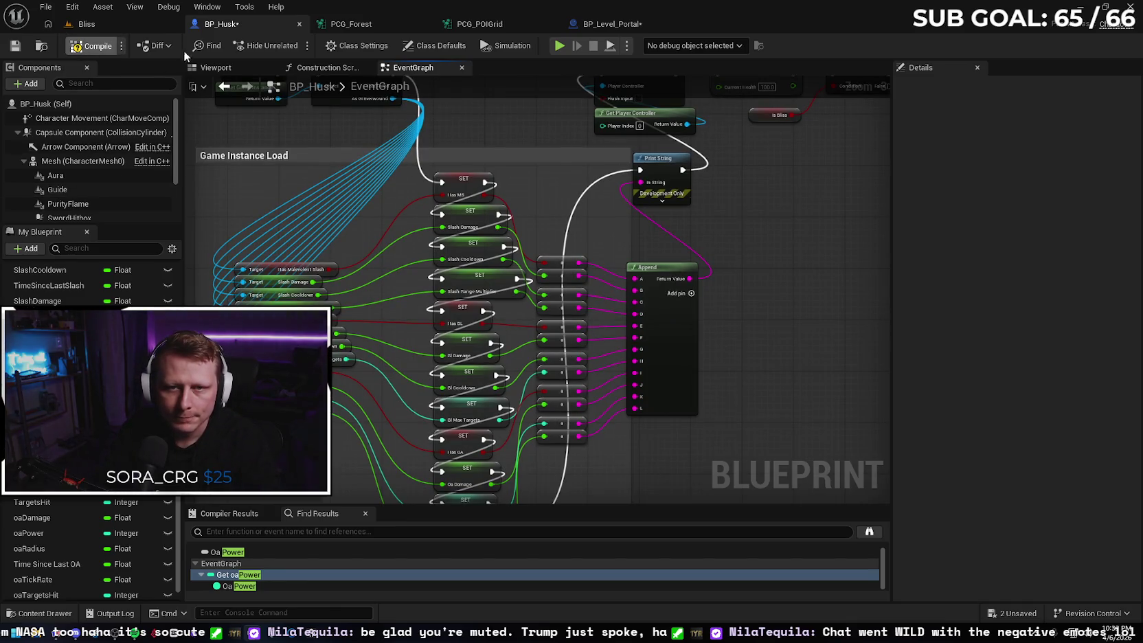
pyautogui.click(16, 47)
pyautogui.click(86, 23)
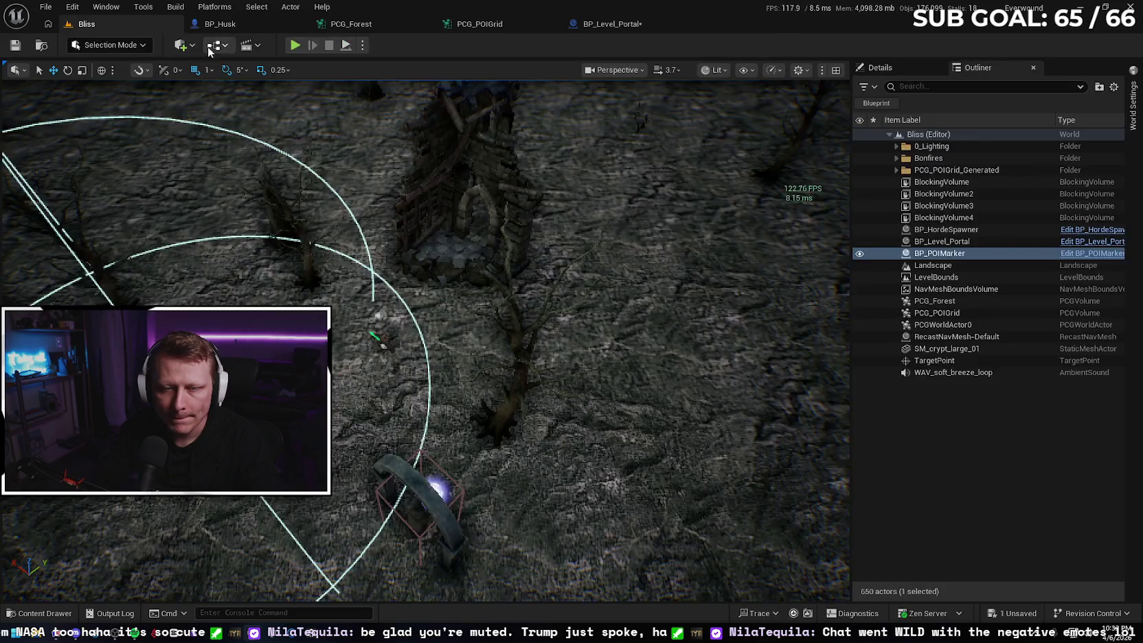
# Play the Bliss level, walk the character, and pick the left upgrade card.
pyautogui.hotkey('alt', 'p')
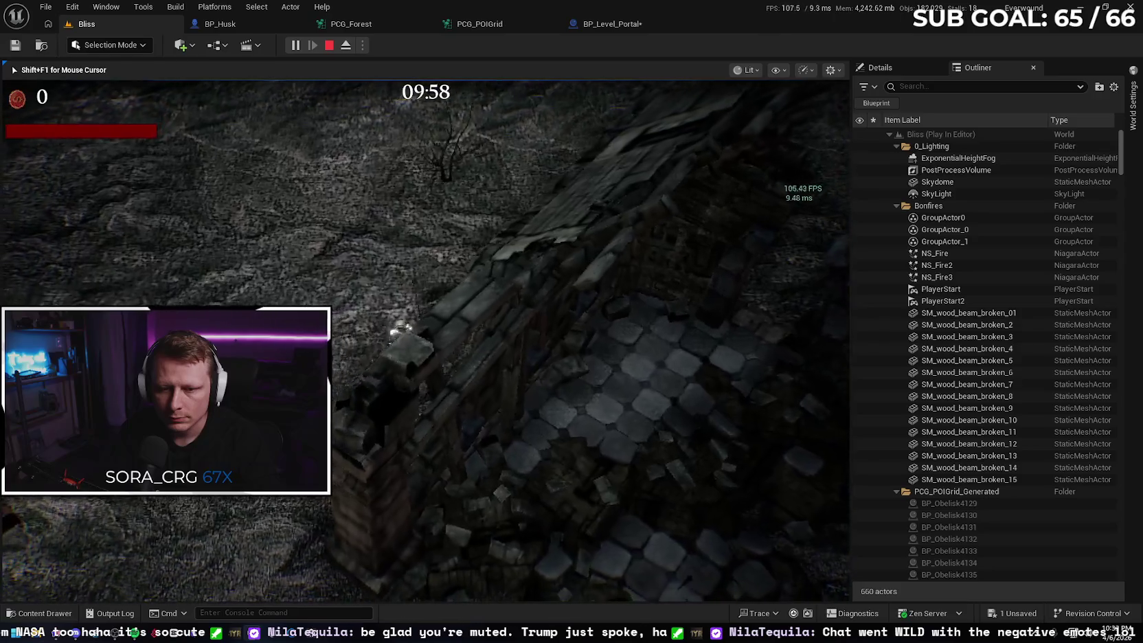
pyautogui.press('a')
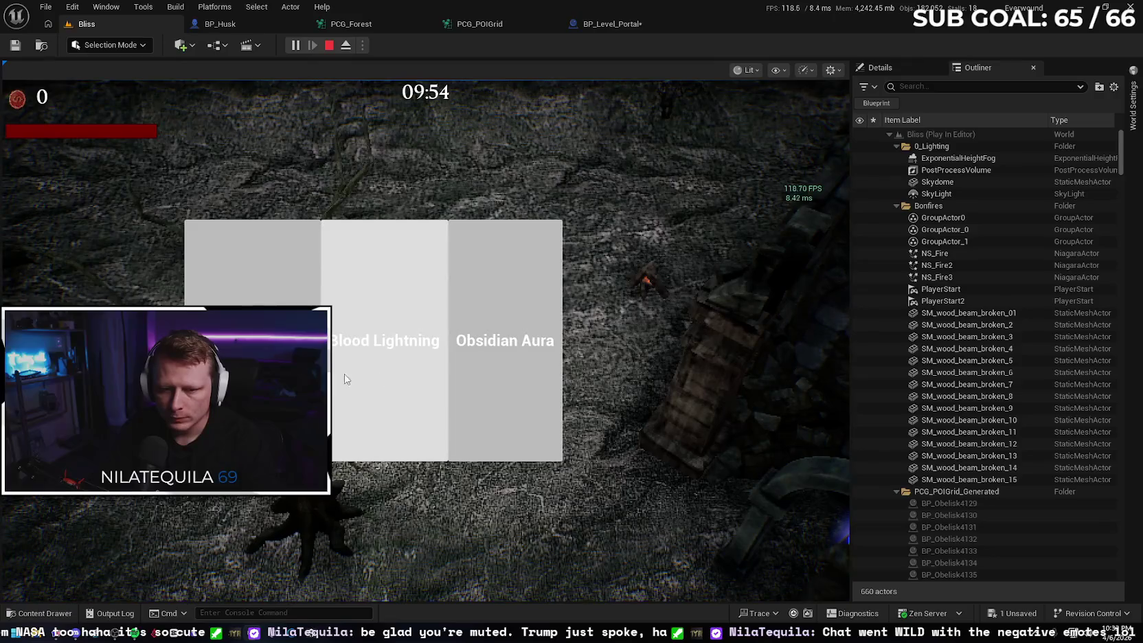
pyautogui.click(253, 264)
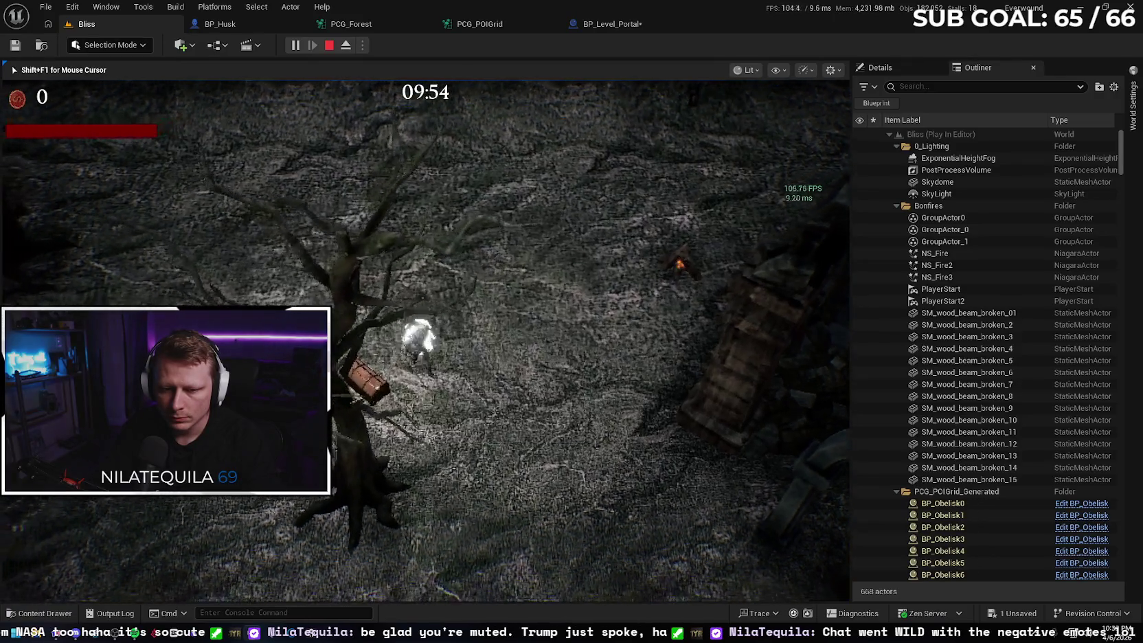
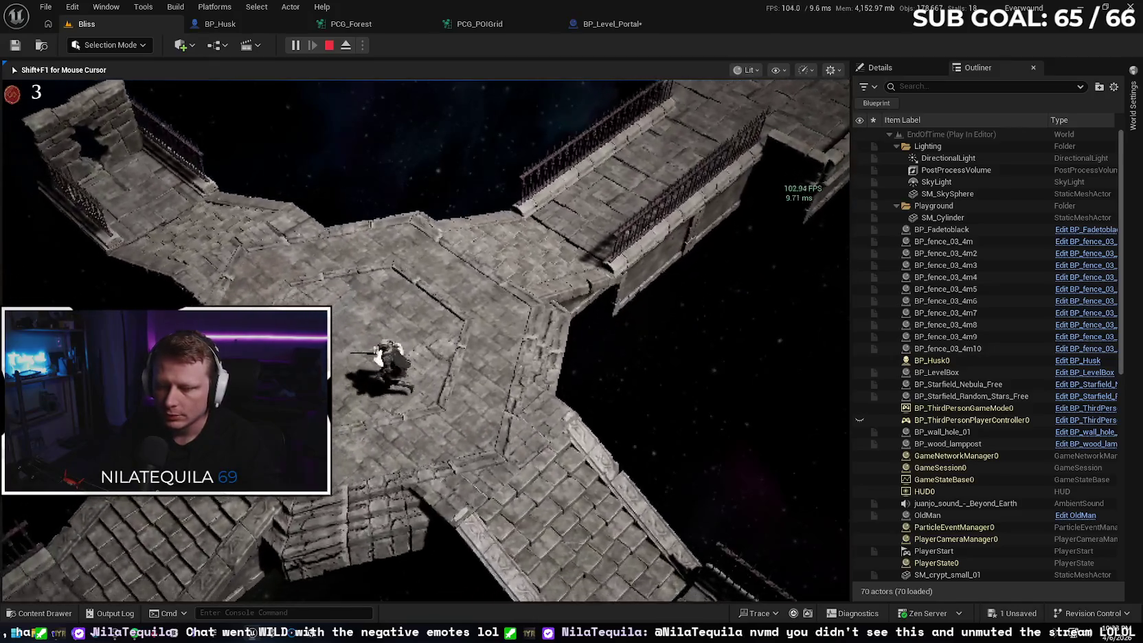
# Walk the character off the platform edge, then stop the Bliss play test.
pyautogui.press('s')
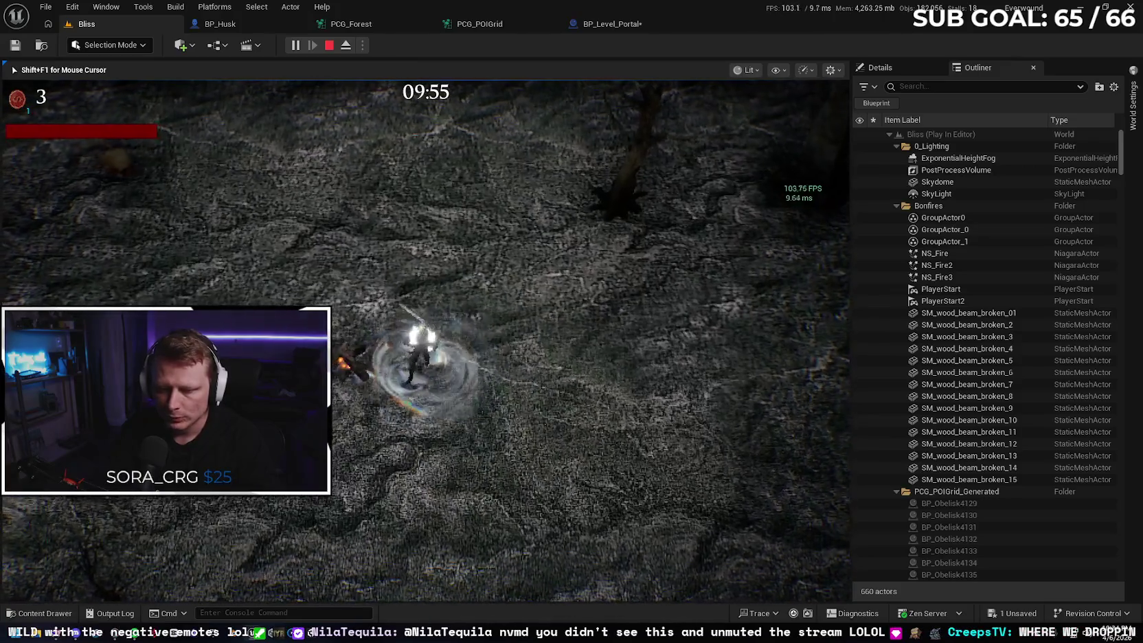
pyautogui.press('Escape')
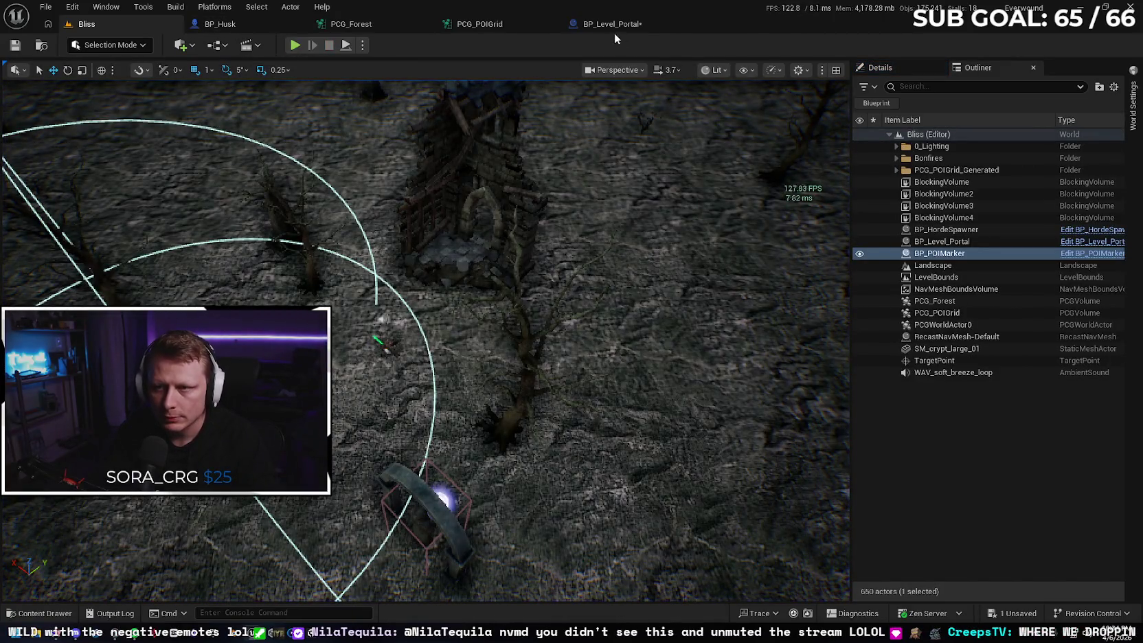
# Delete the debug Append, conversion and Print String nodes from BP_Husk's event graph.
pyautogui.click(254, 25)
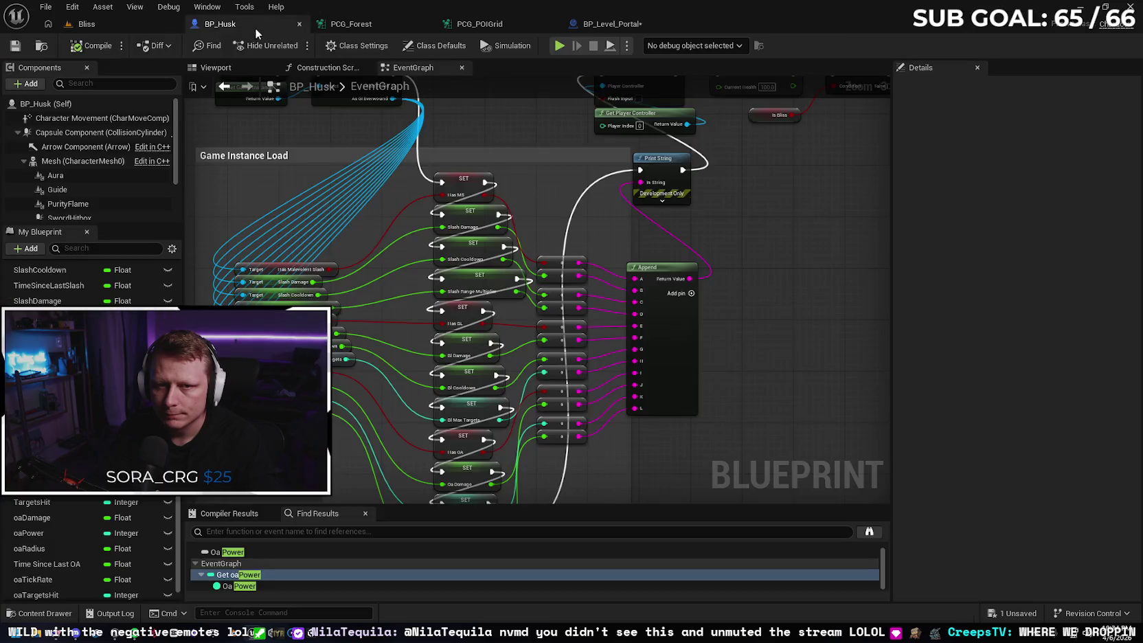
pyautogui.scroll(-2, 647, 219)
pyautogui.moveTo(701, 268); pyautogui.dragTo(636, 220)
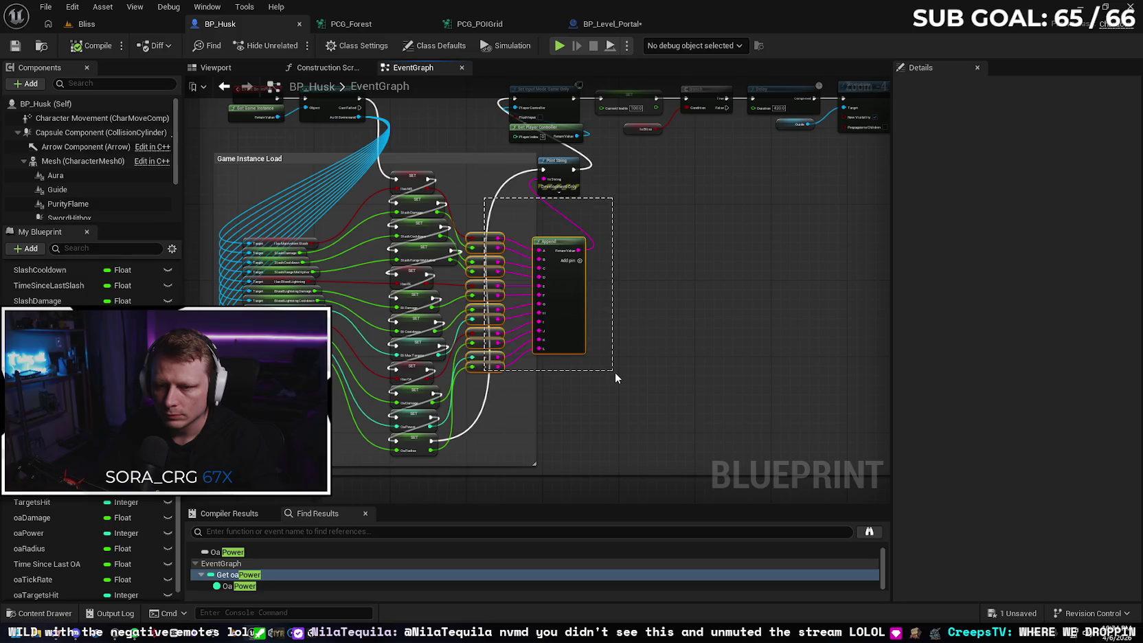
pyautogui.moveTo(614, 372); pyautogui.dragTo(615, 371)
pyautogui.press('Delete')
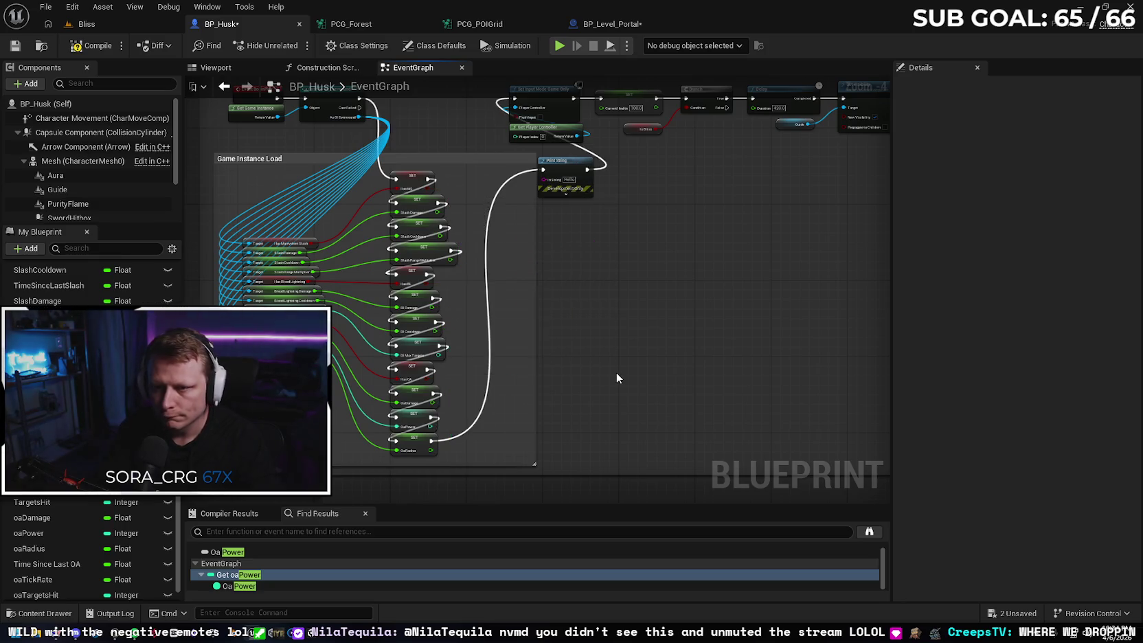
pyautogui.press('Delete')
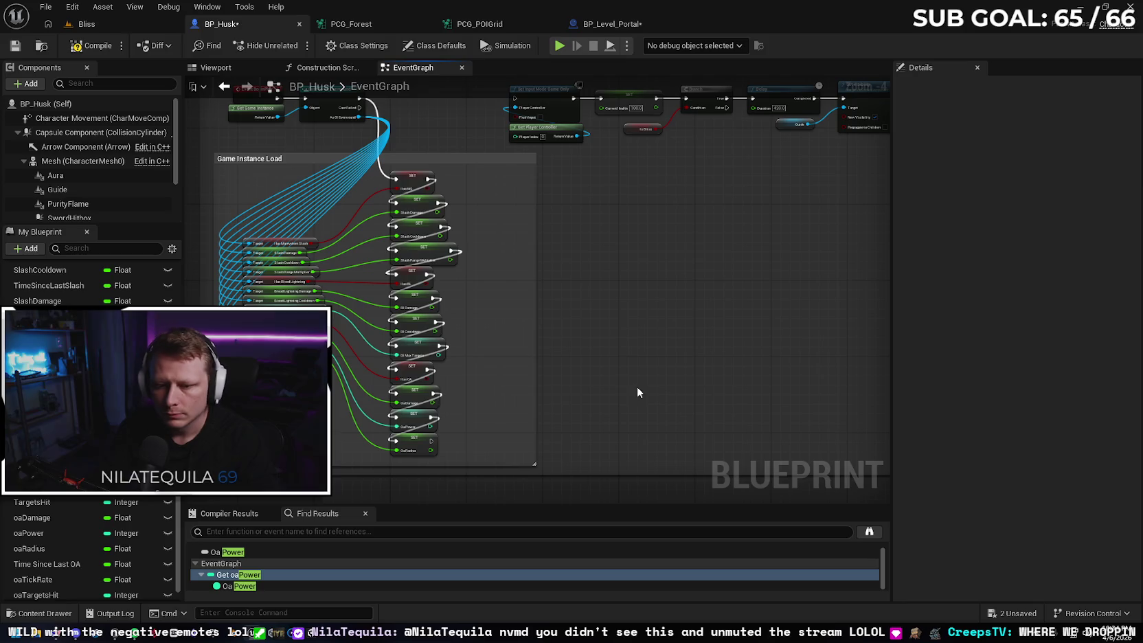
pyautogui.moveTo(440, 423)
pyautogui.mouseDown()
pyautogui.moveTo(469, 452)
pyautogui.moveTo(505, 217)
pyautogui.moveTo(537, 115)
pyautogui.mouseUp()
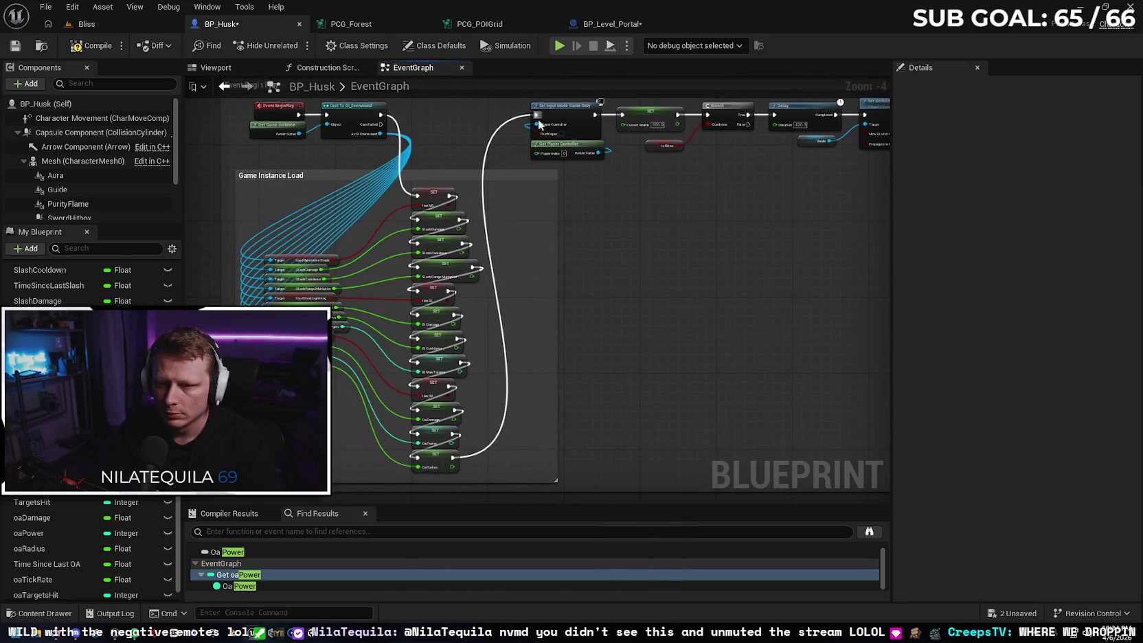
pyautogui.click(43, 46)
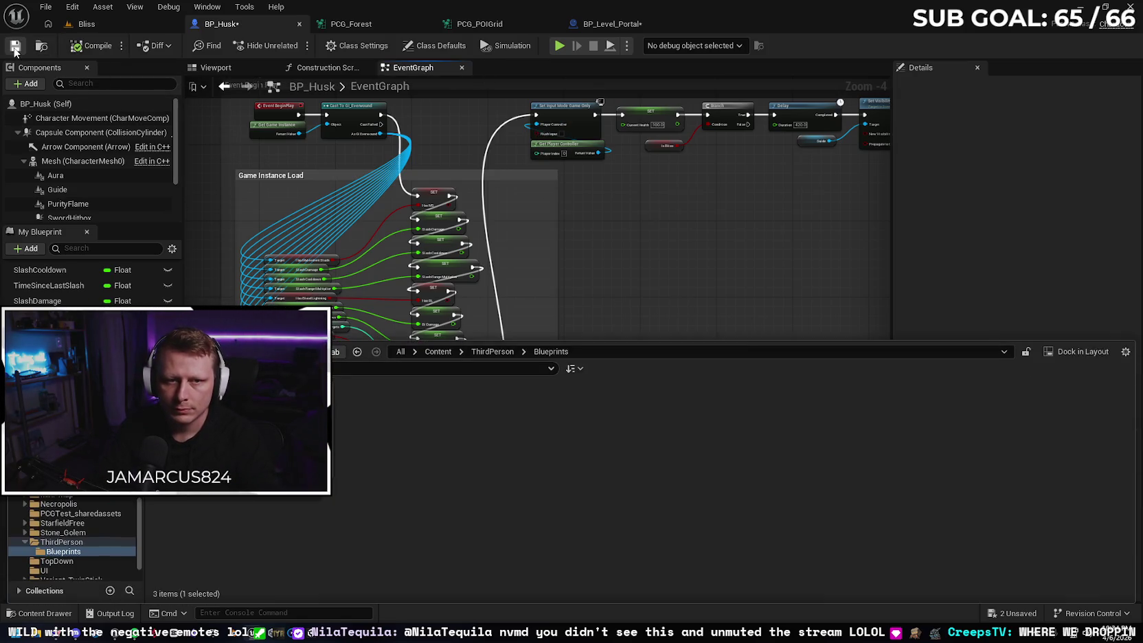
# Save BP_Husk, close PCG_Forest and PCG_POIGrid, and save and close BP_Level_Portal.
pyautogui.click(15, 49)
pyautogui.click(351, 25)
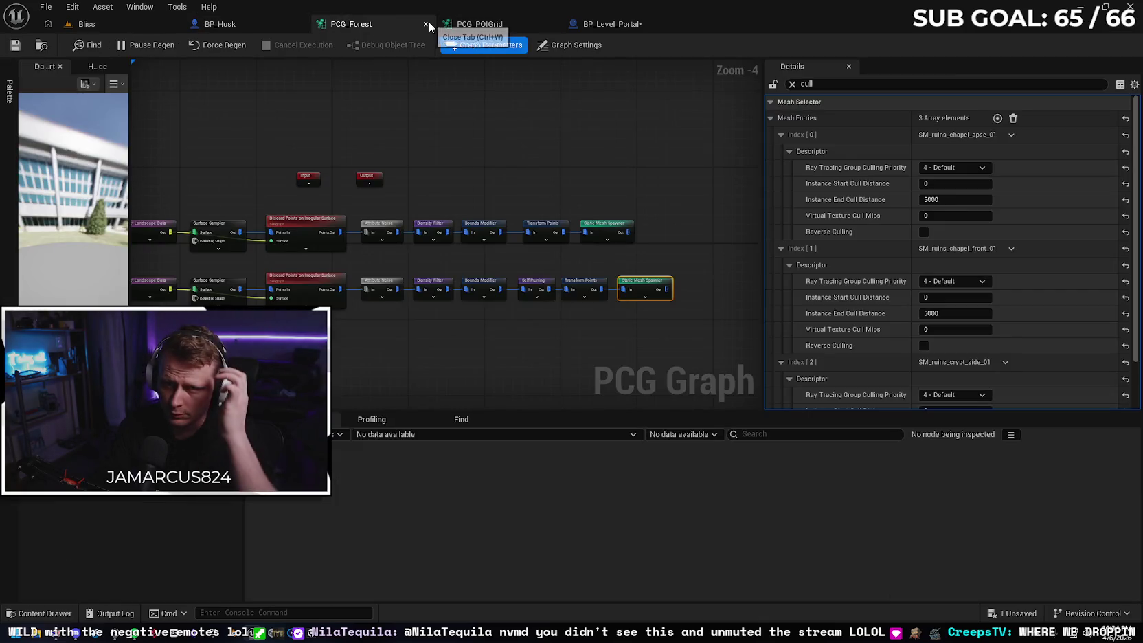
pyautogui.click(425, 24)
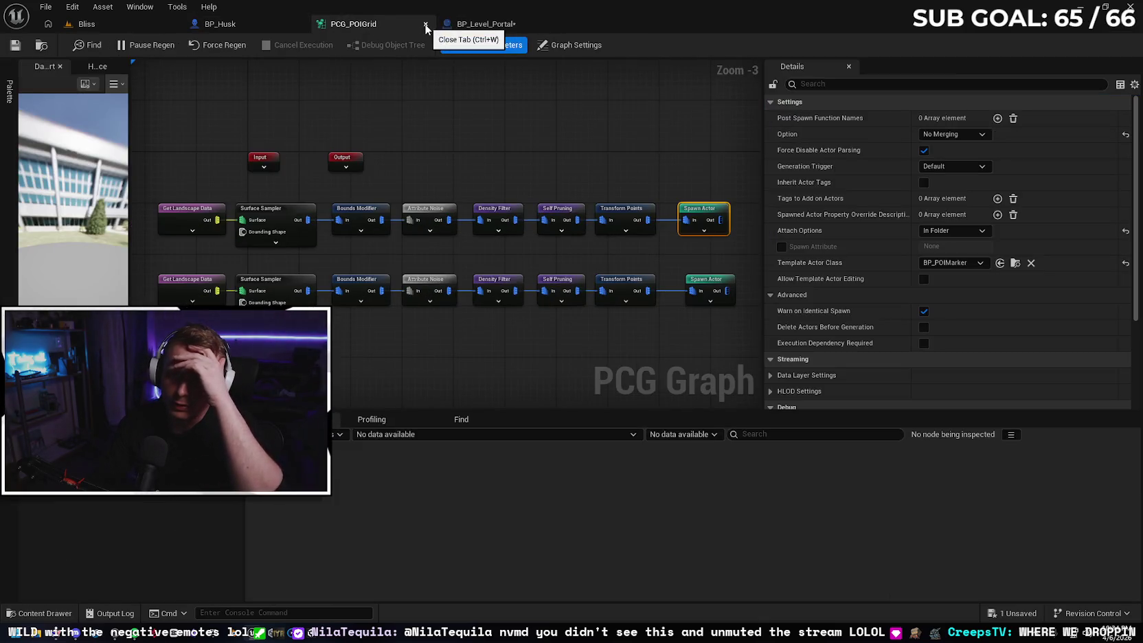
pyautogui.click(426, 25)
pyautogui.click(28, 47)
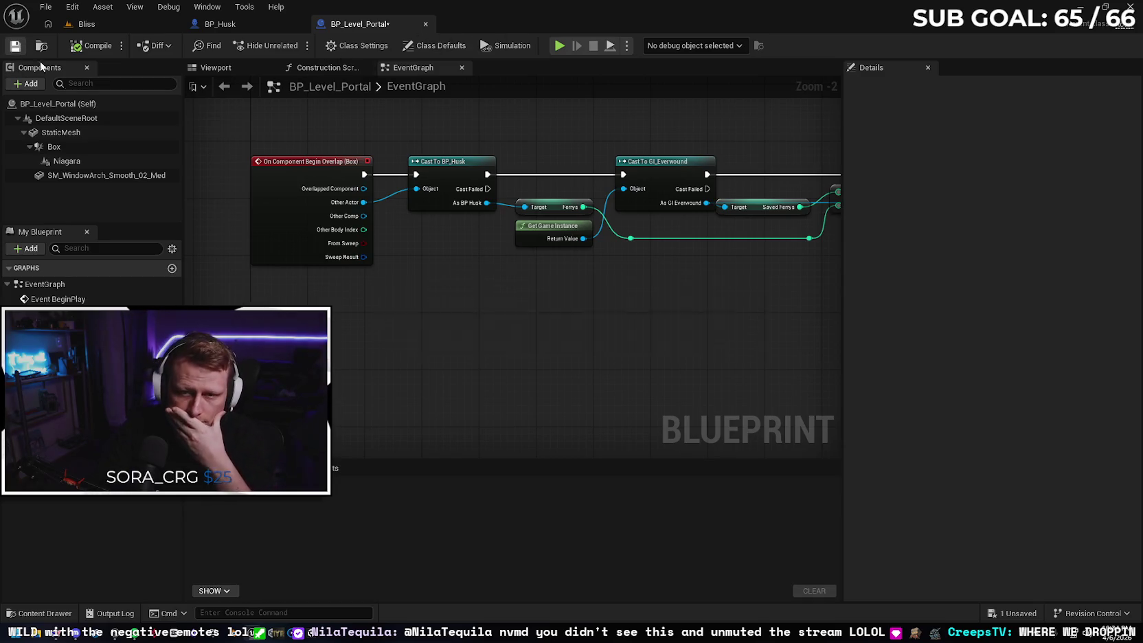
pyautogui.moveTo(525, 334); pyautogui.dragTo(428, 235)
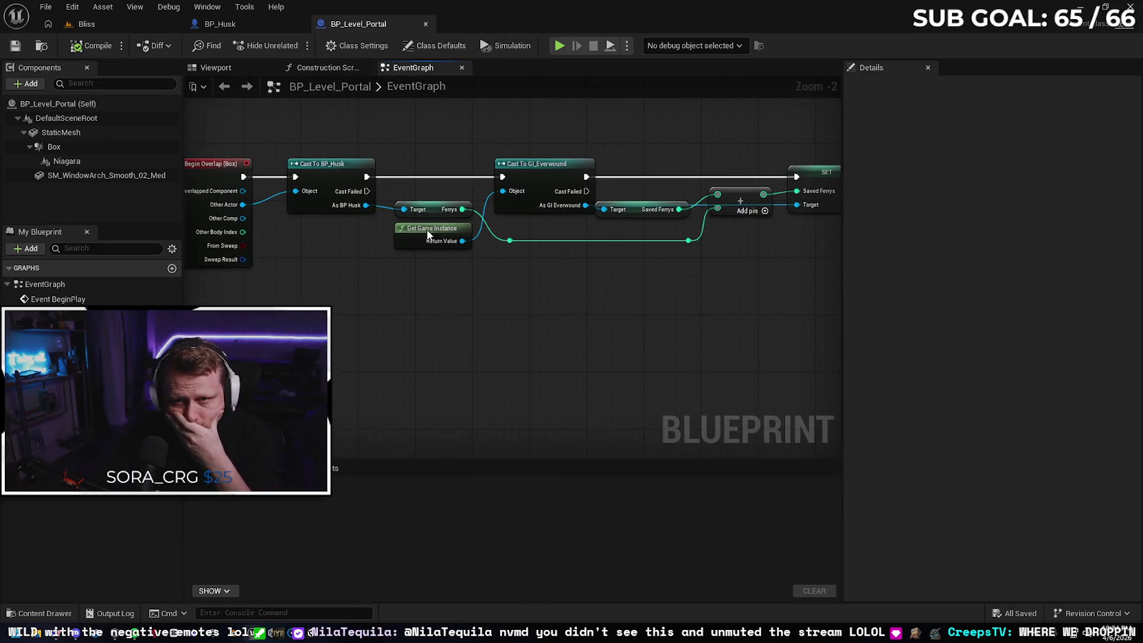
pyautogui.click(426, 24)
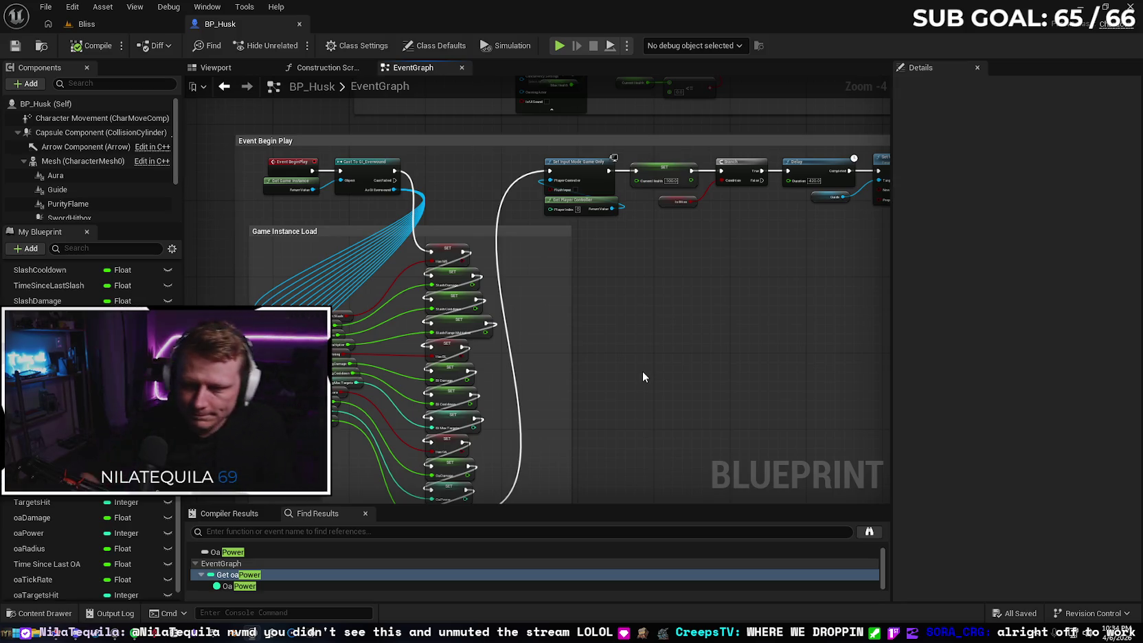
# Look over BP_Husk's Event Begin Play section and save the blueprint again.
pyautogui.moveTo(644, 371)
pyautogui.mouseDown()
pyautogui.moveTo(646, 304)
pyautogui.moveTo(667, 315)
pyautogui.mouseUp()
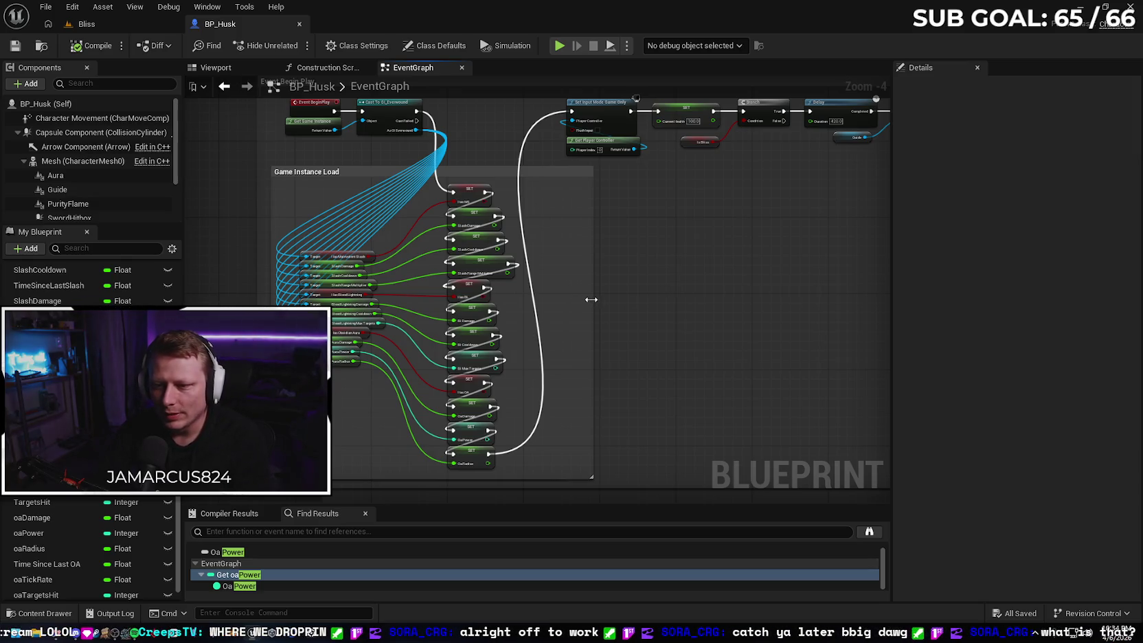
pyautogui.moveTo(556, 300); pyautogui.dragTo(658, 332)
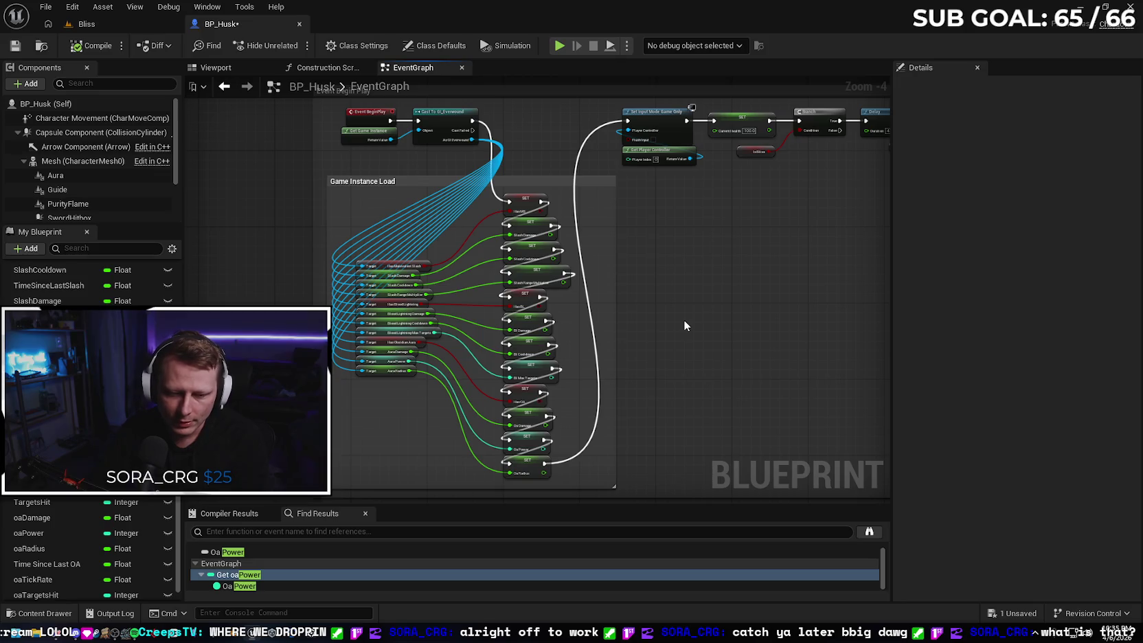
pyautogui.scroll(1, 683, 319)
pyautogui.moveTo(683, 281); pyautogui.dragTo(737, 357)
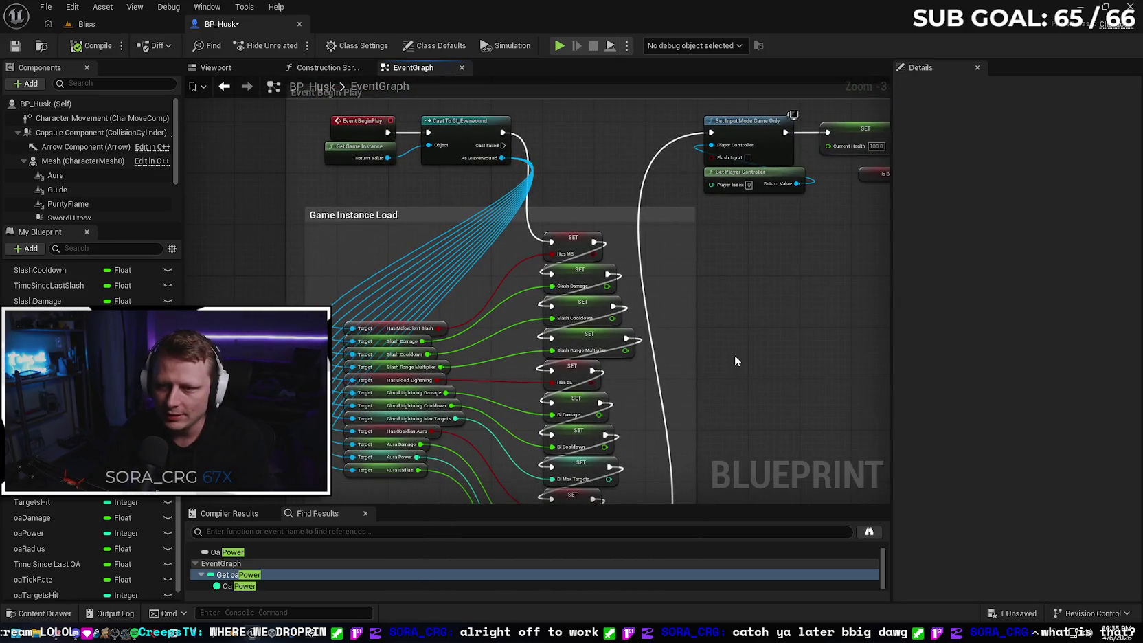
pyautogui.moveTo(244, 197); pyautogui.dragTo(253, 230)
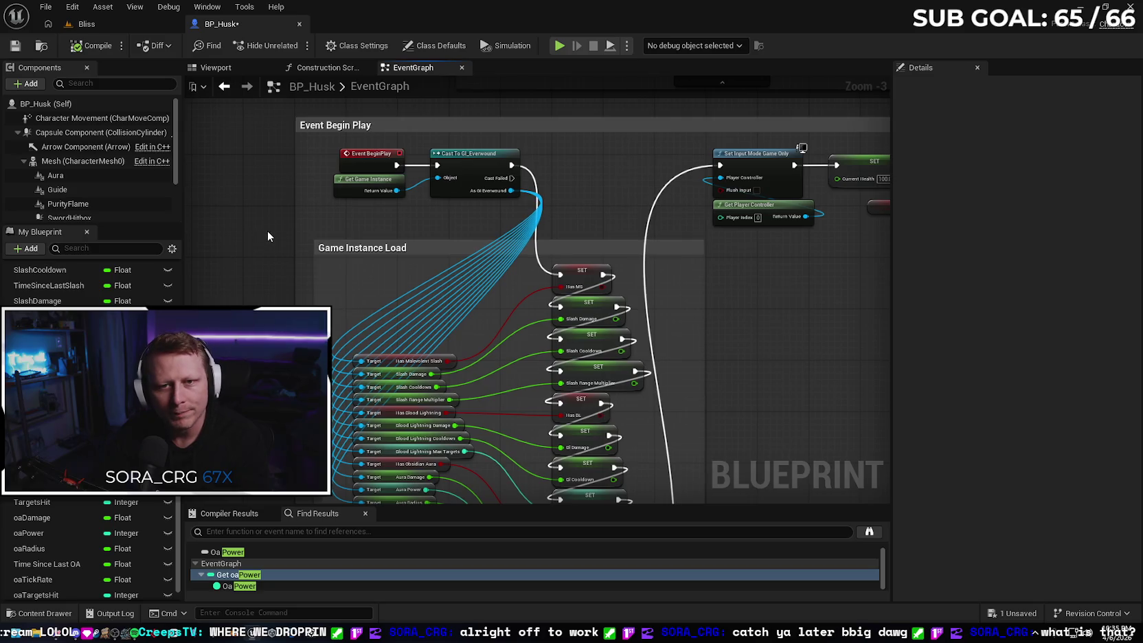
pyautogui.click(15, 46)
# Scan through the Game Instance Load SET nodes, then bring up the content browser.
pyautogui.moveTo(246, 202); pyautogui.dragTo(304, 220)
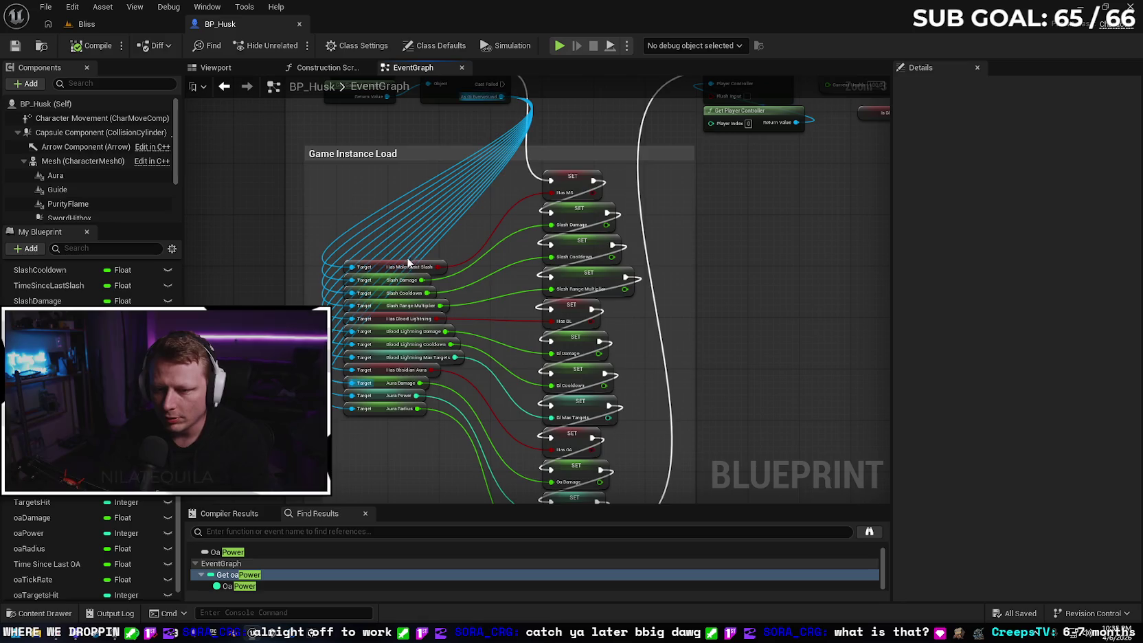
pyautogui.moveTo(581, 207)
pyautogui.mouseDown()
pyautogui.moveTo(755, 248)
pyautogui.moveTo(624, 219)
pyautogui.mouseUp()
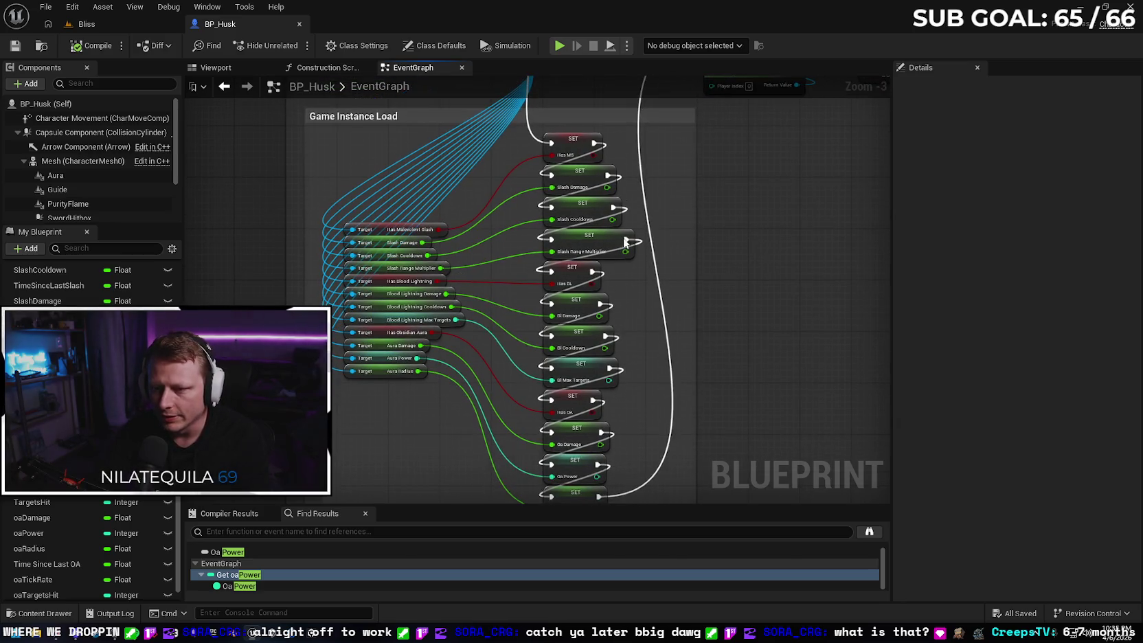
pyautogui.moveTo(796, 385); pyautogui.dragTo(786, 309)
pyautogui.moveTo(779, 228); pyautogui.dragTo(772, 314)
pyautogui.moveTo(775, 350); pyautogui.dragTo(775, 376)
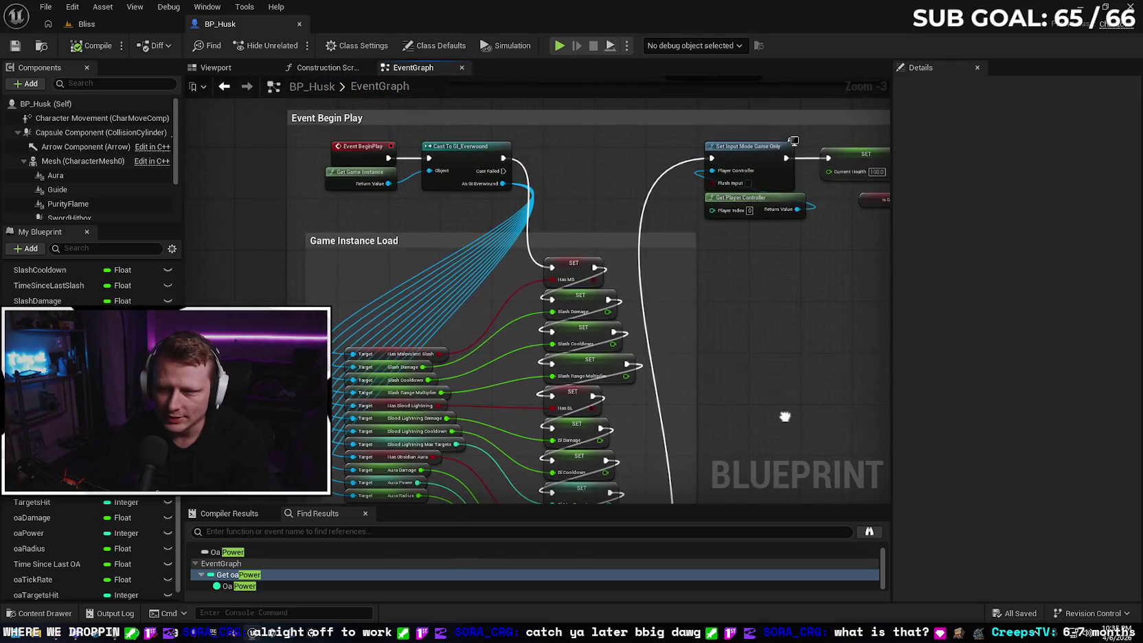
pyautogui.scroll(-1, 770, 378)
pyautogui.moveTo(780, 324); pyautogui.dragTo(730, 288)
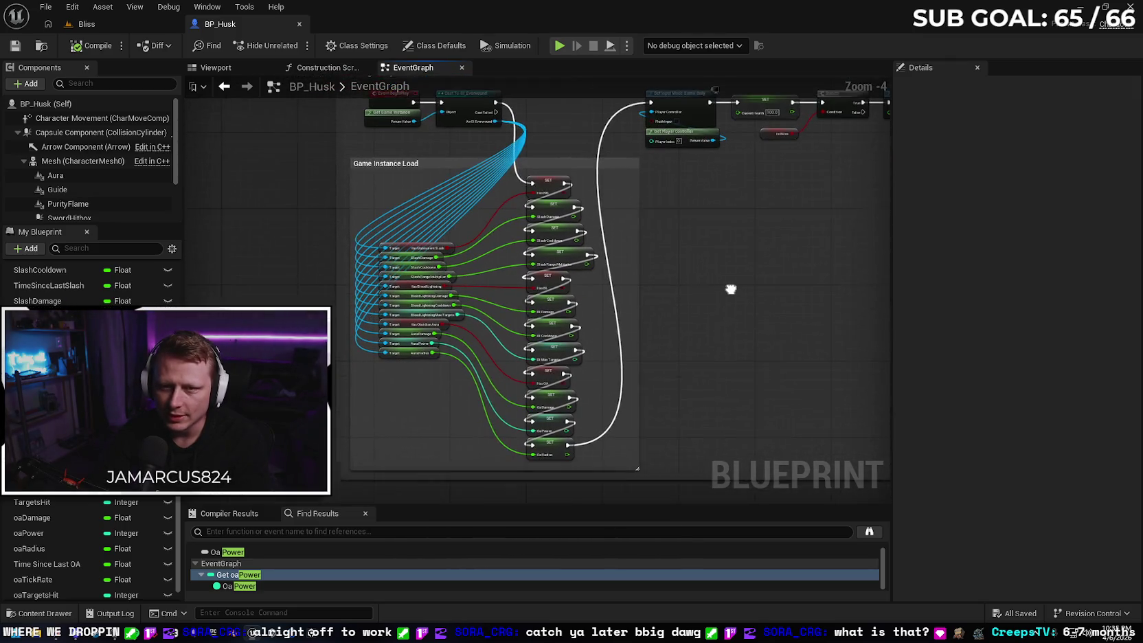
pyautogui.click(45, 612)
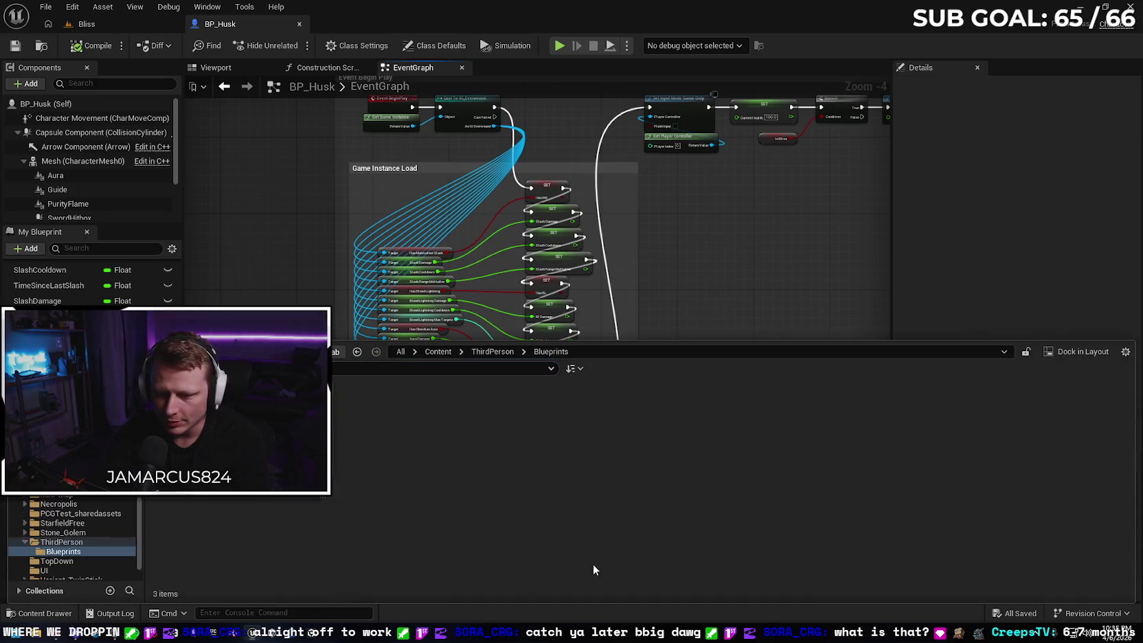
# Open the WBP_Loot widget blueprint from the UI folder and view its event graph.
pyautogui.hotkey('alt', 'Left')
pyautogui.scroll(-1, 859, 525)
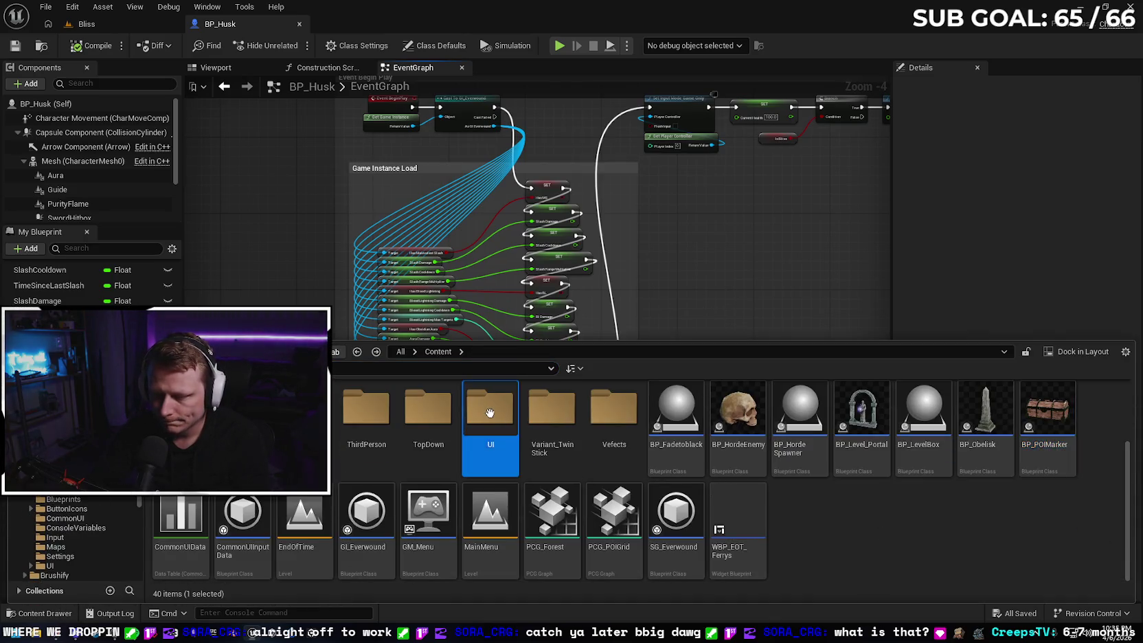
pyautogui.doubleClick(490, 409)
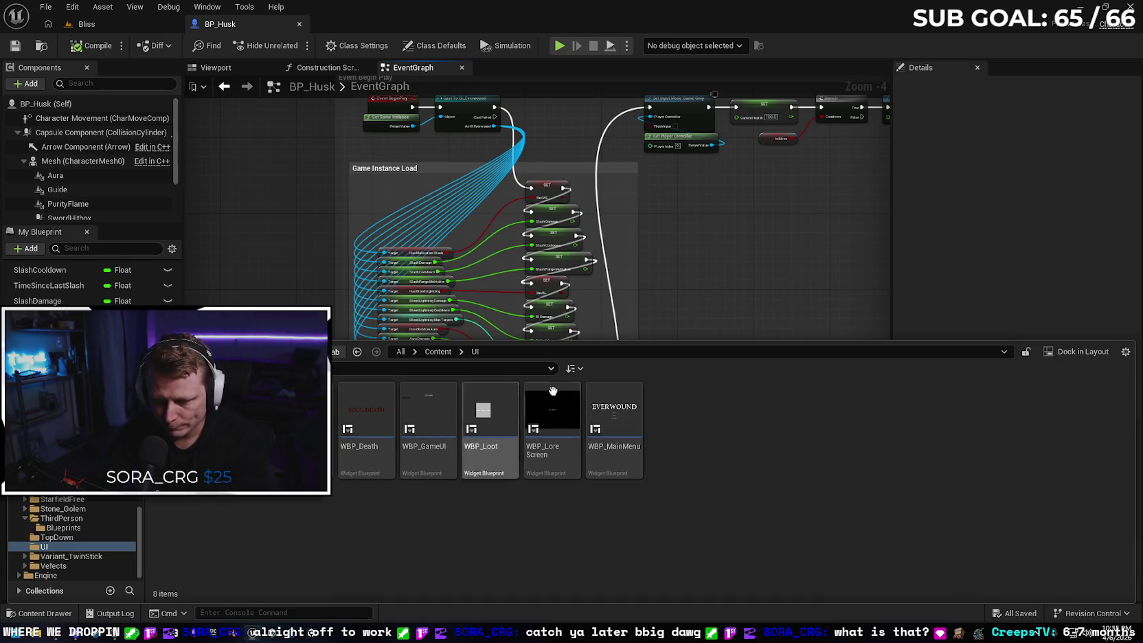
pyautogui.doubleClick(491, 461)
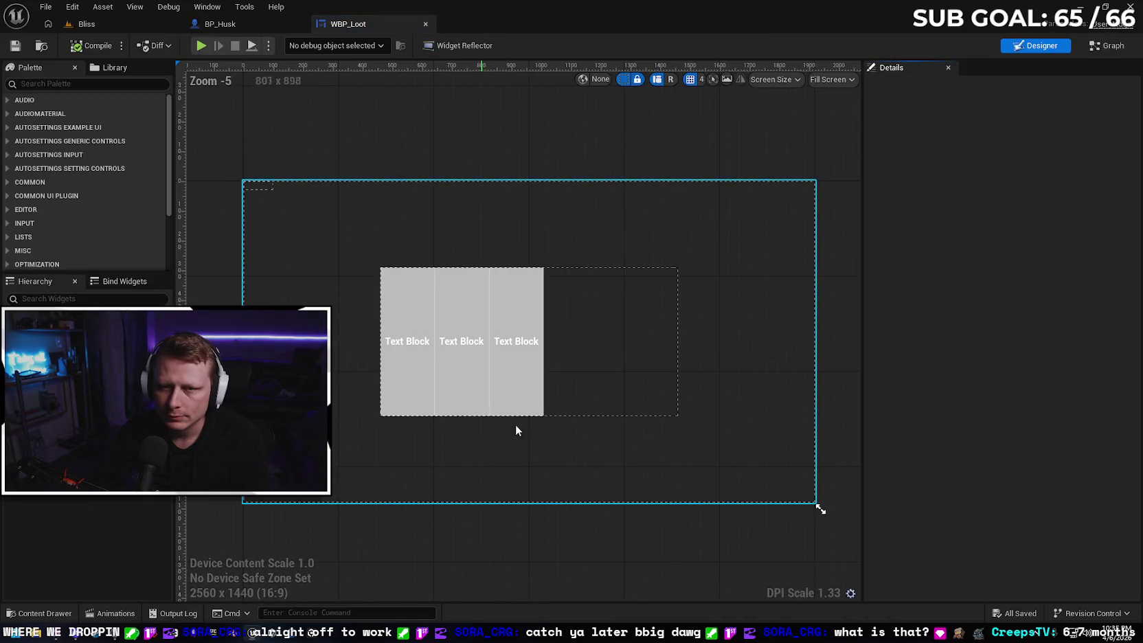
pyautogui.click(1106, 45)
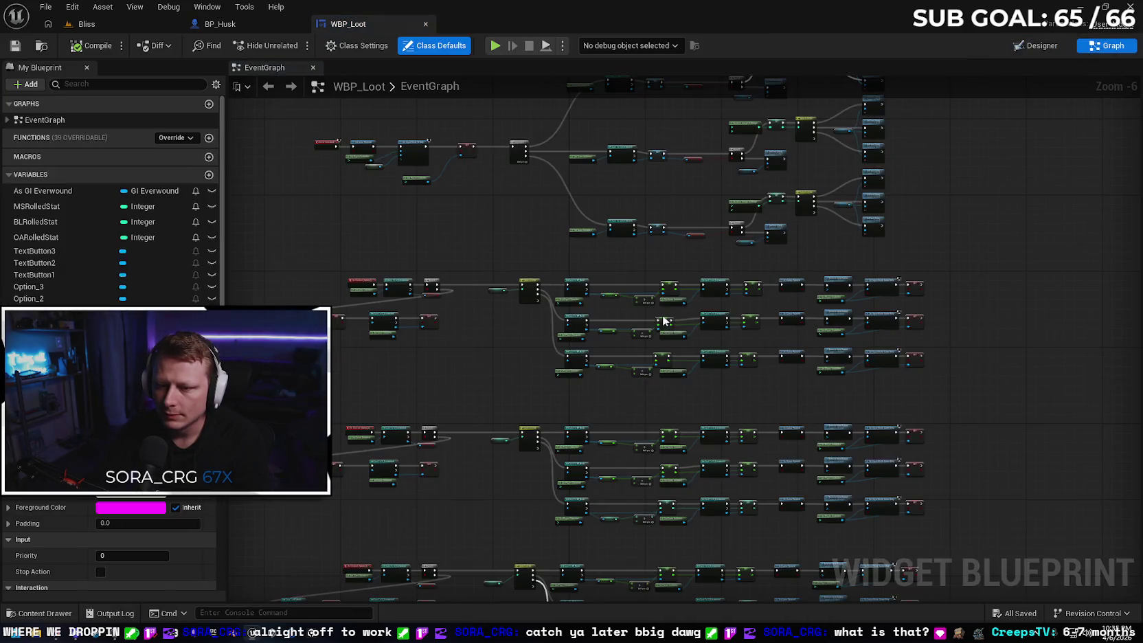
# Frame the WBP_Loot graph and capture the graph panel as a screenshot.
pyautogui.scroll(-2, 939, 415)
pyautogui.scroll(1, 924, 176)
pyautogui.moveTo(941, 273); pyautogui.dragTo(982, 410)
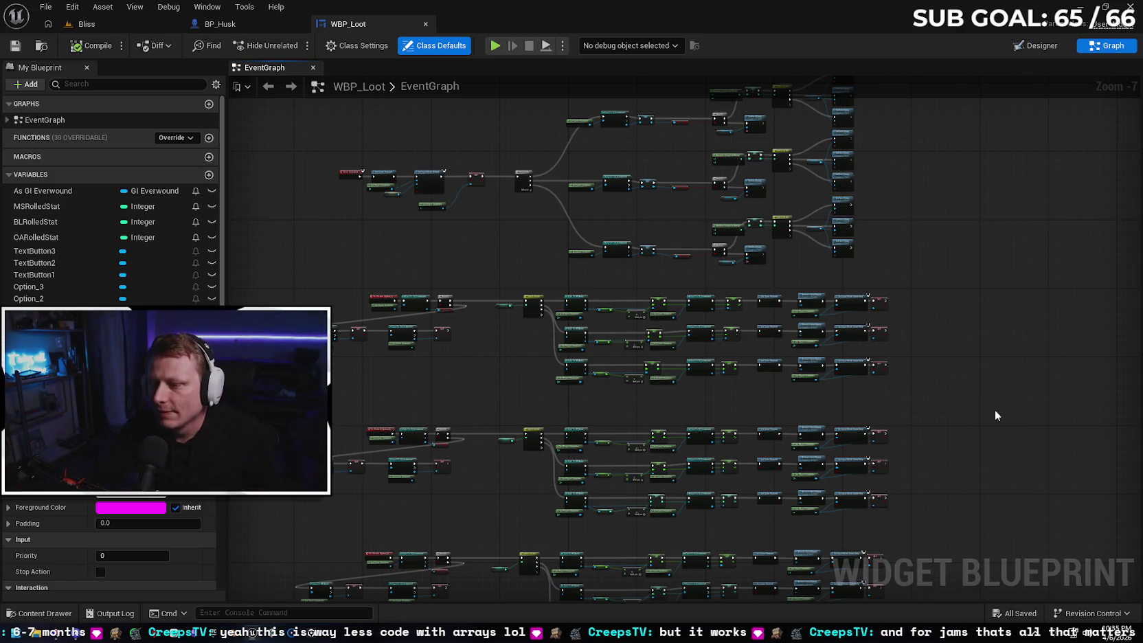
pyautogui.scroll(-1, 957, 411)
pyautogui.moveTo(960, 416); pyautogui.dragTo(967, 397)
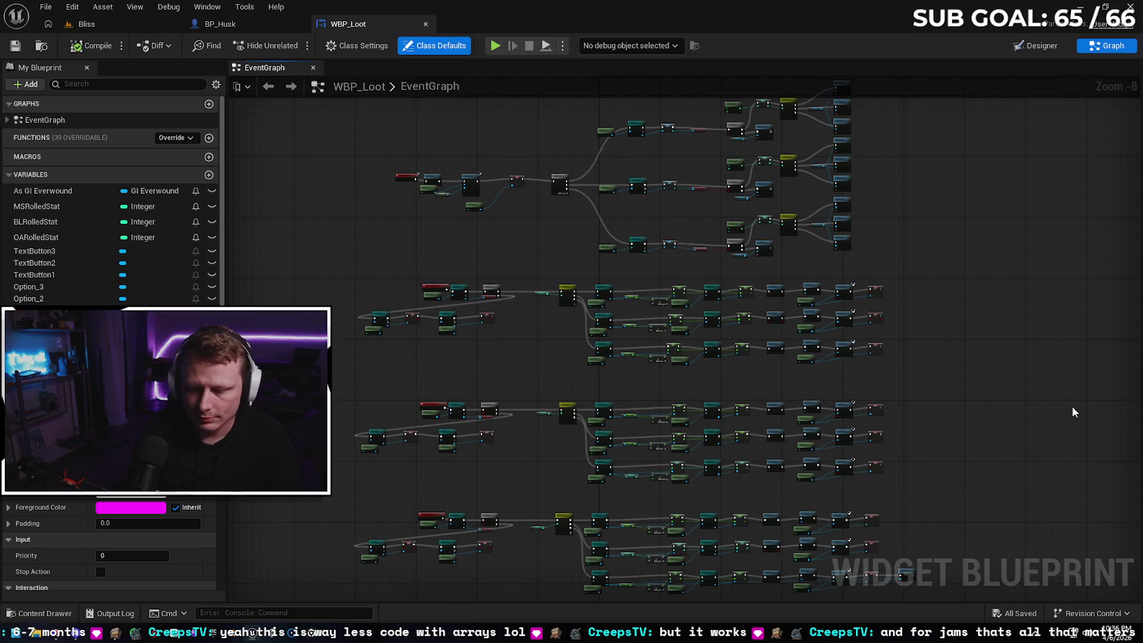
pyautogui.press('super+shift+s')
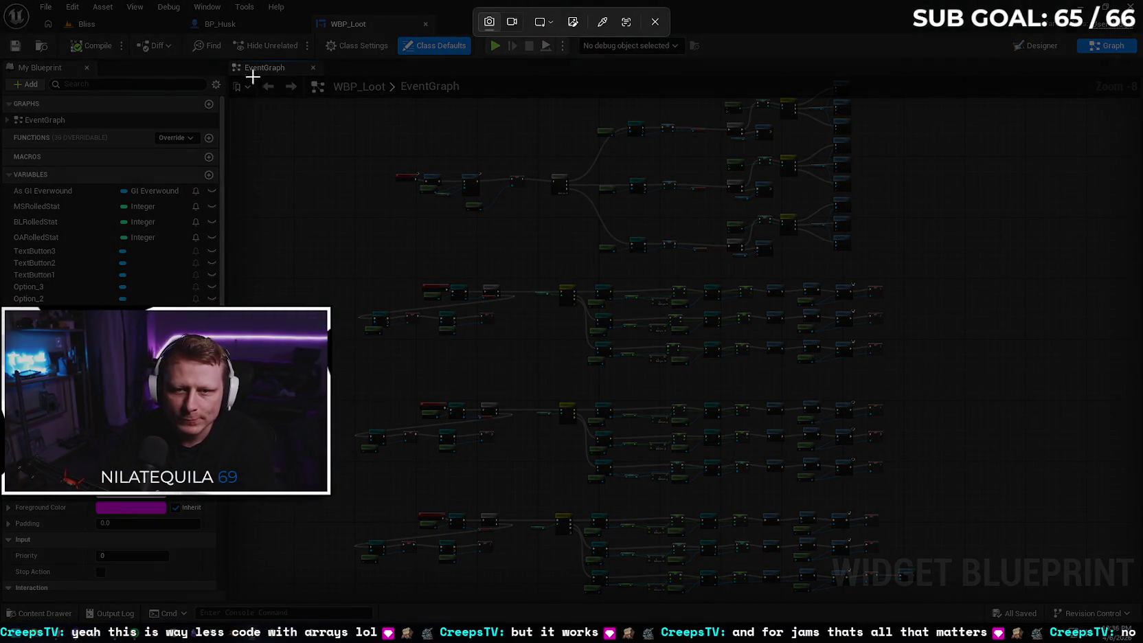
pyautogui.moveTo(222, 59)
pyautogui.mouseDown()
pyautogui.moveTo(652, 272)
pyautogui.moveTo(1106, 559)
pyautogui.moveTo(1139, 621)
pyautogui.mouseUp()
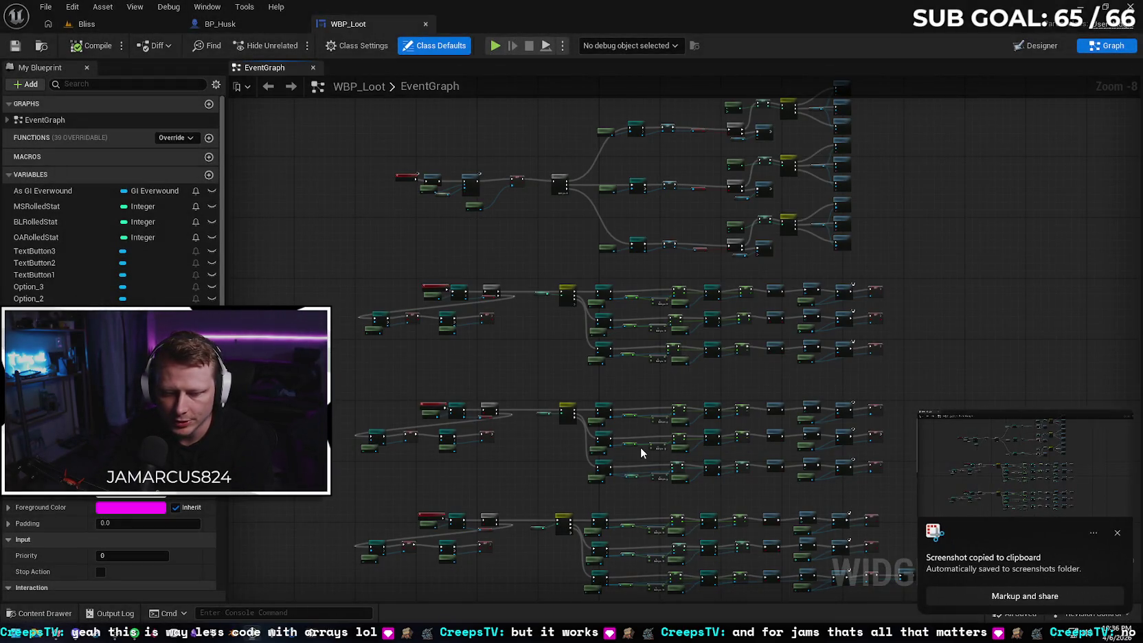
pyautogui.moveTo(78, 635)
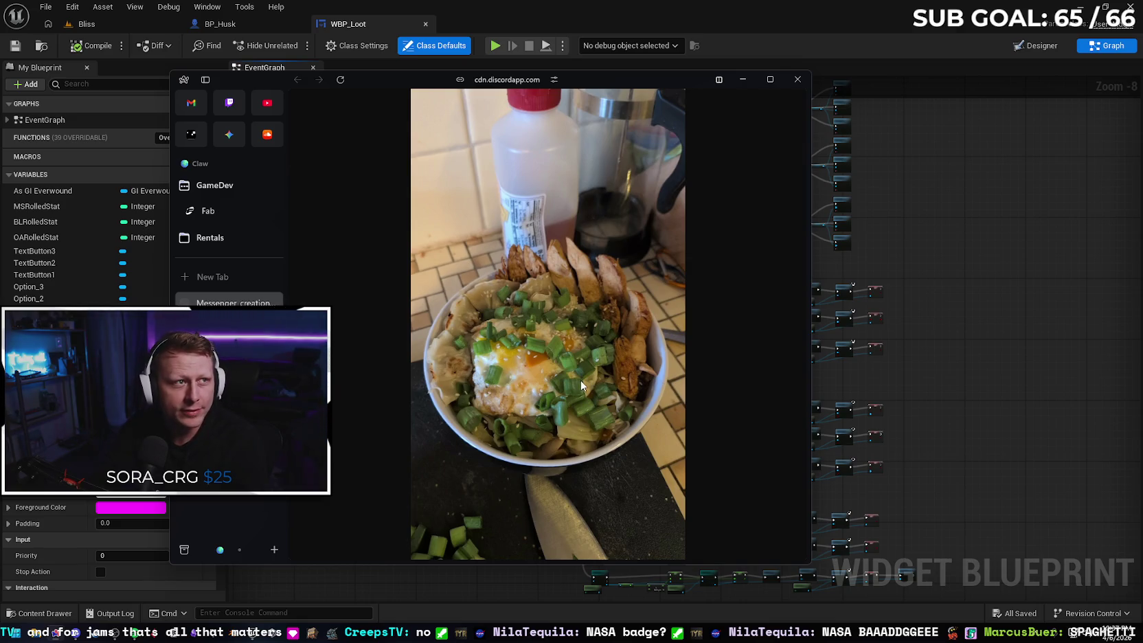
# Minimise the noodle photo window and return to BP_Husk's event graph.
pyautogui.click(743, 80)
pyautogui.click(270, 28)
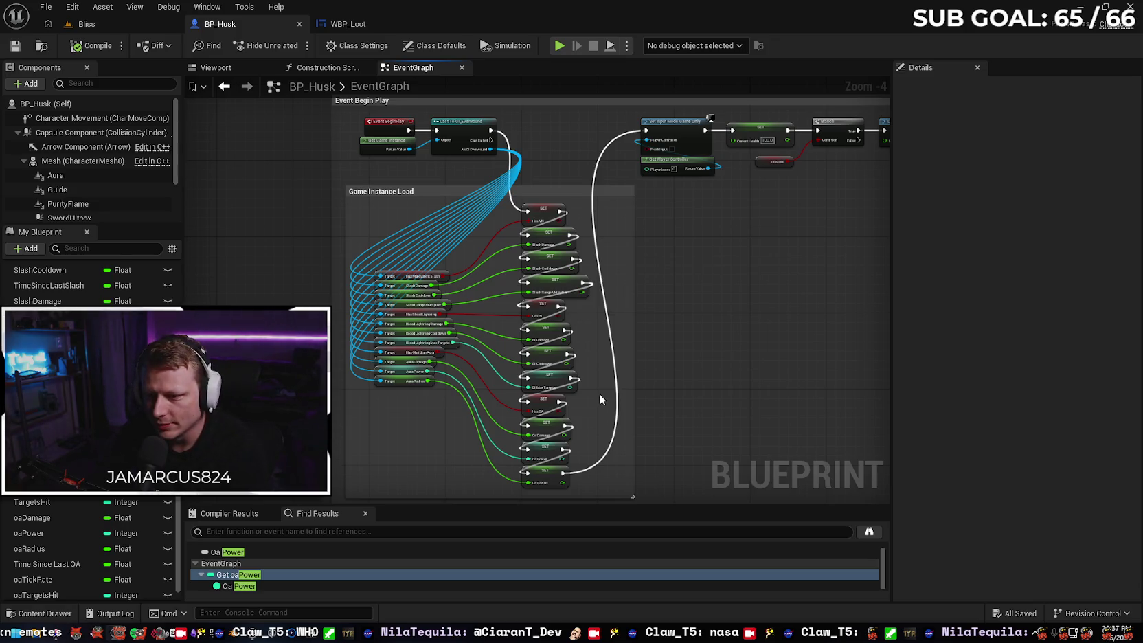
# Switch the bottom panel to Compiler Results and pan down to the Damage and Health comment.
pyautogui.moveTo(724, 344); pyautogui.dragTo(722, 336)
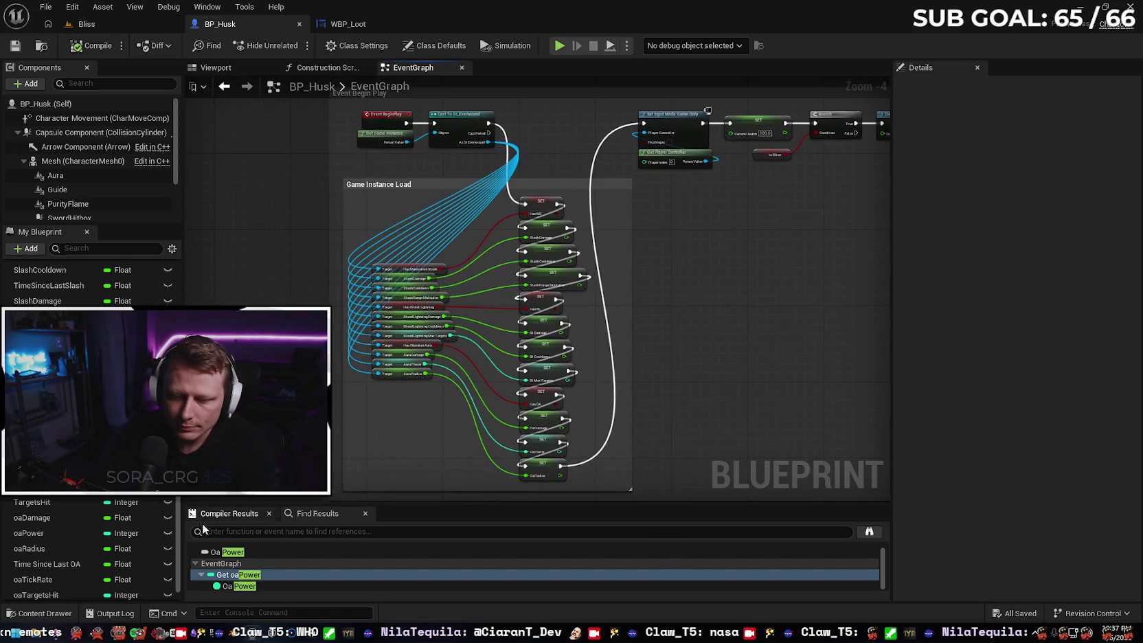
pyautogui.click(254, 514)
pyautogui.moveTo(693, 295)
pyautogui.mouseDown()
pyautogui.moveTo(700, 306)
pyautogui.moveTo(693, 295)
pyautogui.mouseUp()
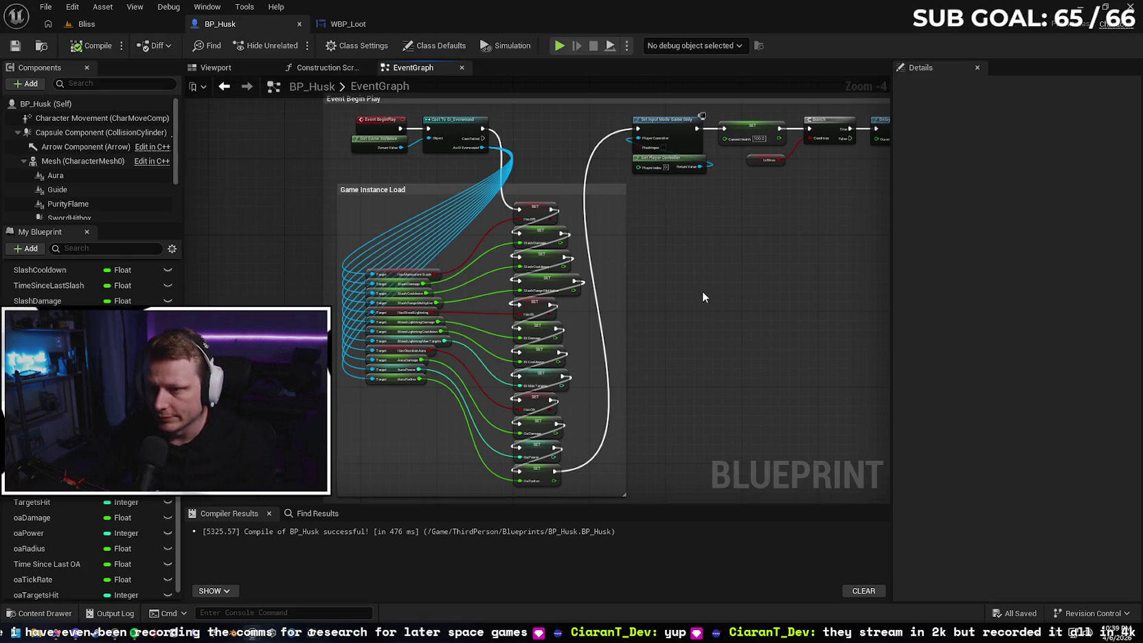
pyautogui.scroll(1, 725, 268)
pyautogui.moveTo(674, 267); pyautogui.dragTo(665, 299)
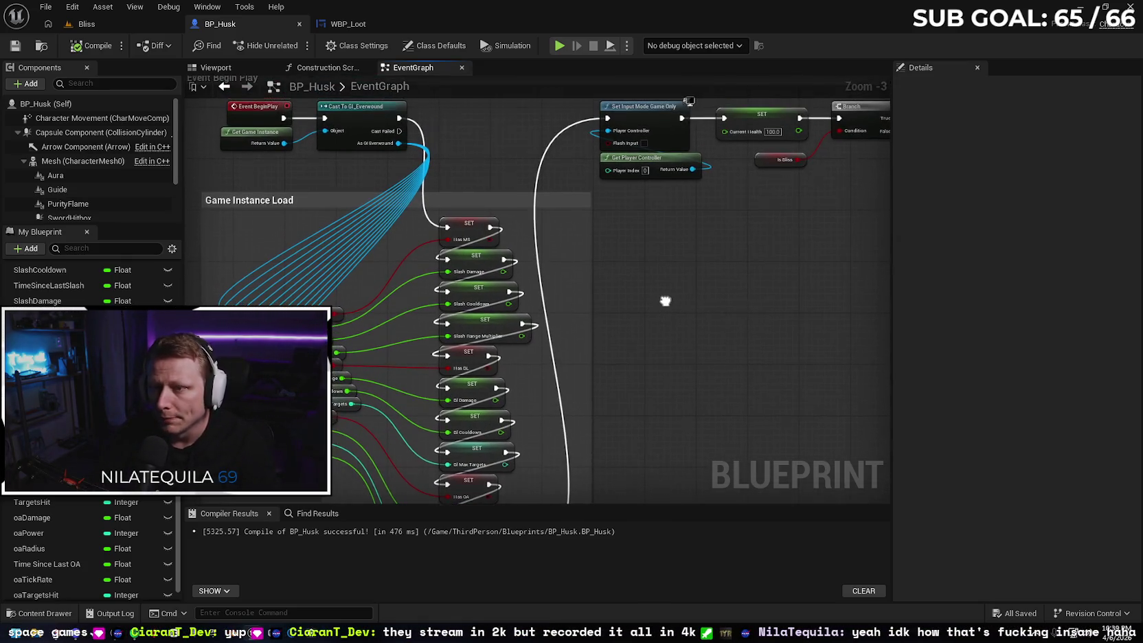
pyautogui.scroll(-3, 621, 259)
pyautogui.scroll(2, 628, 253)
pyautogui.moveTo(628, 252)
pyautogui.mouseDown()
pyautogui.moveTo(701, 339)
pyautogui.moveTo(722, 390)
pyautogui.moveTo(702, 416)
pyautogui.mouseUp()
# Collapse the advanced pins on the Play Sound 2D node in Damage and Health.
pyautogui.scroll(2, 670, 251)
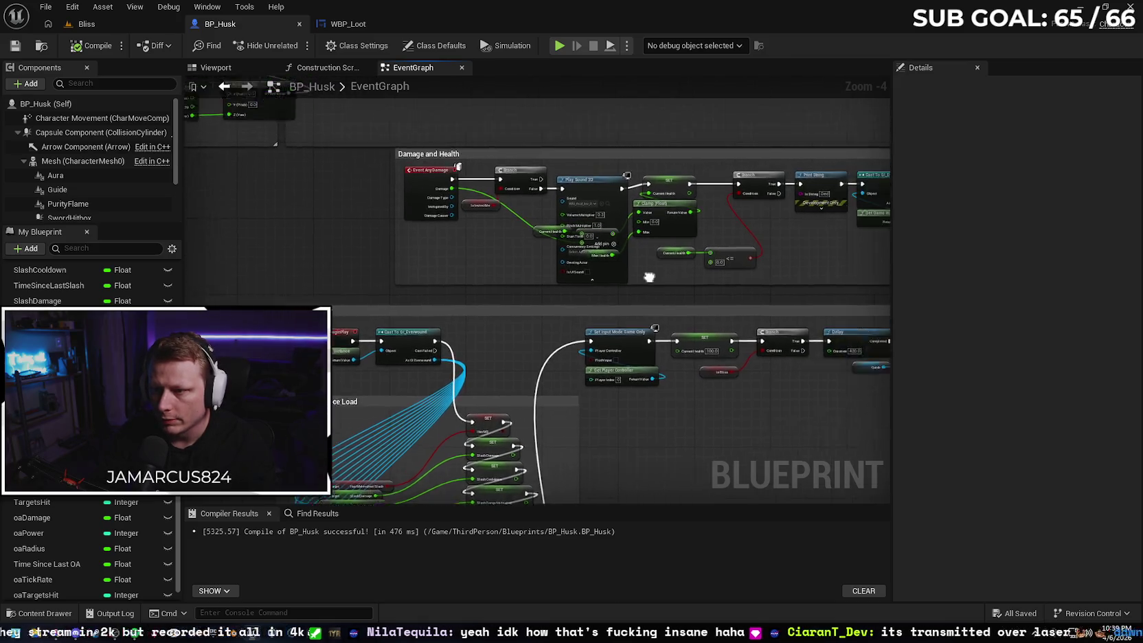
pyautogui.click(576, 296)
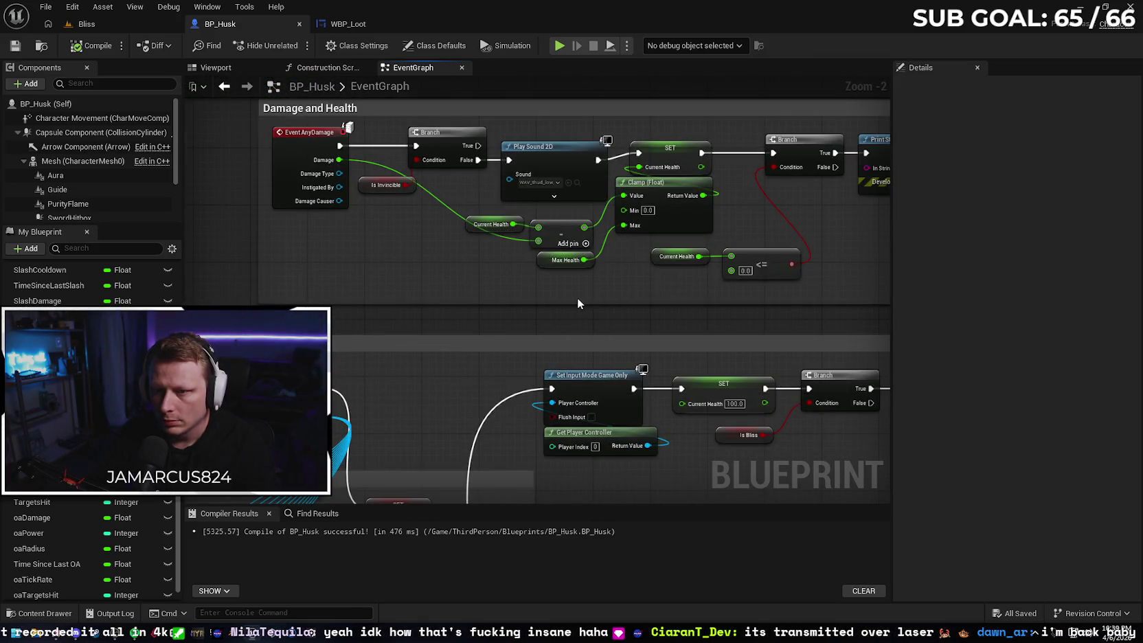
pyautogui.scroll(-2, 496, 288)
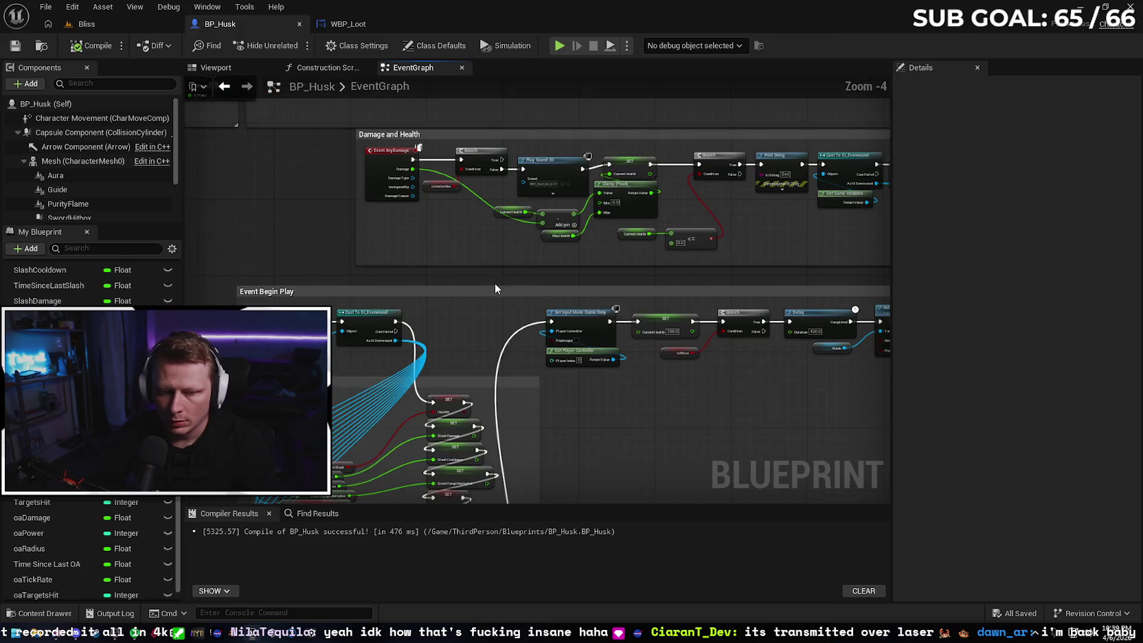
pyautogui.moveTo(663, 465); pyautogui.dragTo(652, 390)
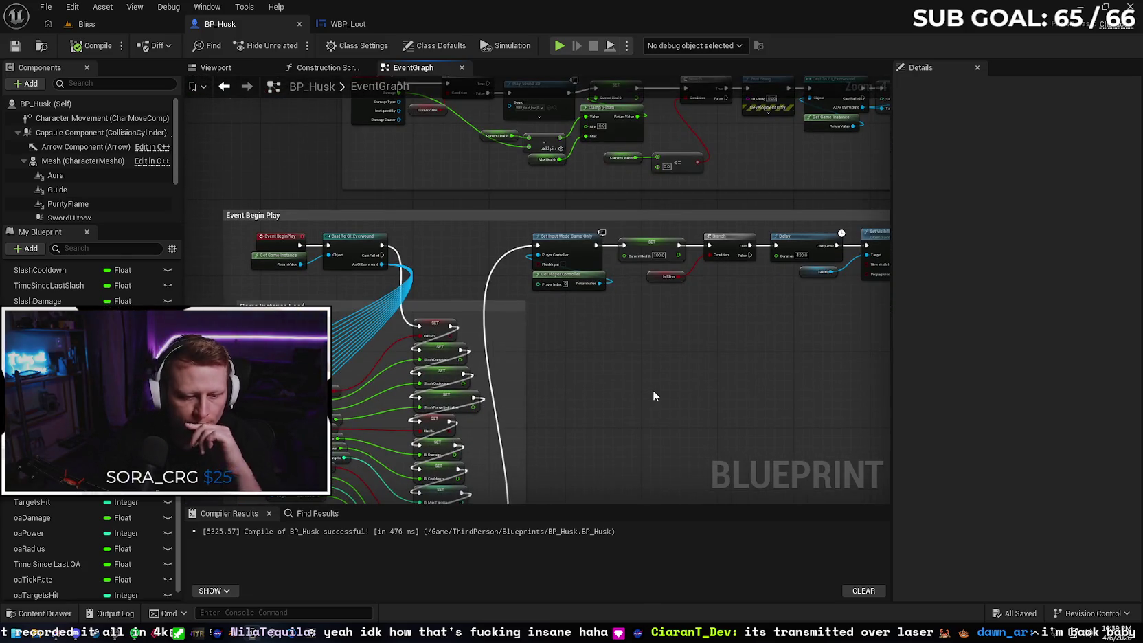
# Pan over to the Event Tick and Sequence nodes and bring up the add-node menu.
pyautogui.scroll(-3, 628, 389)
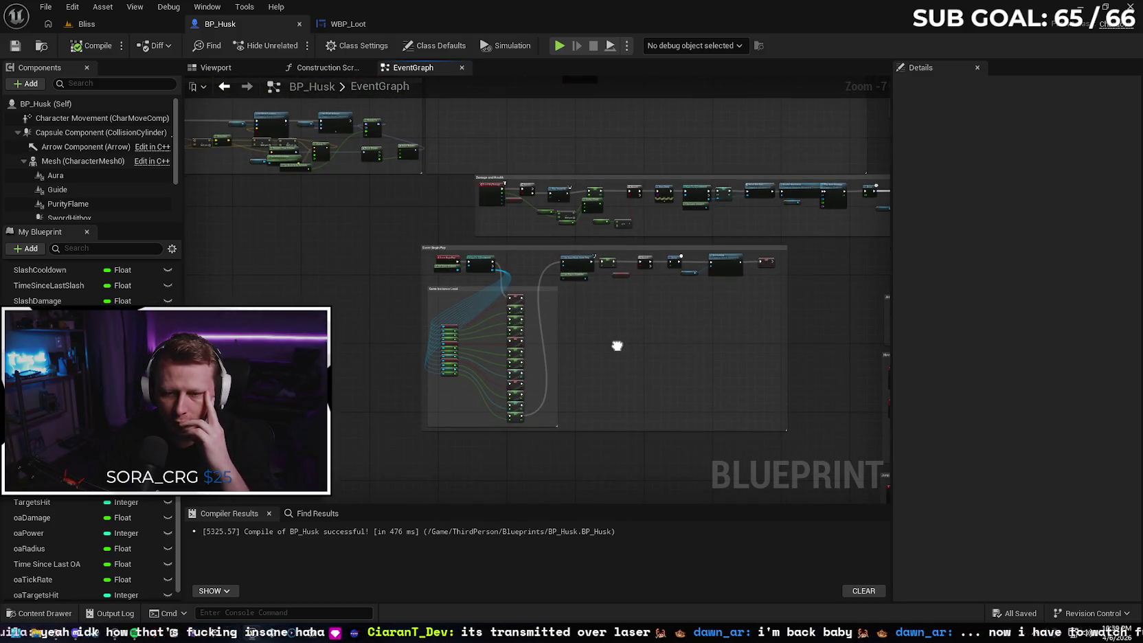
pyautogui.scroll(3, 445, 400)
pyautogui.scroll(-1, 455, 376)
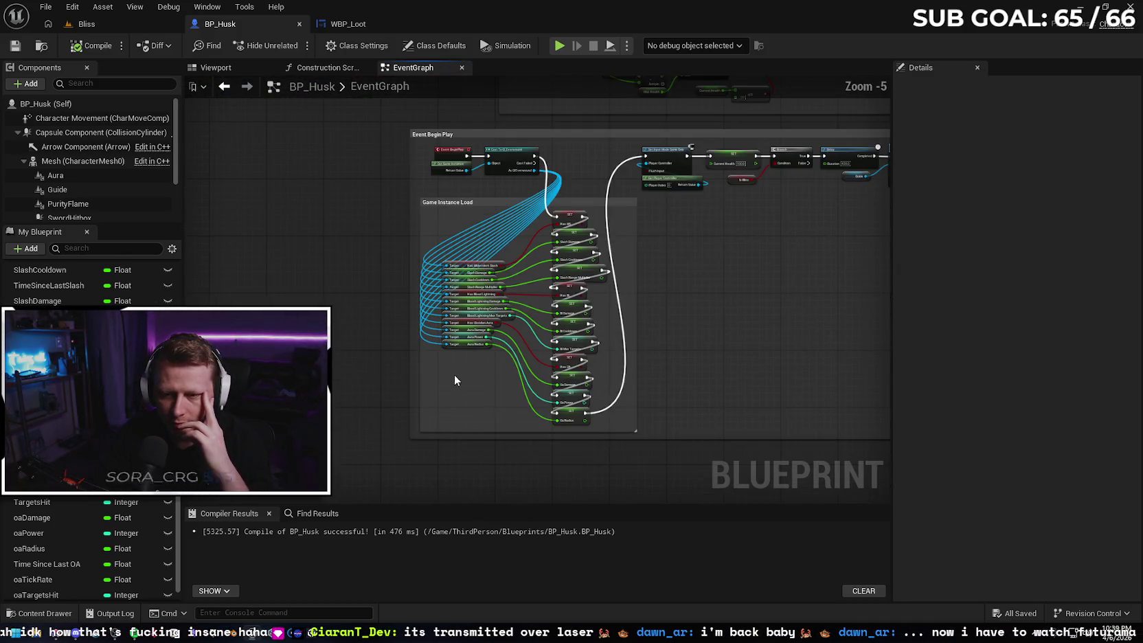
pyautogui.scroll(-2, 363, 324)
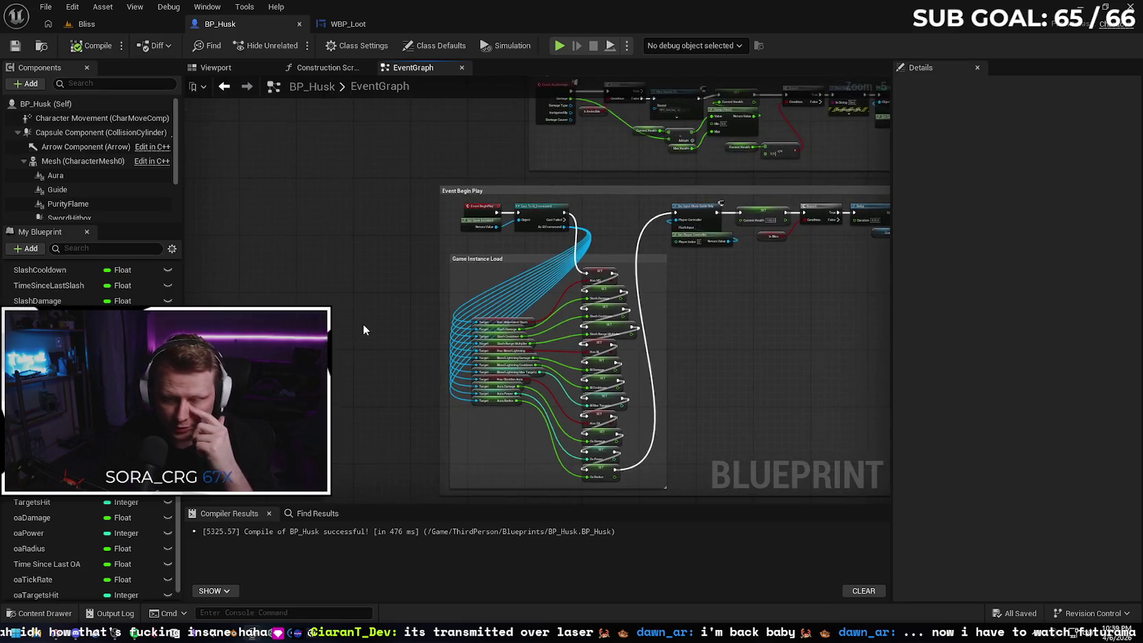
pyautogui.moveTo(410, 352); pyautogui.dragTo(683, 427)
pyautogui.scroll(4, 518, 454)
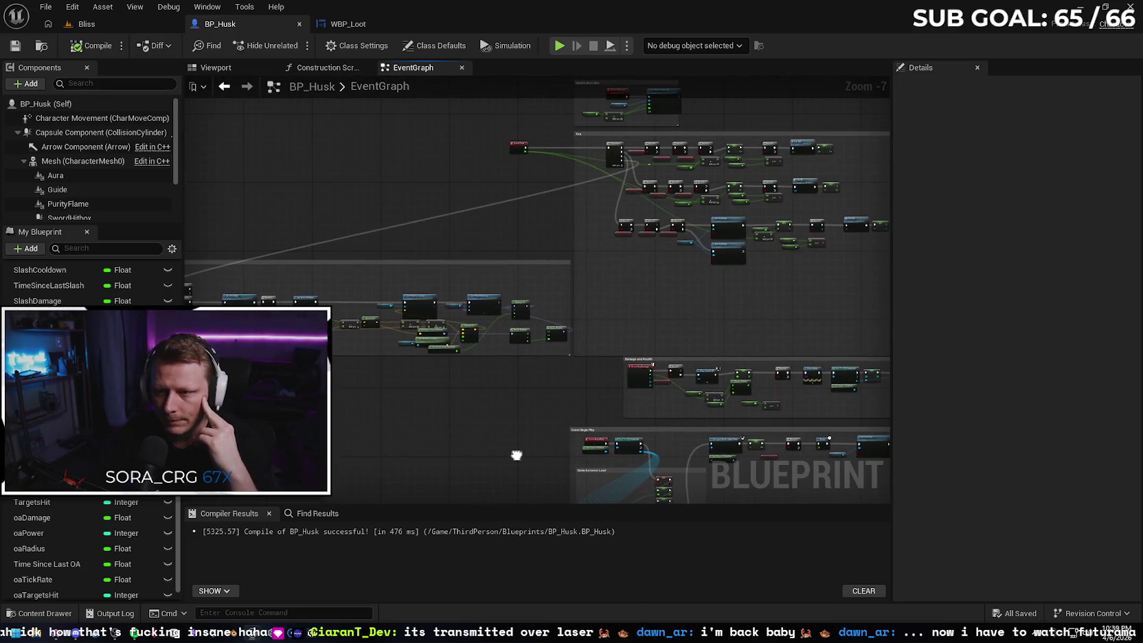
pyautogui.moveTo(535, 258)
pyautogui.mouseDown()
pyautogui.moveTo(439, 390)
pyautogui.moveTo(789, 329)
pyautogui.moveTo(811, 289)
pyautogui.moveTo(825, 206)
pyautogui.moveTo(865, 199)
pyautogui.moveTo(835, 248)
pyautogui.moveTo(633, 243)
pyautogui.moveTo(405, 371)
pyautogui.mouseUp()
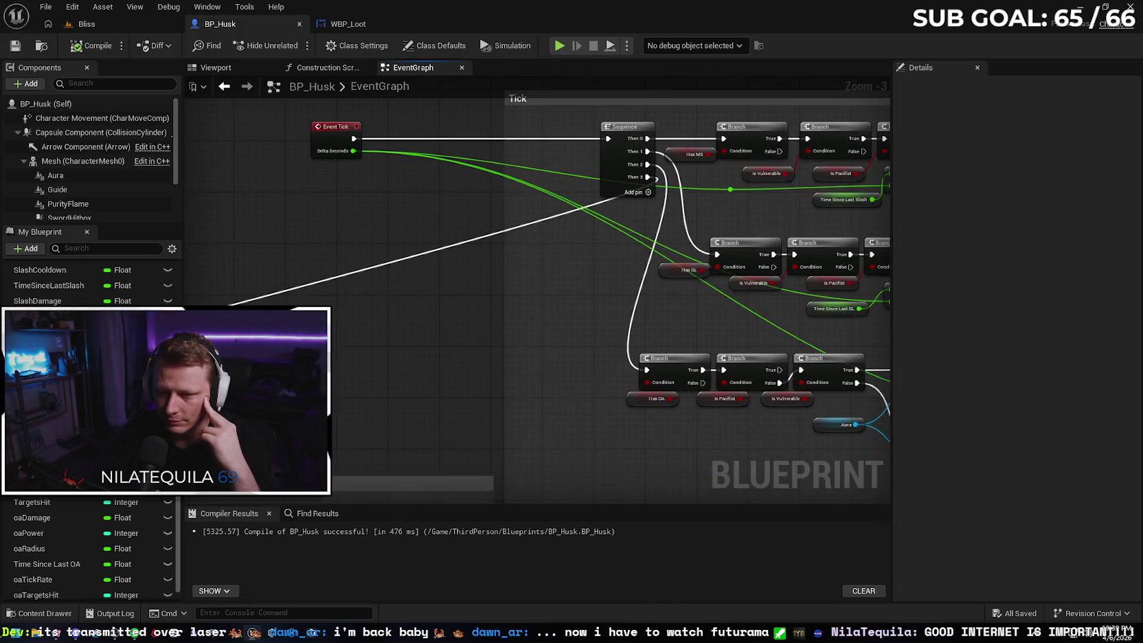
pyautogui.rightClick(295, 370)
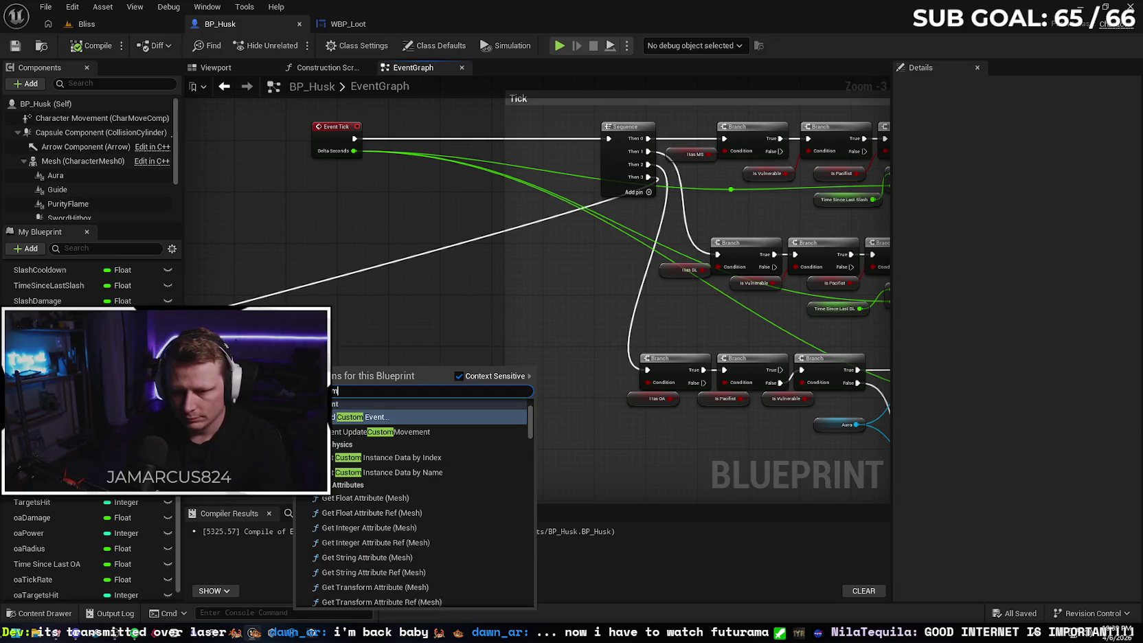
# Add a GuideSystem custom event and place it at the start of the guide comment.
pyautogui.press('Escape')
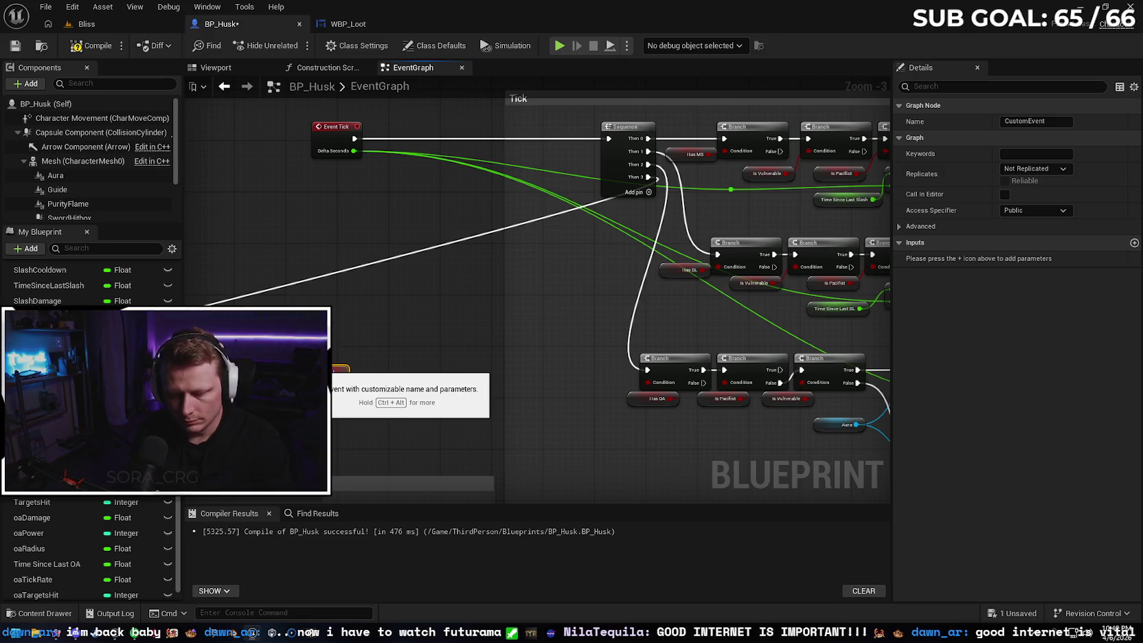
pyautogui.press('Return')
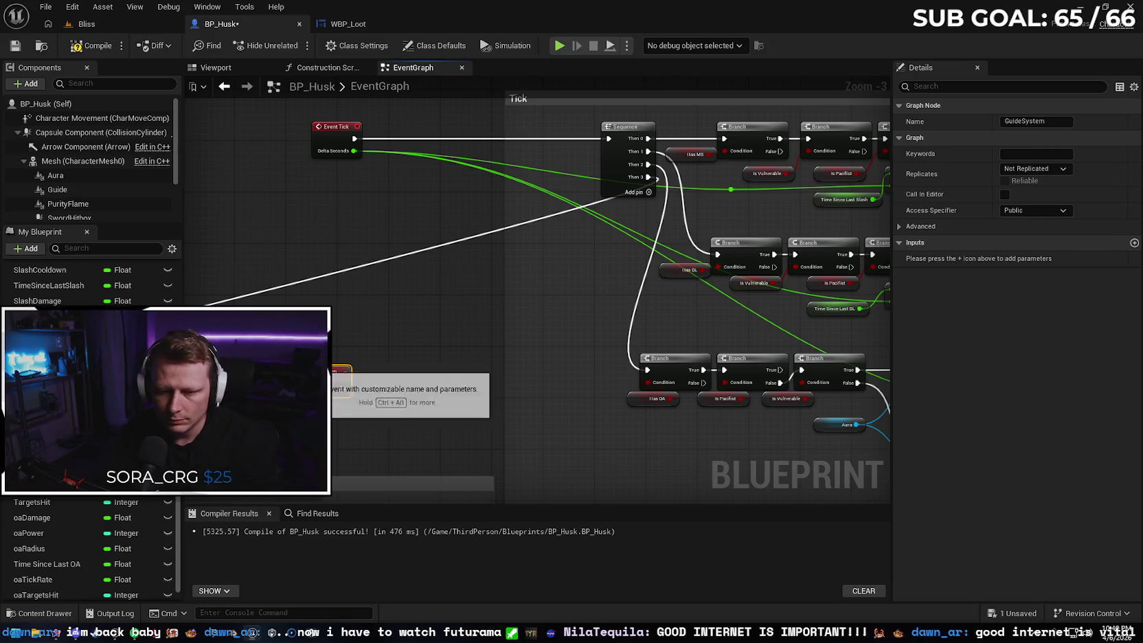
pyautogui.scroll(-1, 468, 272)
pyautogui.scroll(-1, 469, 272)
pyautogui.moveTo(469, 273)
pyautogui.mouseDown()
pyautogui.moveTo(722, 242)
pyautogui.moveTo(865, 205)
pyautogui.moveTo(229, 269)
pyautogui.mouseUp()
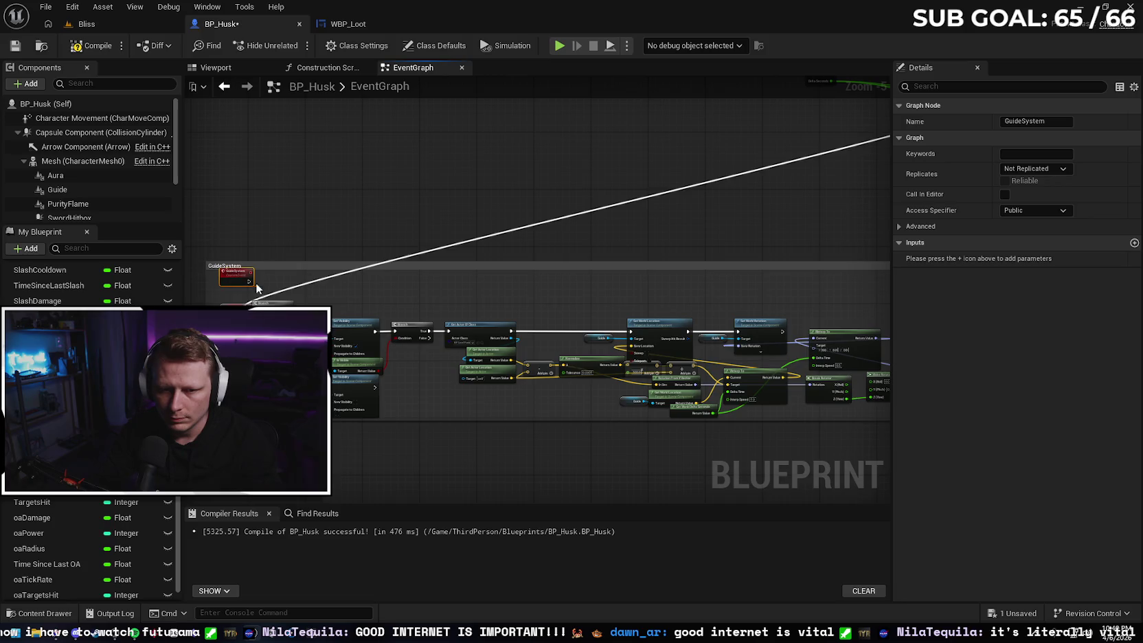
pyautogui.scroll(2, 231, 273)
pyautogui.moveTo(390, 245)
pyautogui.mouseDown()
pyautogui.moveTo(378, 264)
pyautogui.moveTo(424, 308)
pyautogui.mouseUp()
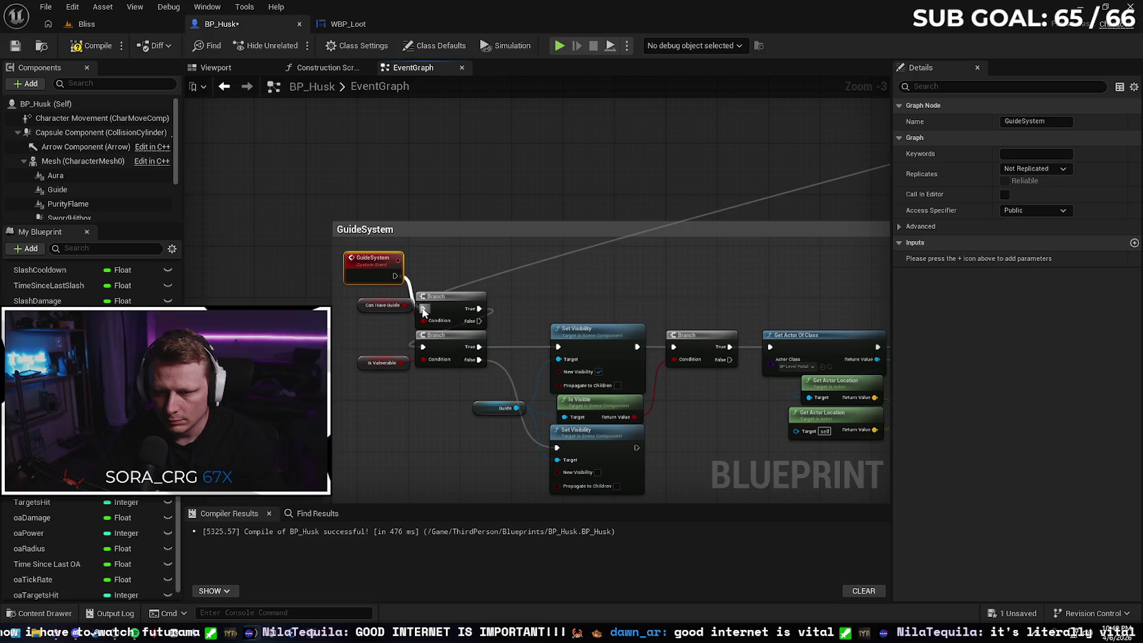
# Break the old Tick link and wire the Sequence's Then 3 output to a Guide System call.
pyautogui.click(548, 261)
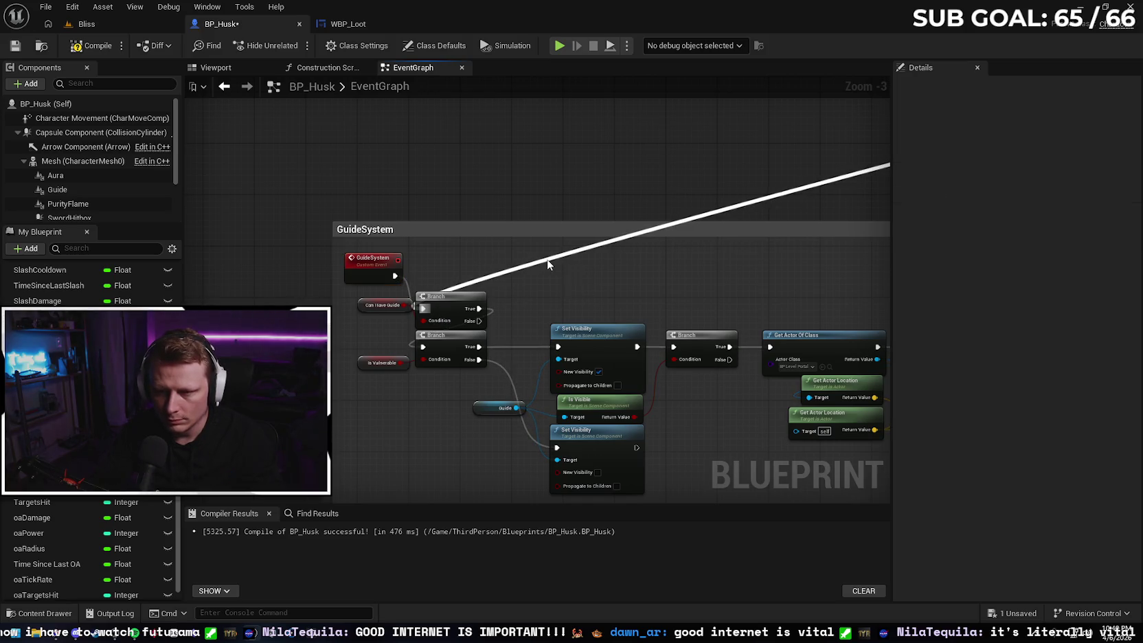
pyautogui.moveTo(689, 172); pyautogui.dragTo(500, 261)
pyautogui.moveTo(595, 207)
pyautogui.mouseDown()
pyautogui.moveTo(518, 312)
pyautogui.moveTo(430, 353)
pyautogui.mouseUp()
pyautogui.write('guide')
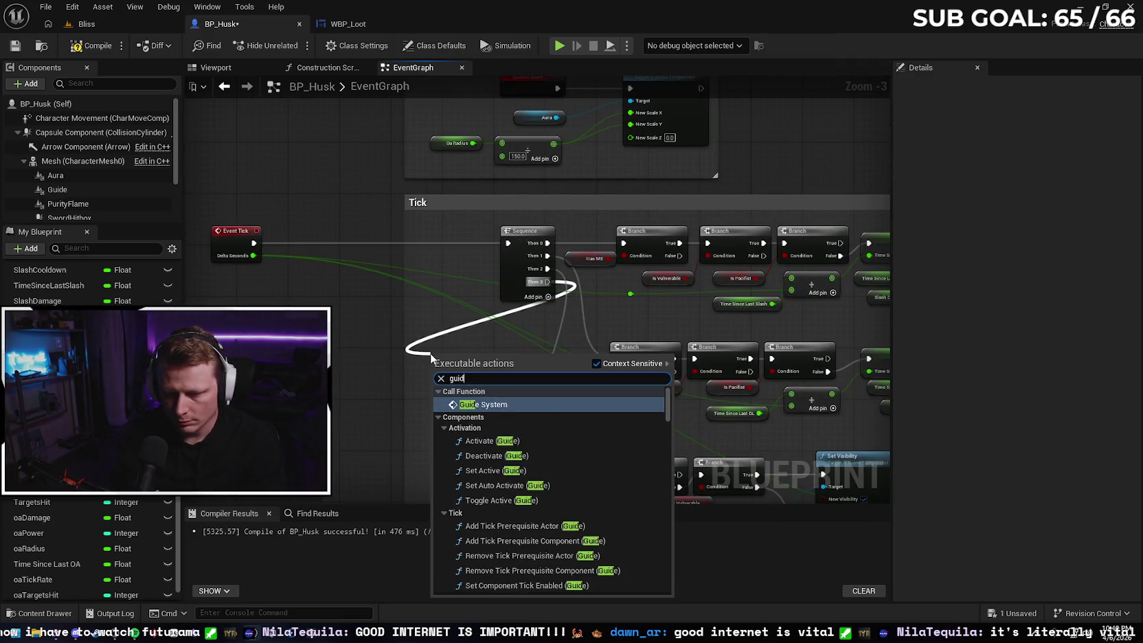
pyautogui.press('Return')
pyautogui.moveTo(430, 353); pyautogui.dragTo(444, 353)
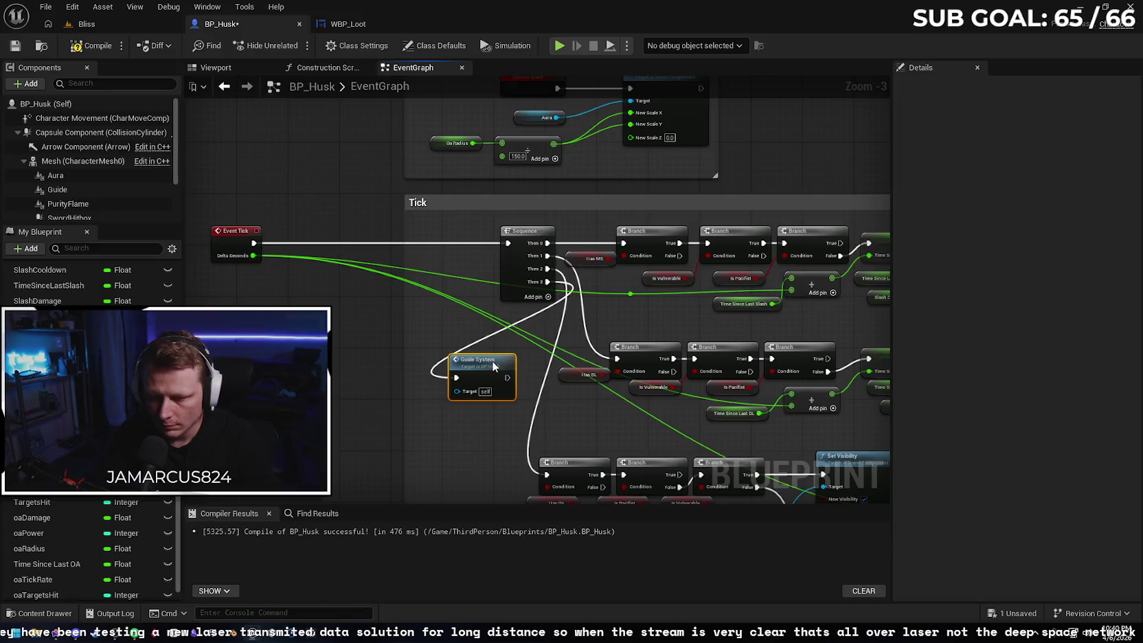
pyautogui.scroll(-1, 498, 444)
pyautogui.moveTo(498, 444); pyautogui.dragTo(594, 244)
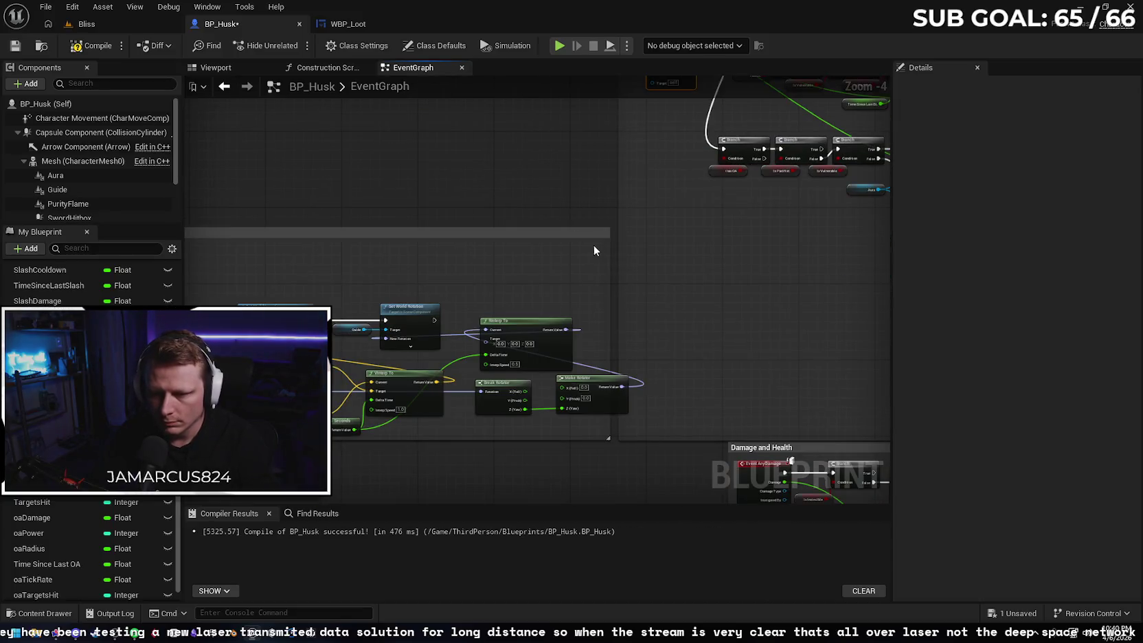
pyautogui.moveTo(454, 445)
pyautogui.mouseDown()
pyautogui.moveTo(886, 385)
pyautogui.moveTo(472, 395)
pyautogui.moveTo(654, 406)
pyautogui.moveTo(619, 410)
pyautogui.mouseUp()
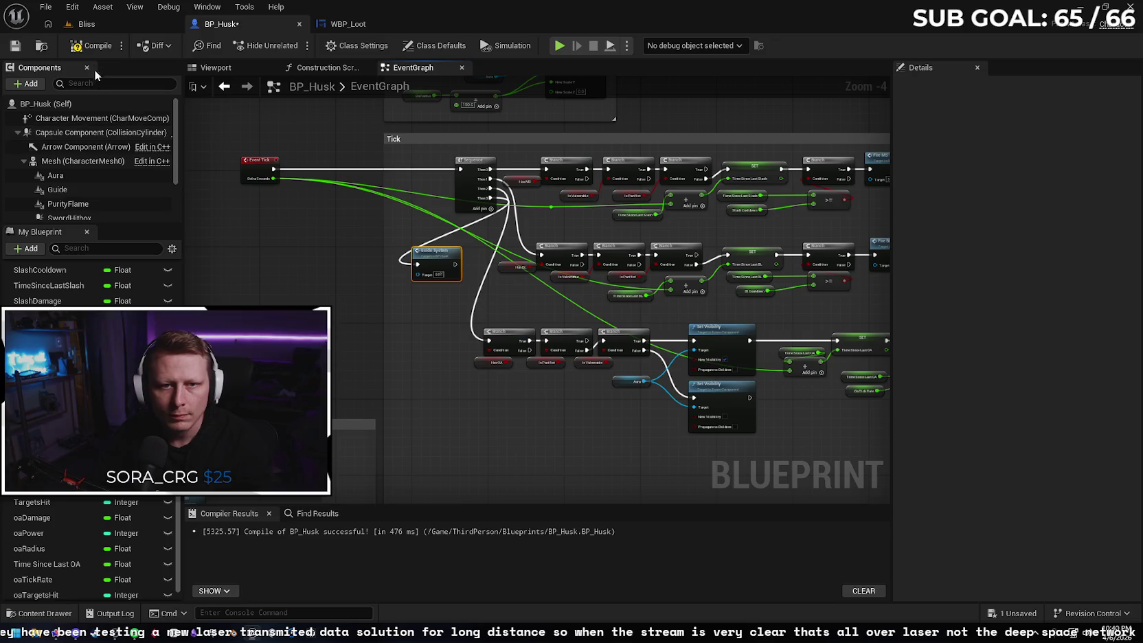
# Save BP_Husk with the new Guide System wiring and review the Tick logic.
pyautogui.click(15, 46)
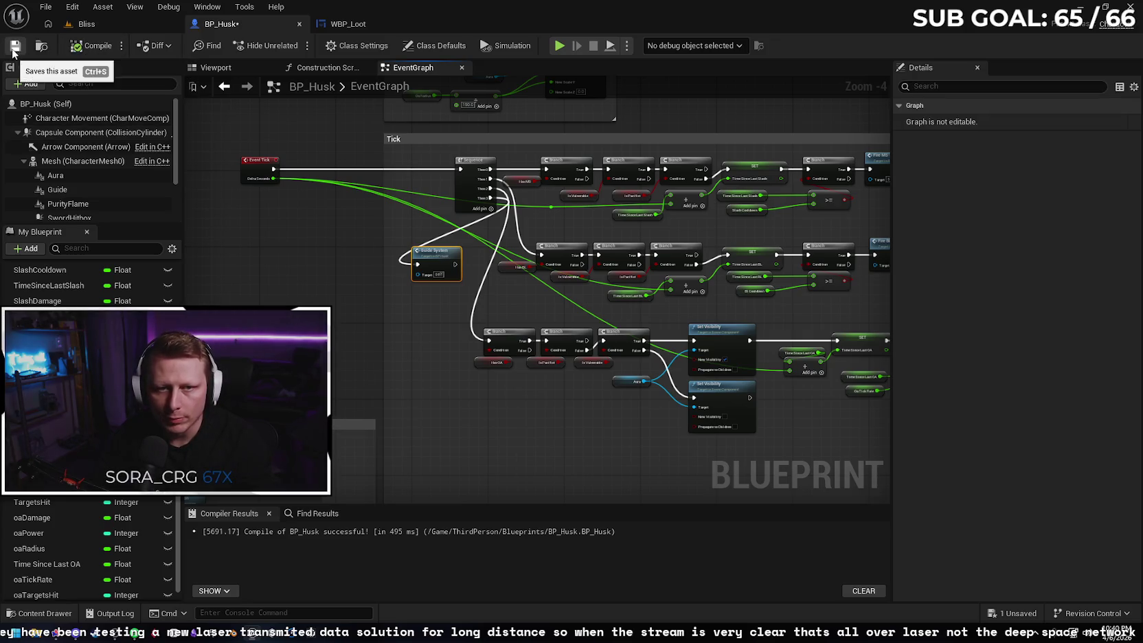
pyautogui.moveTo(538, 407); pyautogui.dragTo(284, 415)
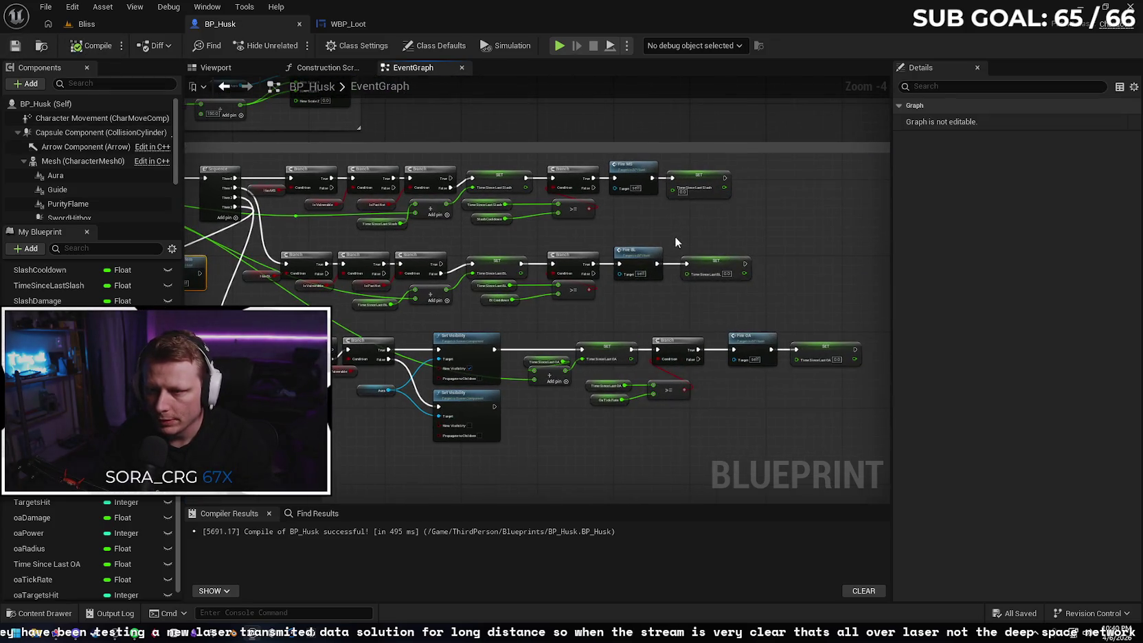
pyautogui.moveTo(675, 238); pyautogui.dragTo(823, 253)
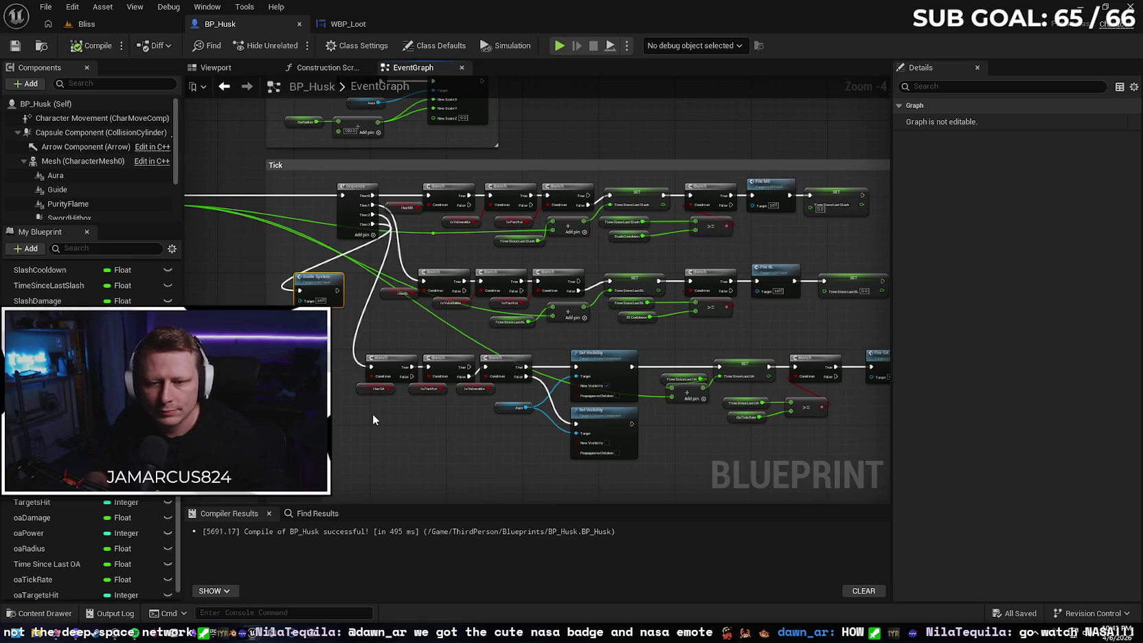
pyautogui.moveTo(364, 415)
pyautogui.mouseDown()
pyautogui.moveTo(523, 434)
pyautogui.moveTo(529, 421)
pyautogui.mouseUp()
# Shrink and reposition the Tick comment box and move the small red event node above it.
pyautogui.scroll(-3, 336, 296)
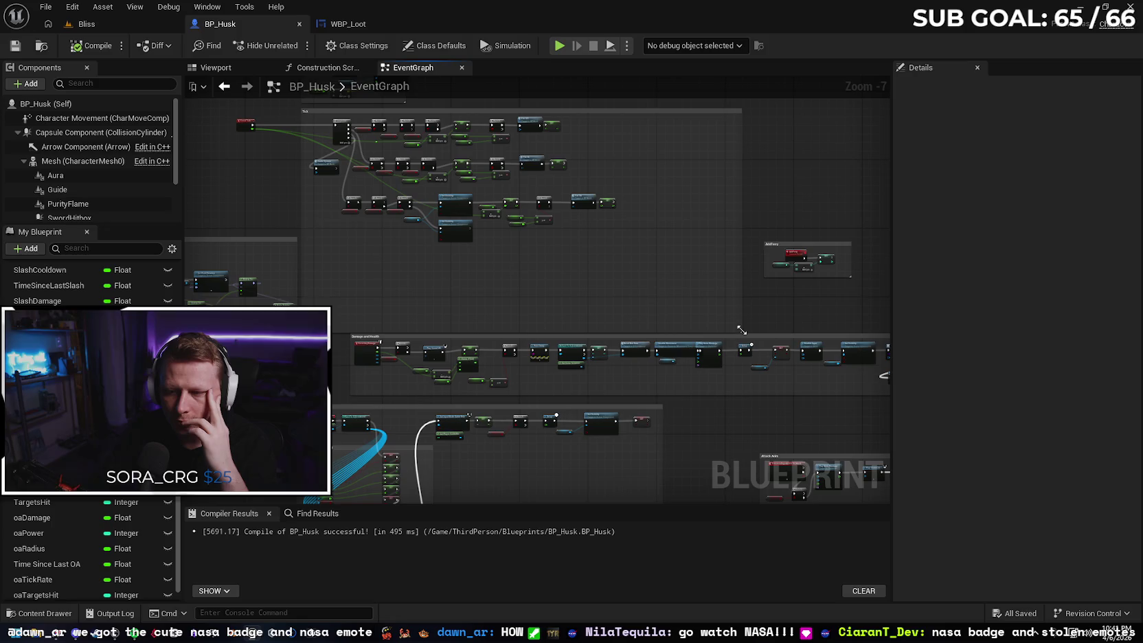
pyautogui.moveTo(741, 333); pyautogui.dragTo(619, 242)
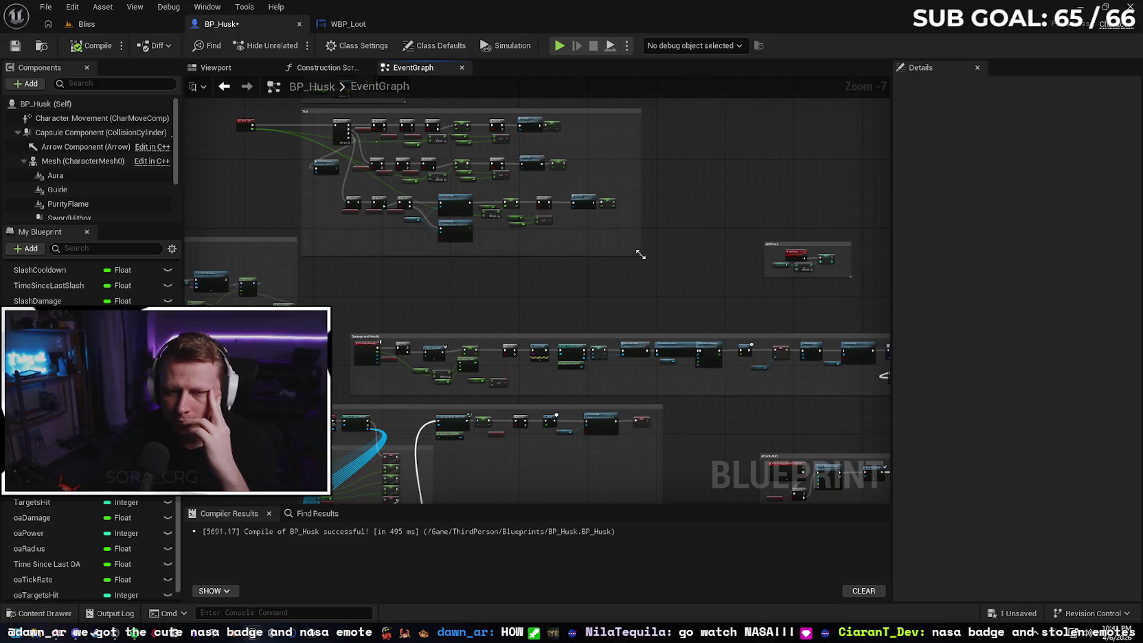
pyautogui.moveTo(603, 279); pyautogui.dragTo(646, 340)
pyautogui.moveTo(625, 170)
pyautogui.mouseDown()
pyautogui.moveTo(698, 232)
pyautogui.moveTo(699, 245)
pyautogui.moveTo(676, 247)
pyautogui.mouseUp()
pyautogui.moveTo(289, 181)
pyautogui.mouseDown()
pyautogui.moveTo(379, 248)
pyautogui.moveTo(400, 226)
pyautogui.moveTo(405, 236)
pyautogui.mouseUp()
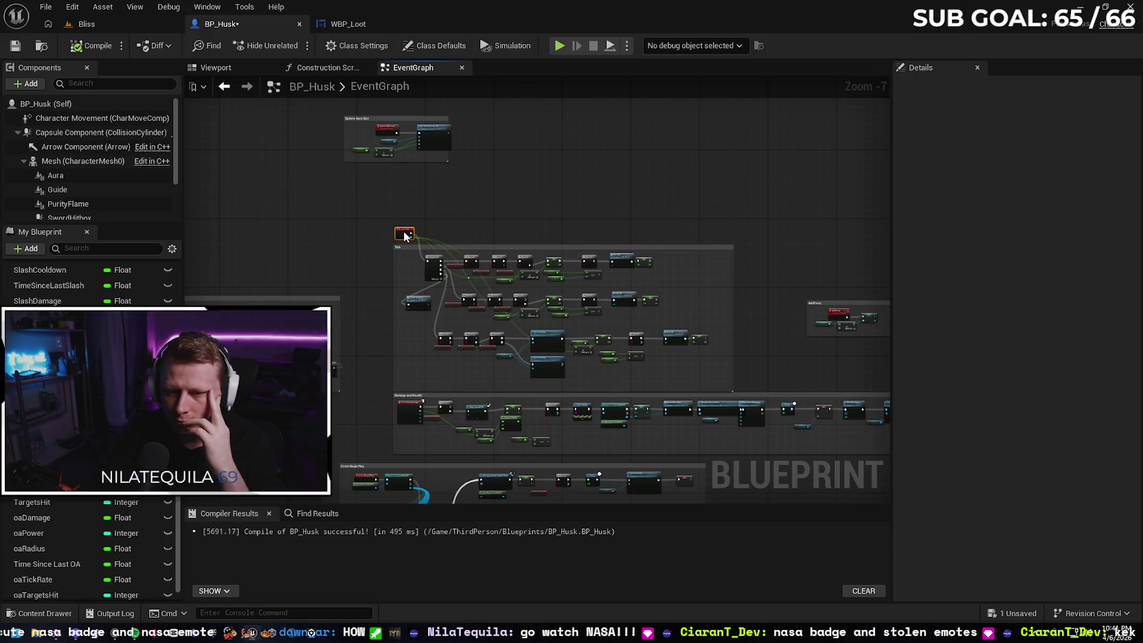
# Move the Event Tick node beside the Sequence node, then pan to Damage and Health.
pyautogui.scroll(2, 470, 234)
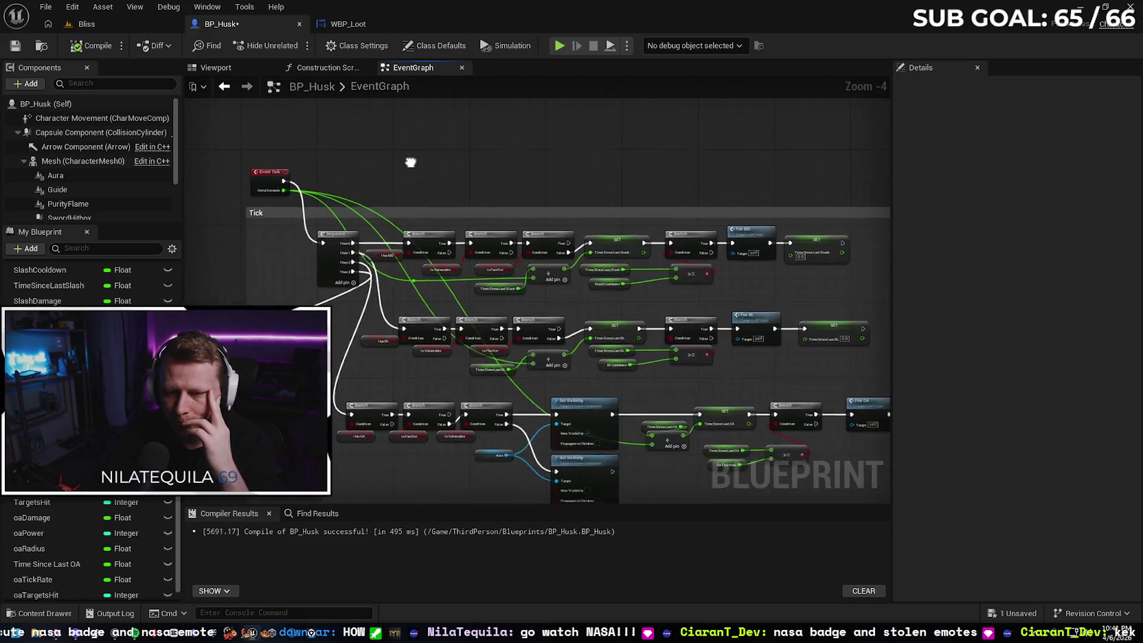
pyautogui.scroll(-1, 467, 171)
pyautogui.scroll(3, 474, 154)
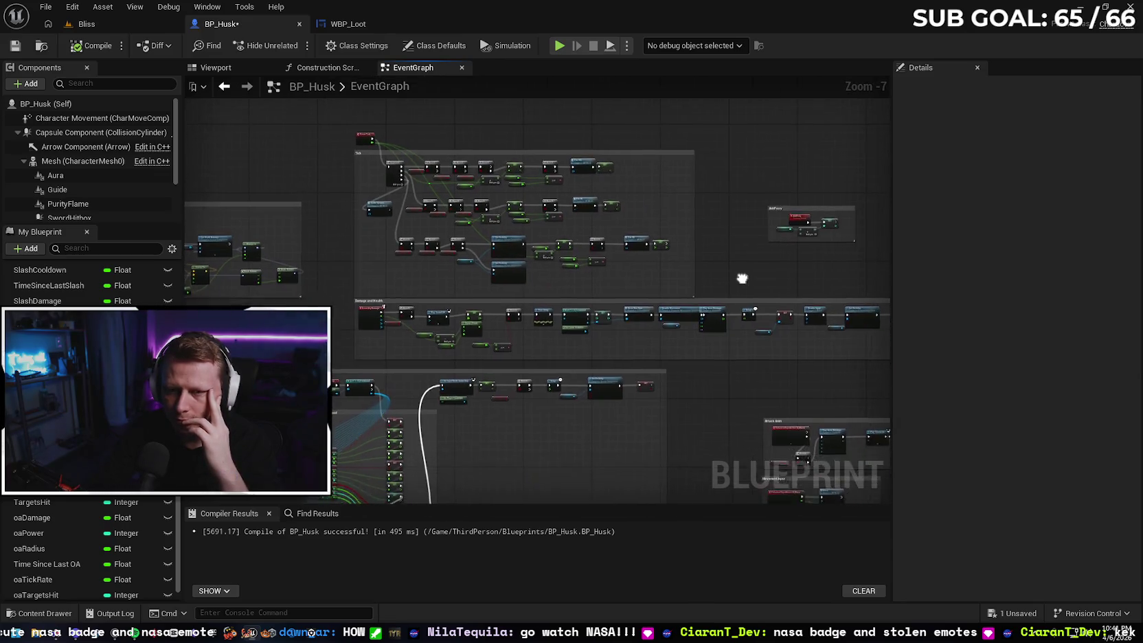
pyautogui.moveTo(485, 142)
pyautogui.mouseDown()
pyautogui.moveTo(402, 206)
pyautogui.moveTo(483, 229)
pyautogui.mouseUp()
pyautogui.click(497, 176)
pyautogui.scroll(-1, 442, 125)
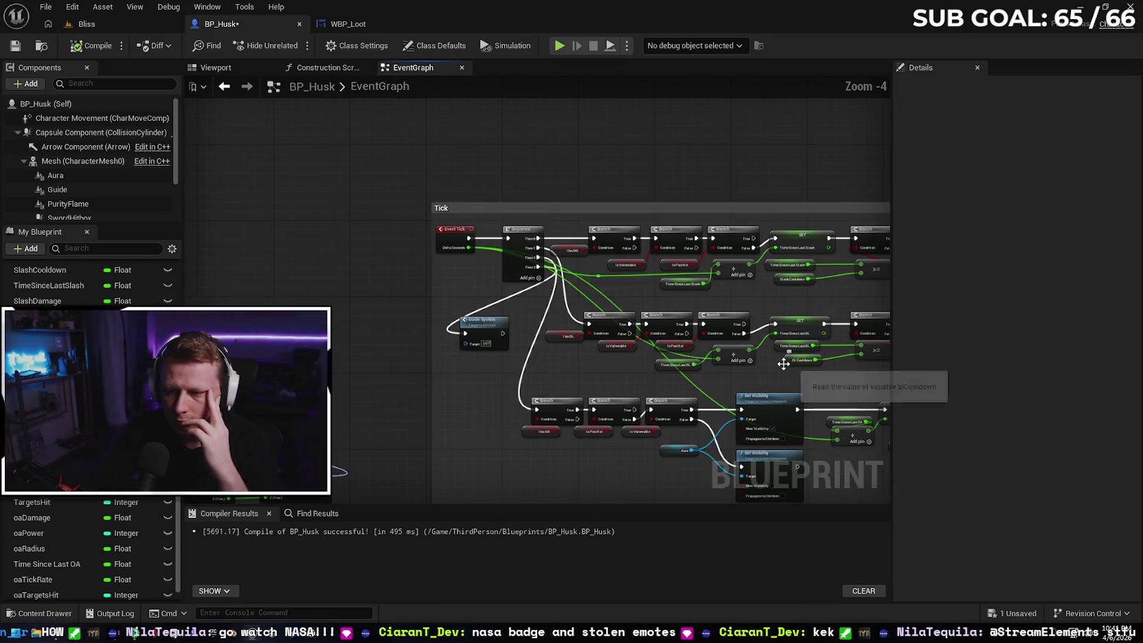
pyautogui.scroll(-1, 818, 391)
pyautogui.moveTo(756, 358)
pyautogui.mouseDown()
pyautogui.moveTo(490, 211)
pyautogui.moveTo(606, 244)
pyautogui.moveTo(382, 243)
pyautogui.moveTo(554, 371)
pyautogui.moveTo(494, 223)
pyautogui.moveTo(536, 295)
pyautogui.mouseUp()
pyautogui.scroll(-3, 621, 282)
# Save BP_Husk, then log a 4/6 Everwound entry: power upgrade system saved across levels, 4 hours.
pyautogui.hotkey('ctrl', 's')
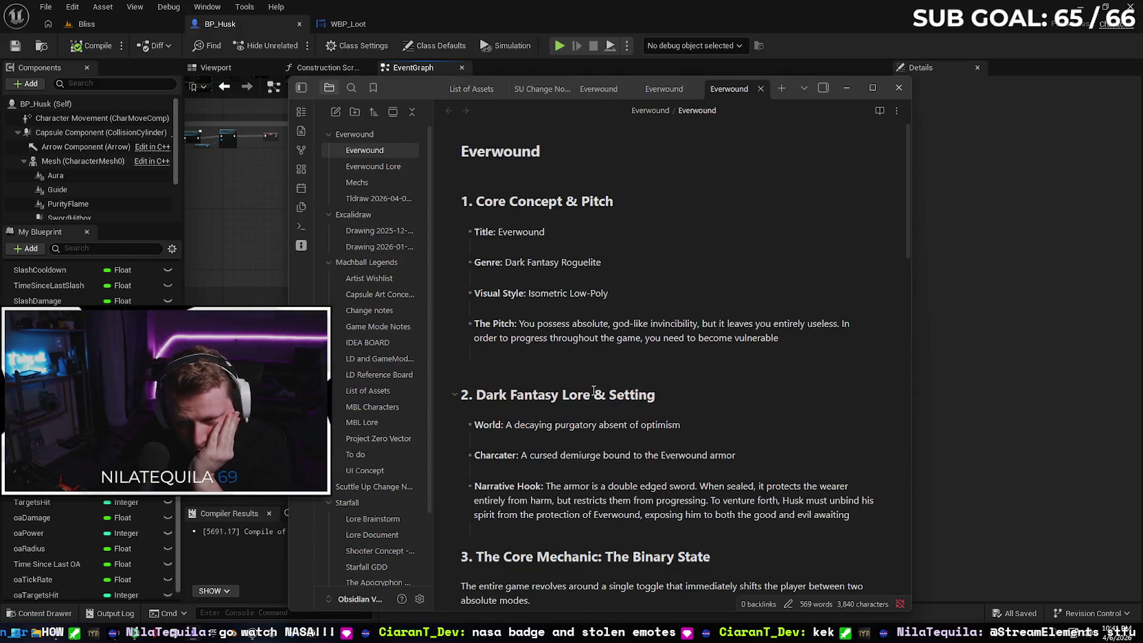
pyautogui.scroll(-15, 669, 422)
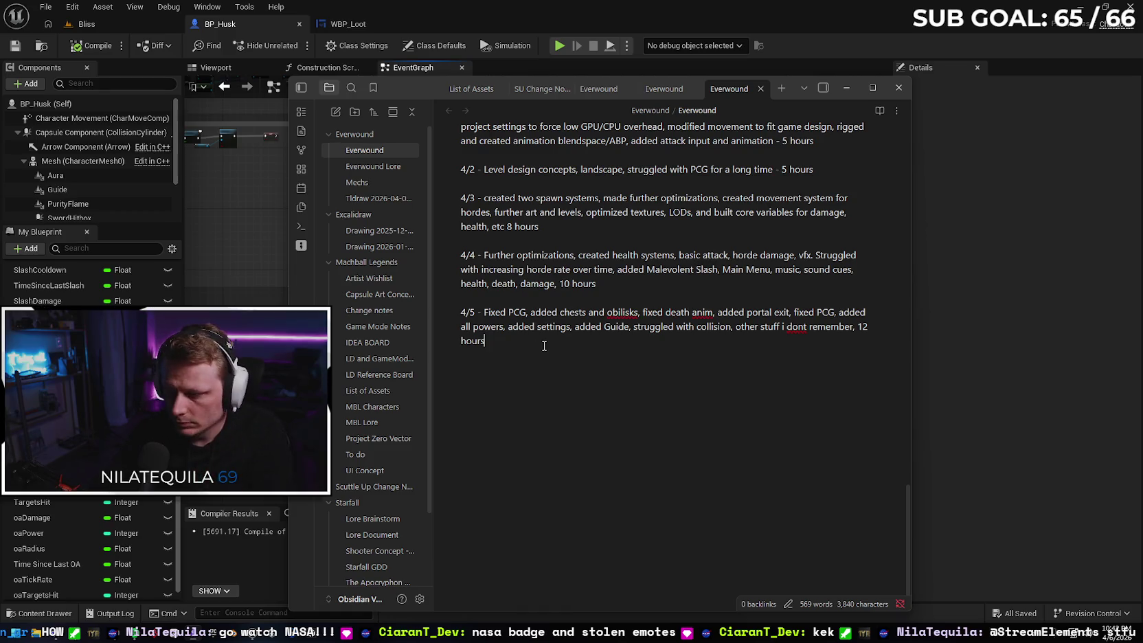
pyautogui.click(544, 346)
pyautogui.press('Return')
pyautogui.write('4')
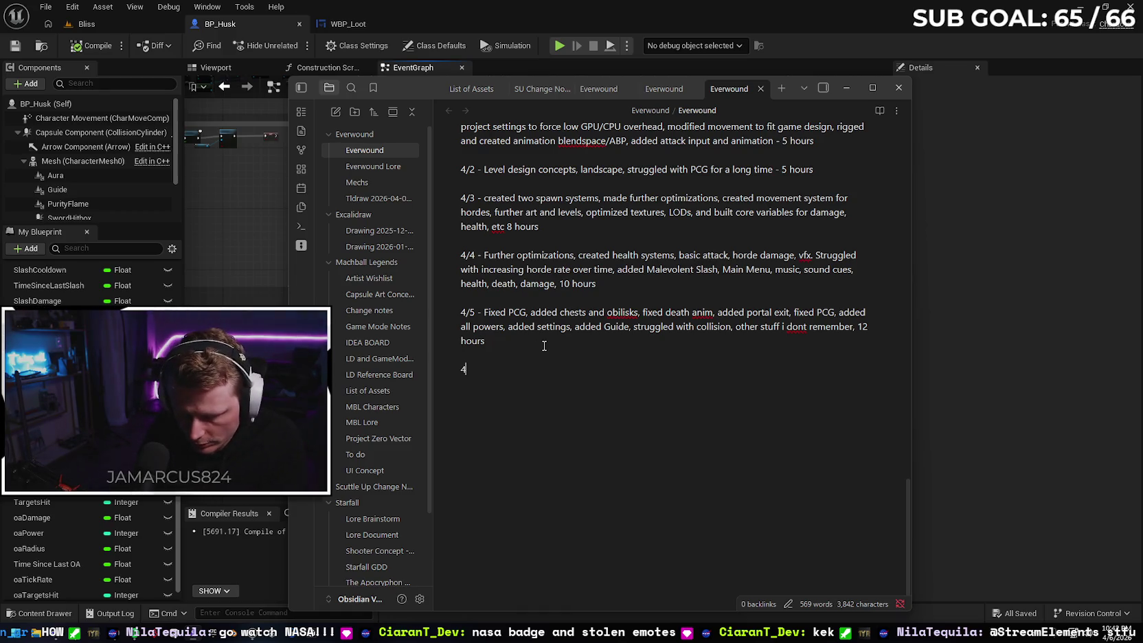
pyautogui.write('/6 - entire')
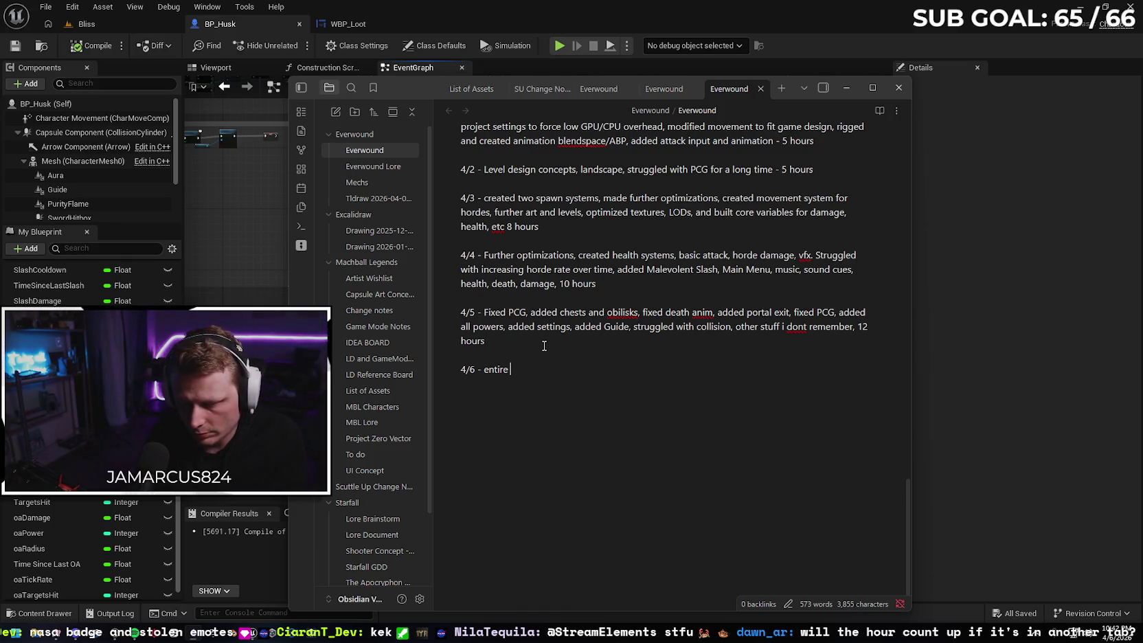
pyautogui.write('pow')
pyautogui.write('er upgrad')
pyautogui.write('system, sav')
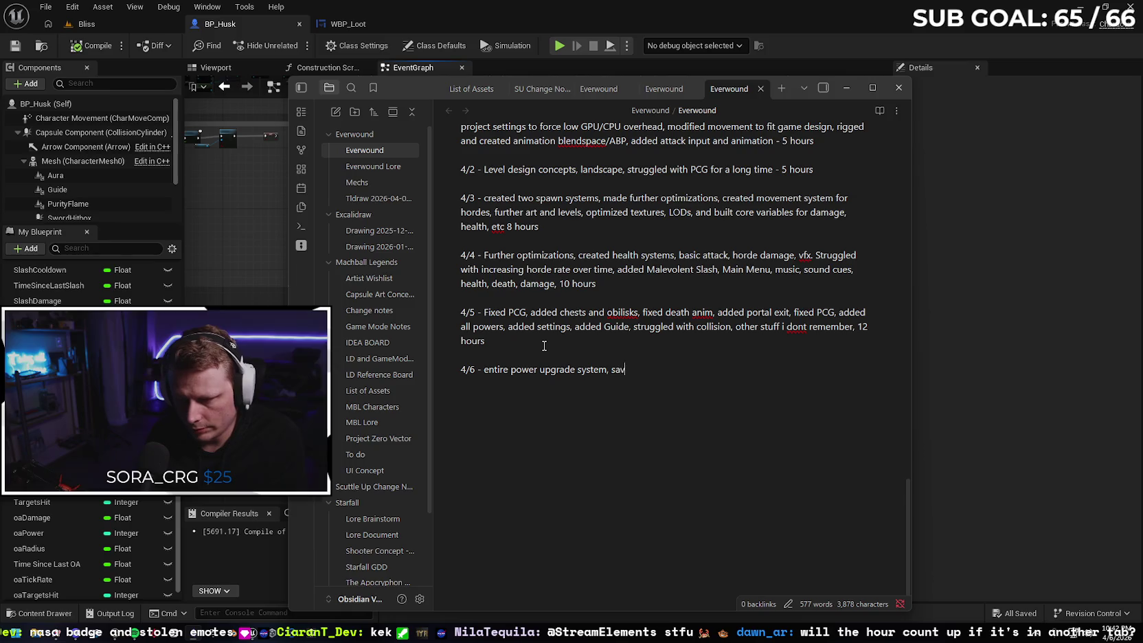
pyautogui.write('ed across levels... FML')
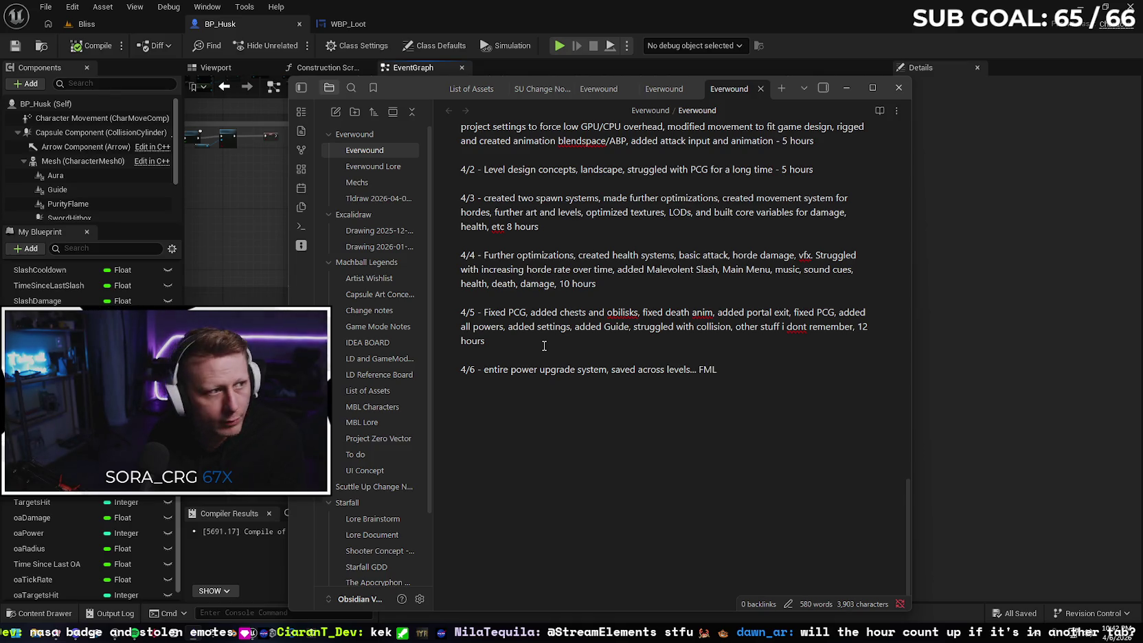
pyautogui.write('4 hours')
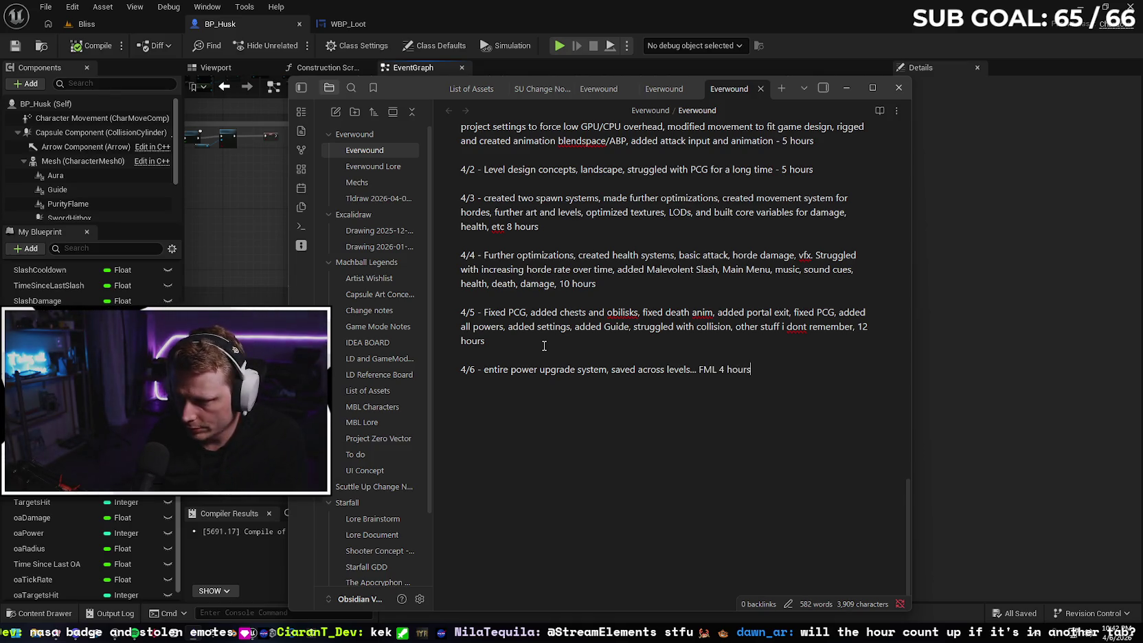
pyautogui.click(899, 87)
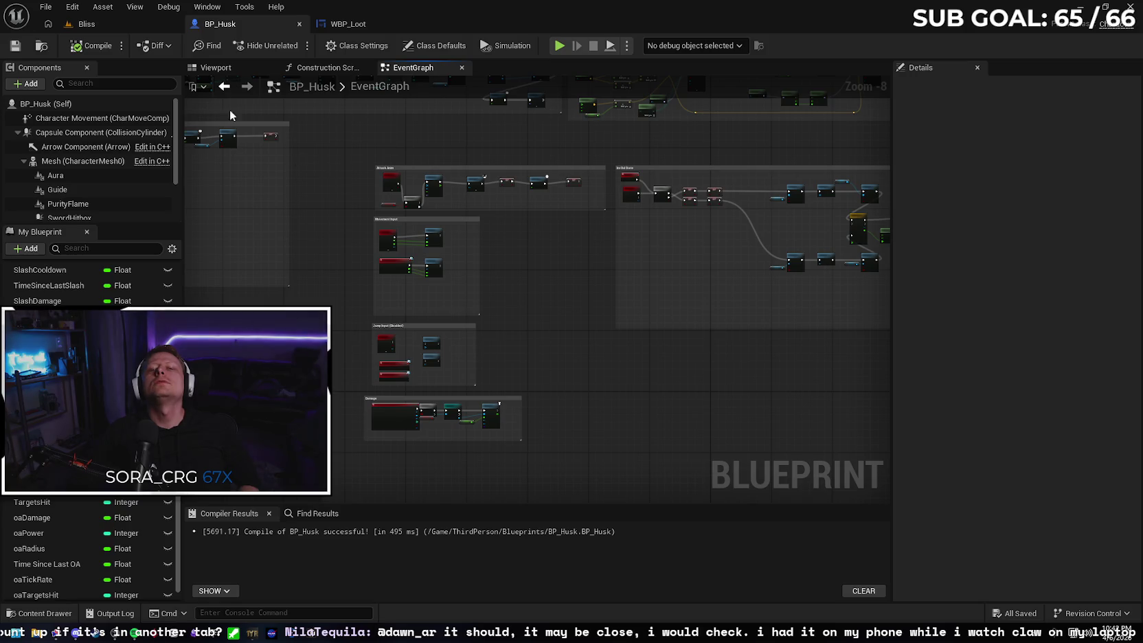
# Open the Edit menu in Unreal's menu bar.
pyautogui.click(73, 9)
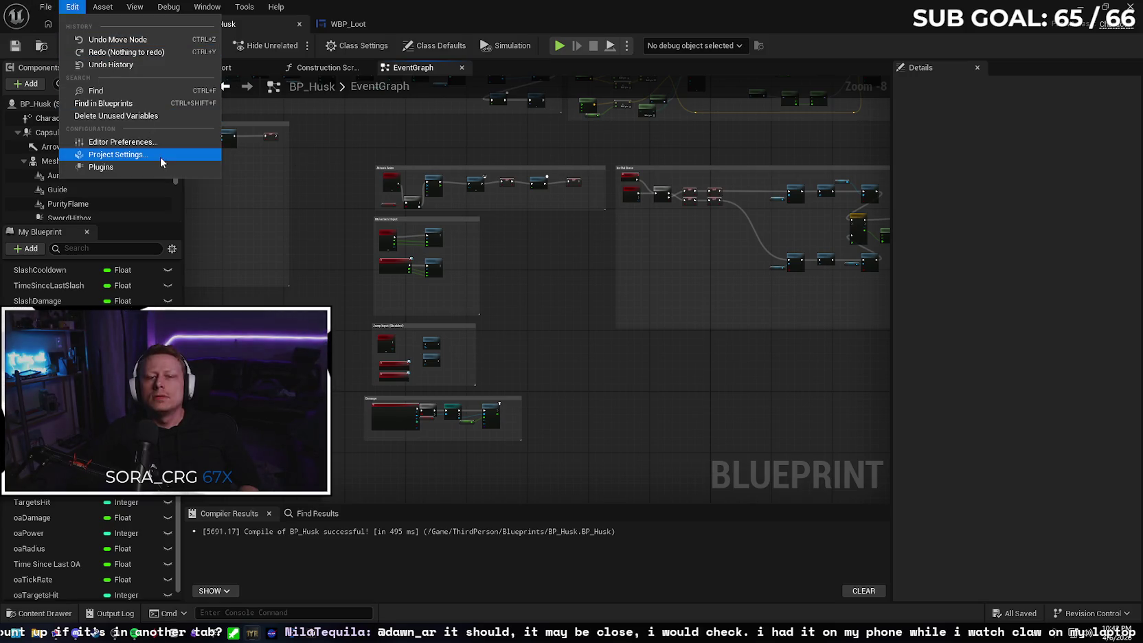
# Open Project Settings, move the window aside, and go to the Packaging page.
pyautogui.click(158, 157)
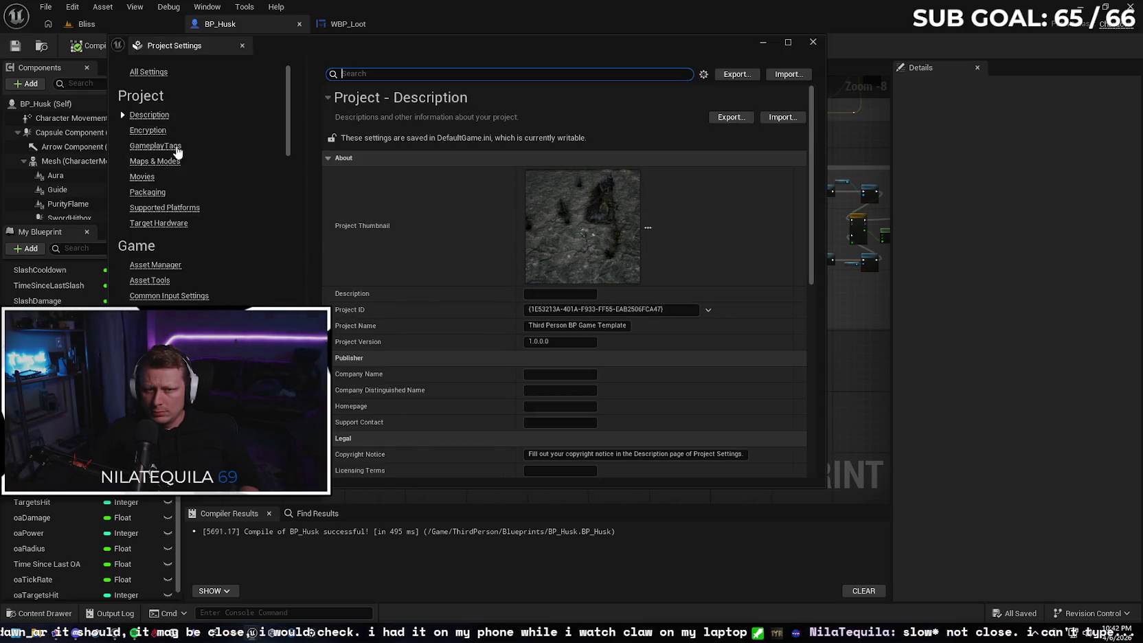
pyautogui.moveTo(389, 61)
pyautogui.mouseDown()
pyautogui.moveTo(506, 62)
pyautogui.moveTo(525, 85)
pyautogui.moveTo(627, 110)
pyautogui.moveTo(617, 142)
pyautogui.mouseUp()
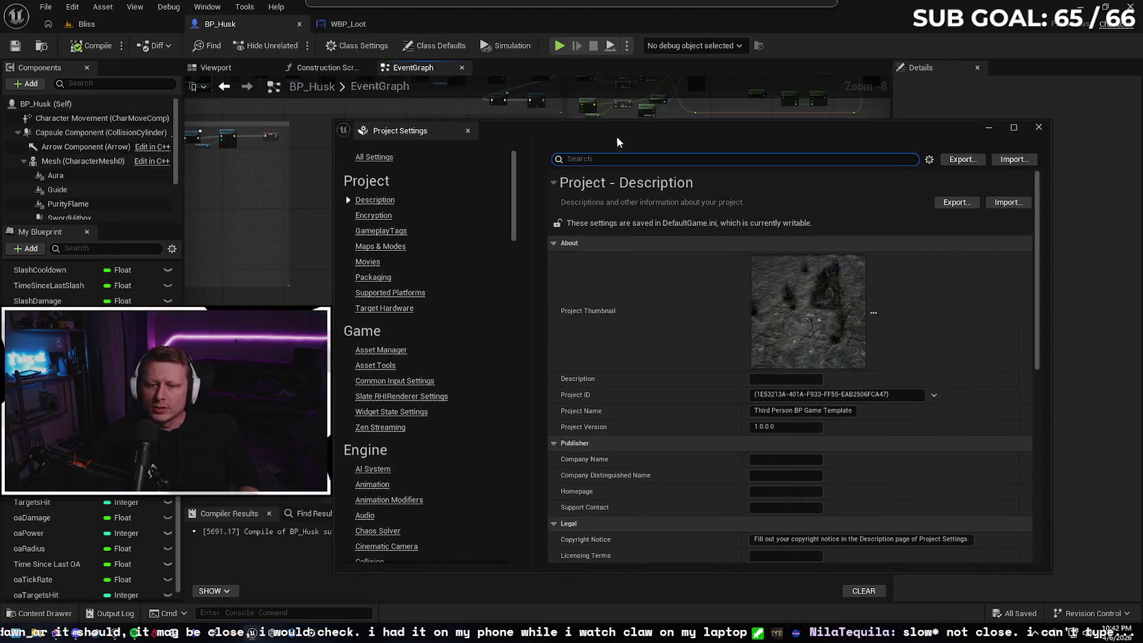
pyautogui.click(373, 277)
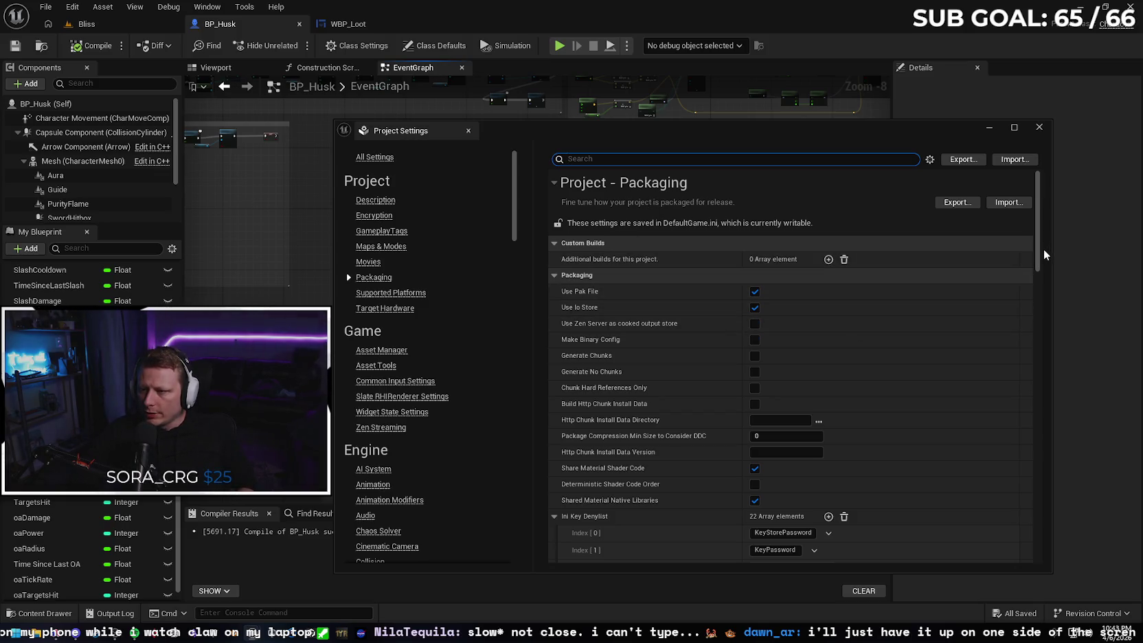
# Collapse the Ini Key Denylist entries and scroll down to the maps and Shipping build options.
pyautogui.scroll(-3, 1039, 252)
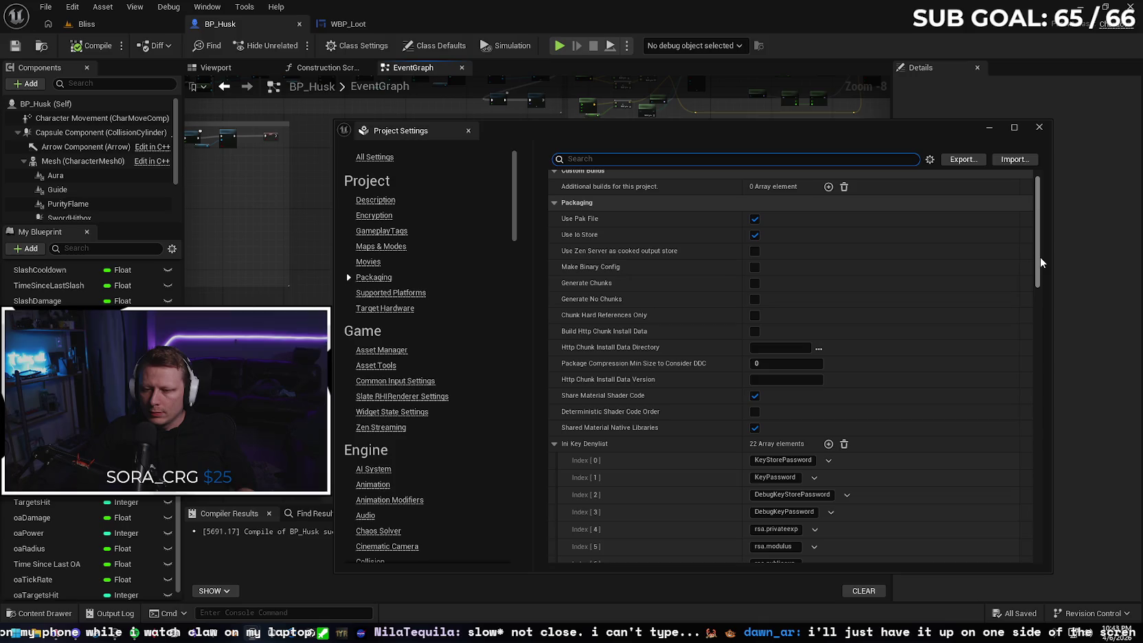
pyautogui.scroll(-1, 1040, 258)
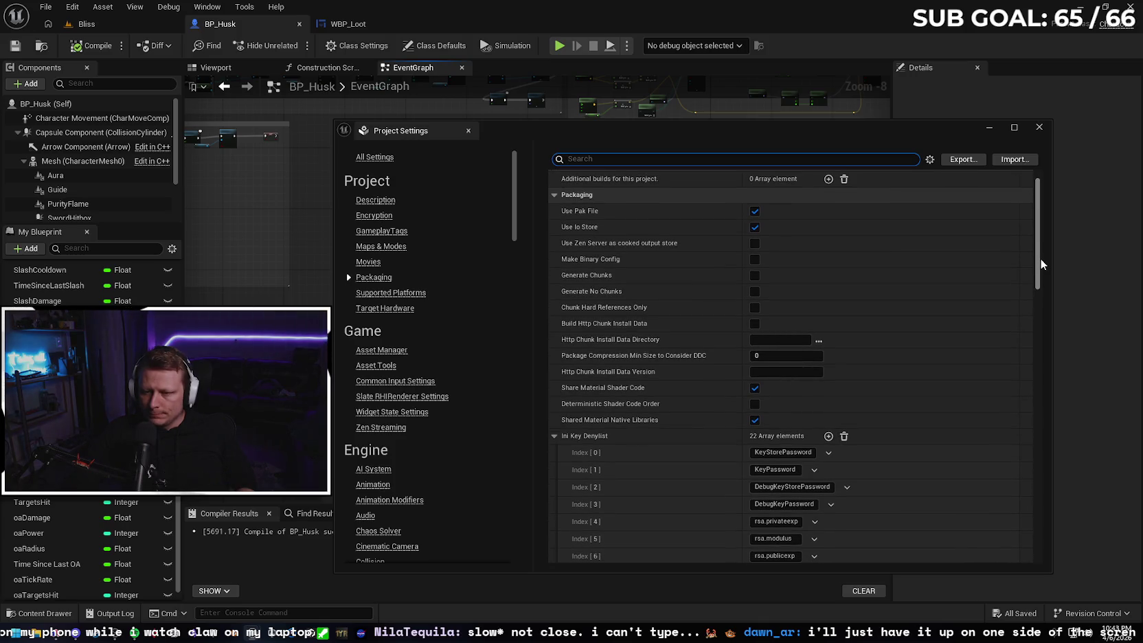
pyautogui.moveTo(1040, 262)
pyautogui.mouseDown()
pyautogui.moveTo(1040, 356)
pyautogui.moveTo(1043, 282)
pyautogui.mouseUp()
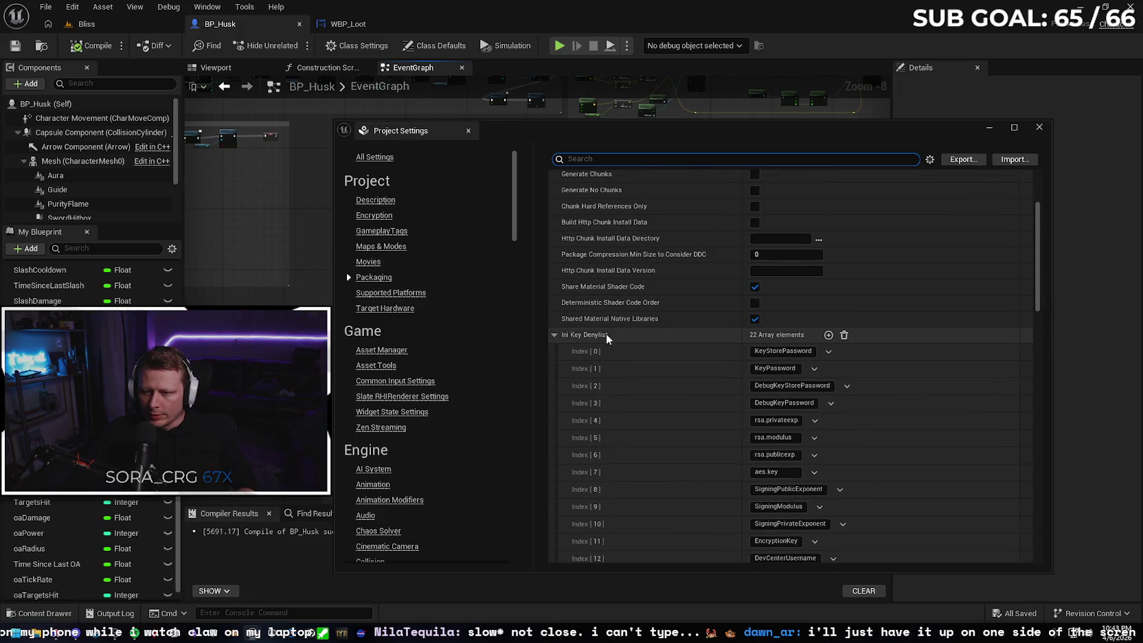
pyautogui.click(554, 336)
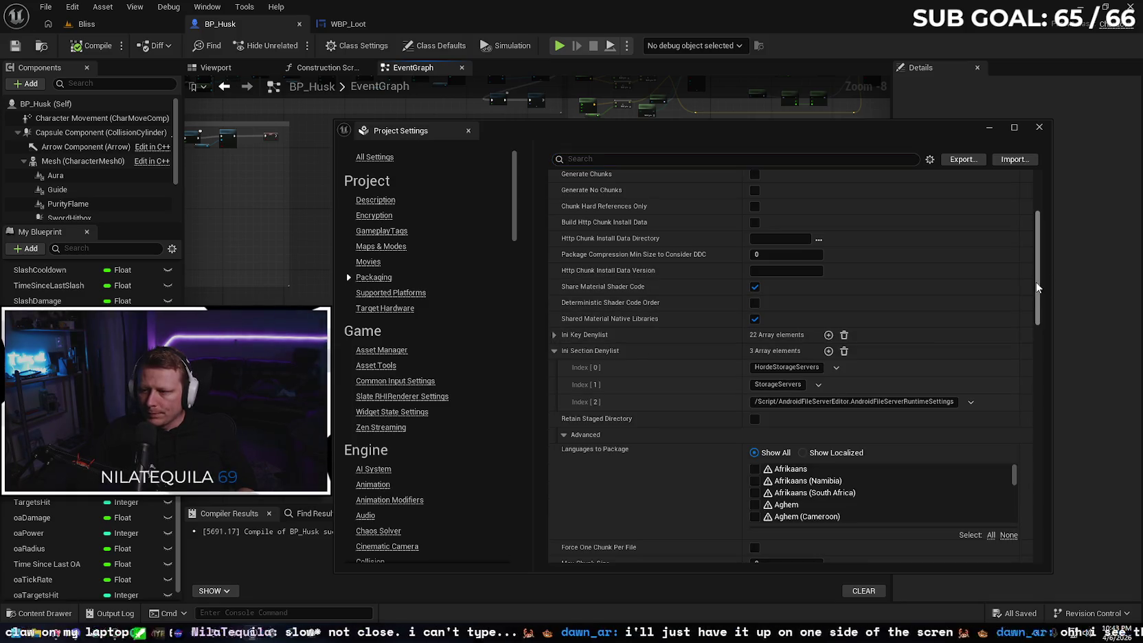
pyautogui.moveTo(1037, 294); pyautogui.dragTo(1038, 305)
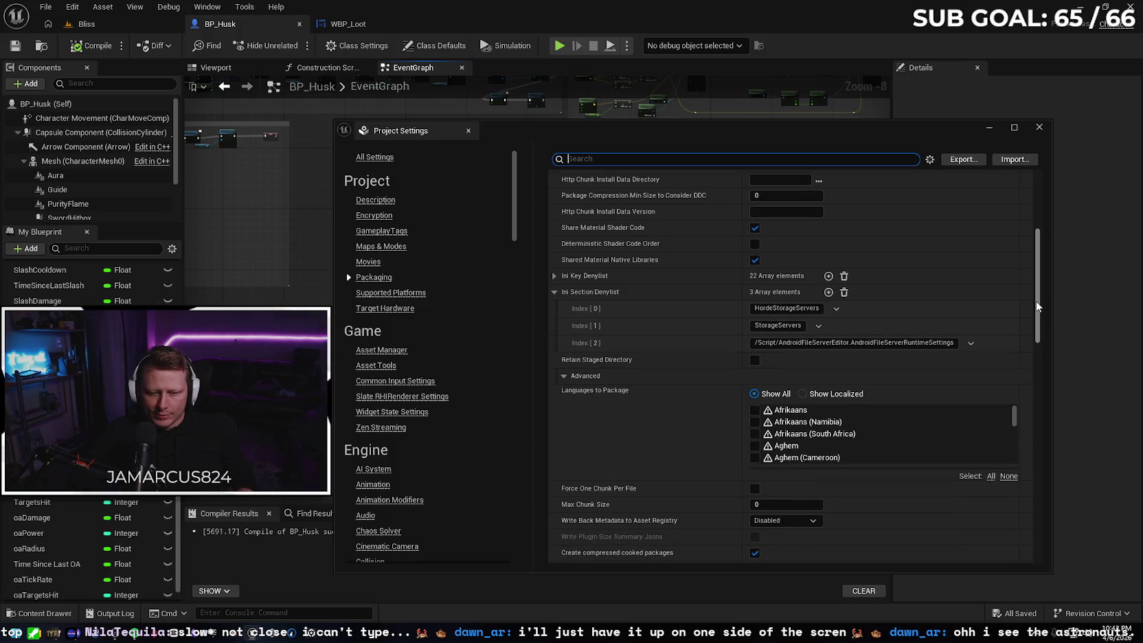
pyautogui.moveTo(1037, 306); pyautogui.dragTo(1038, 324)
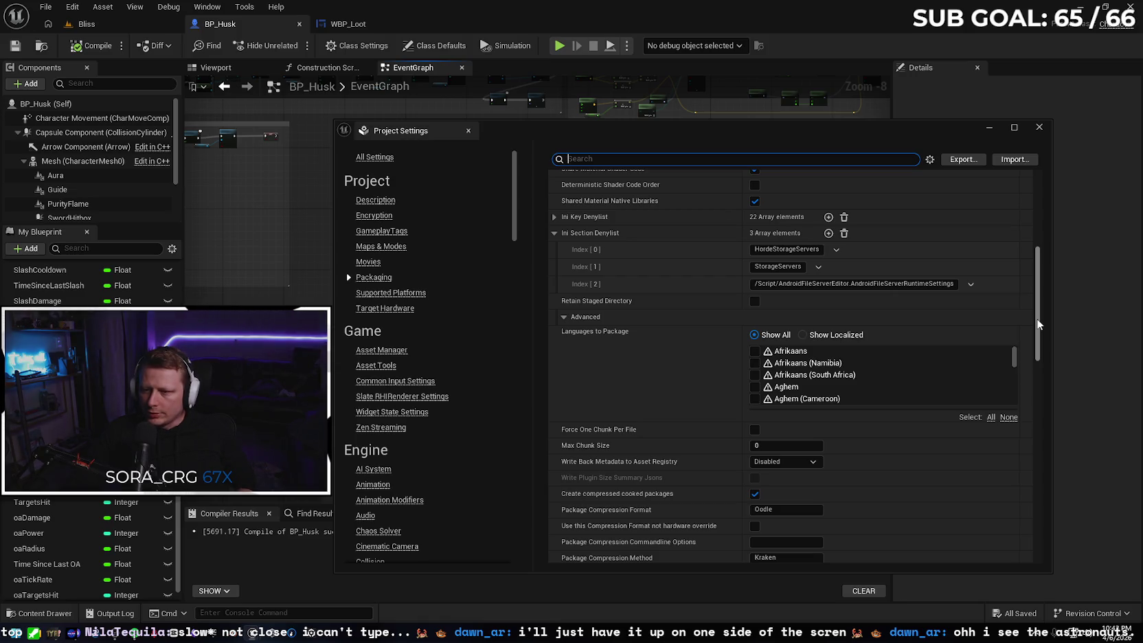
pyautogui.moveTo(1038, 324); pyautogui.dragTo(1035, 370)
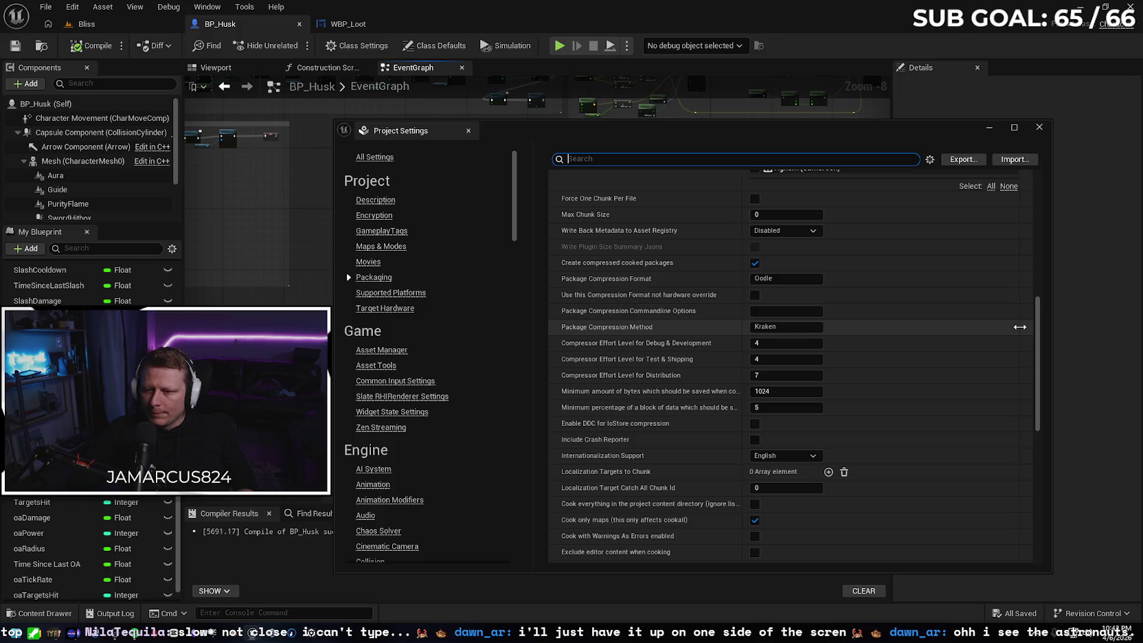
pyautogui.moveTo(1038, 334); pyautogui.dragTo(1030, 468)
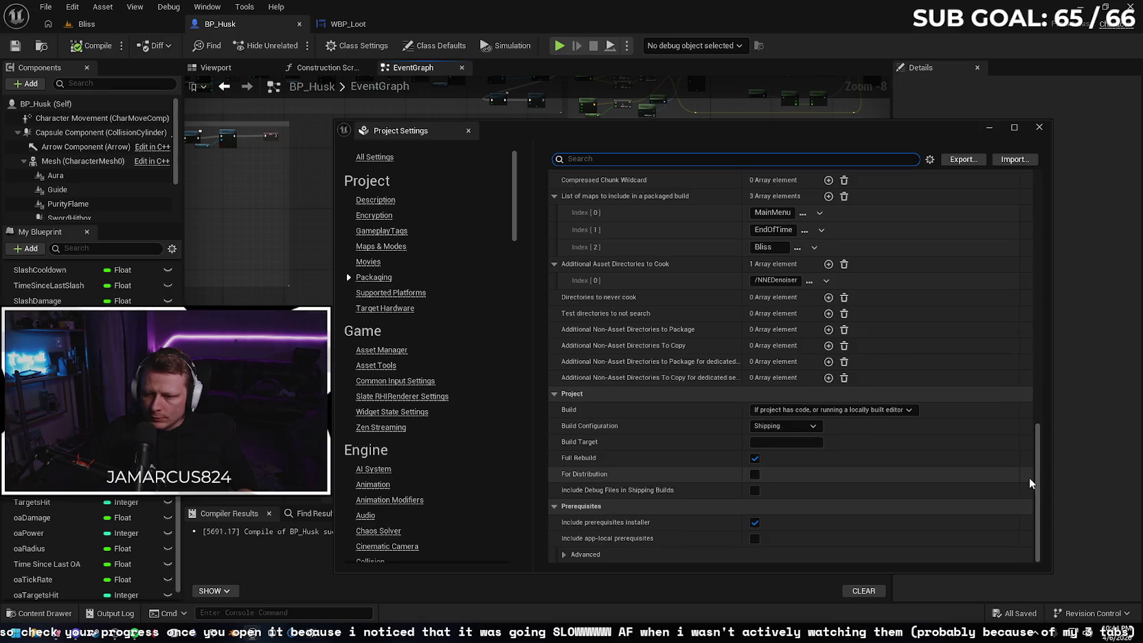
# Turn on For Distribution, leaving Build unchanged, and open C:\Builds in File Explorer.
pyautogui.click(911, 411)
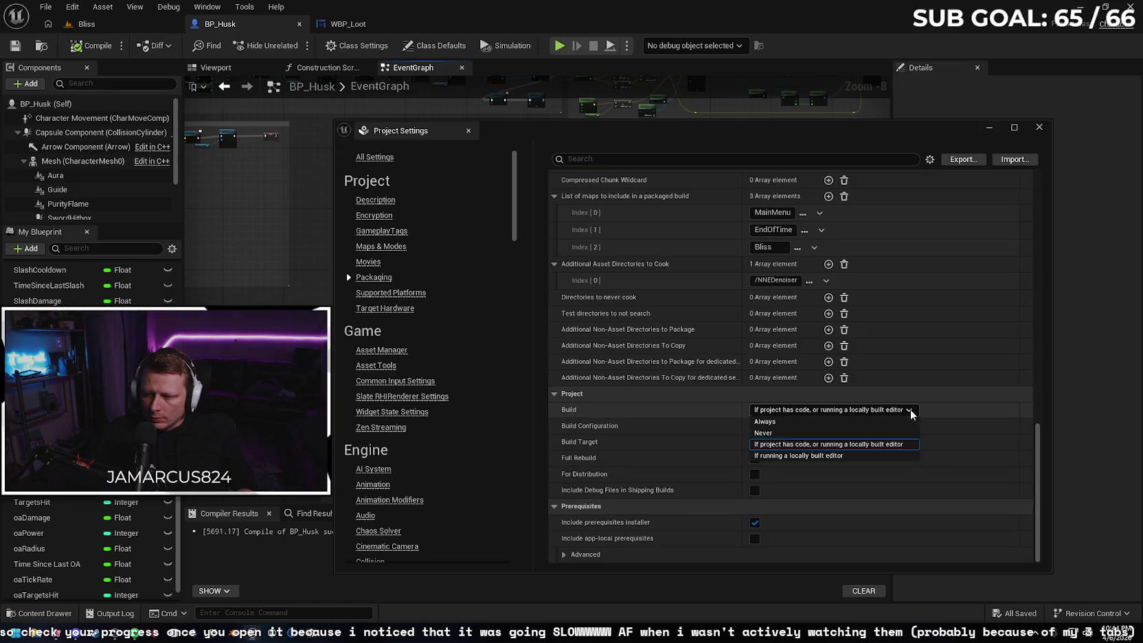
pyautogui.click(911, 409)
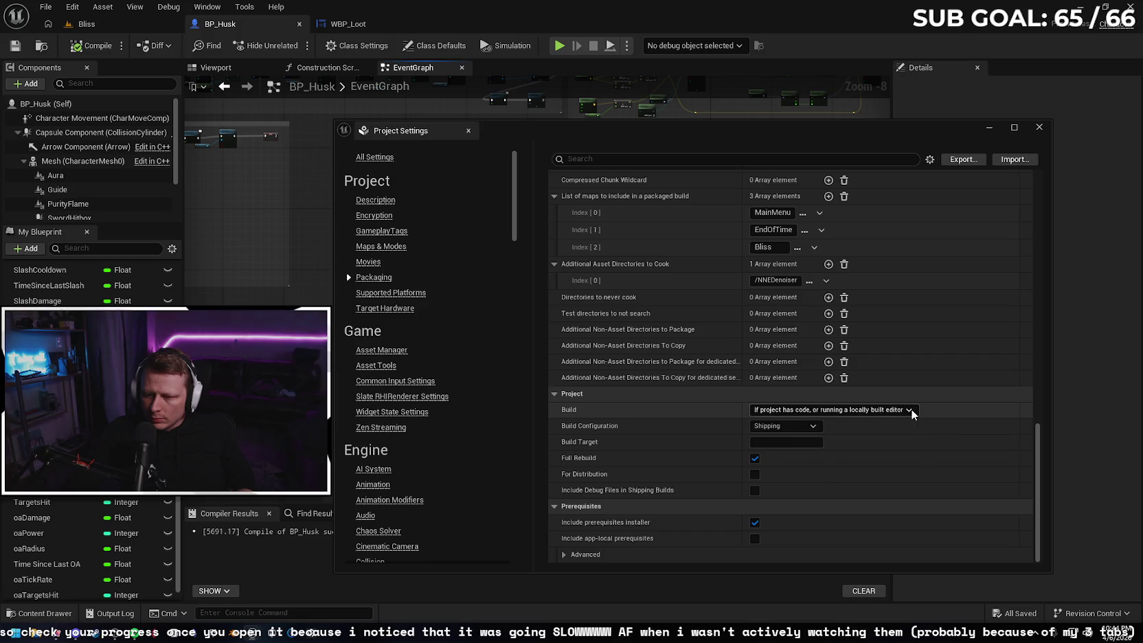
pyautogui.click(755, 474)
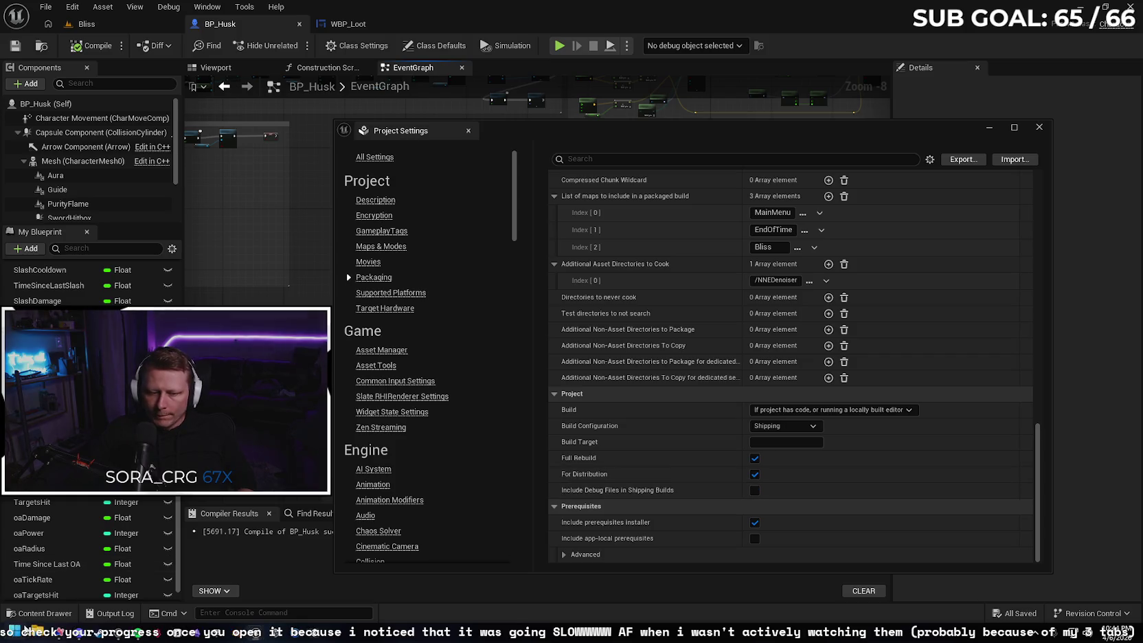
pyautogui.press('super+e')
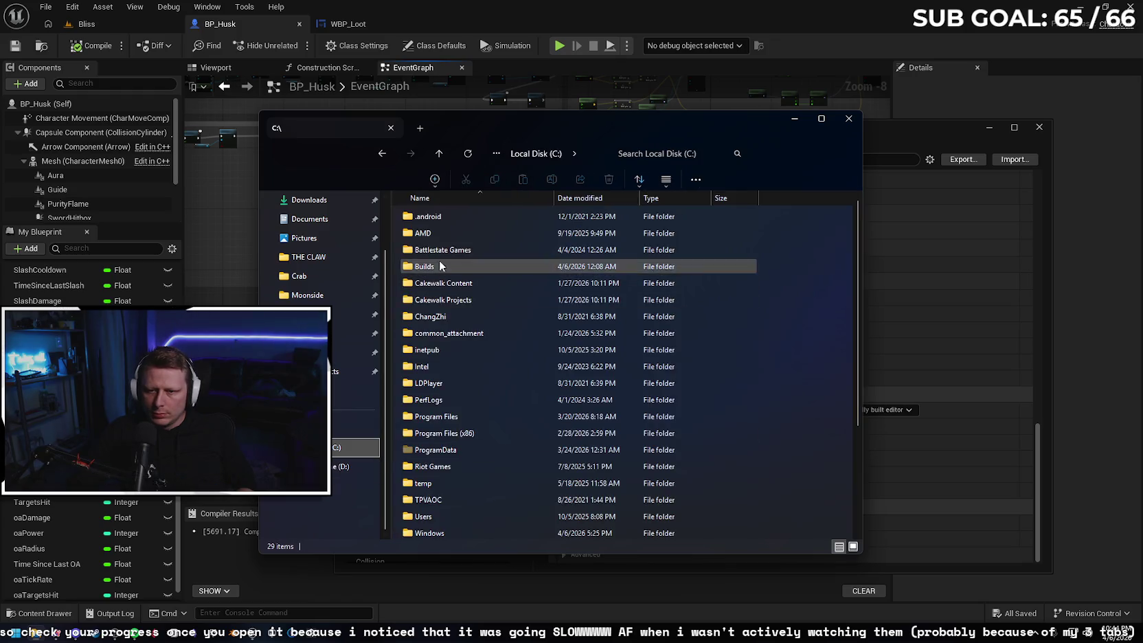
pyautogui.doubleClick(458, 264)
# Delete the old Everwound folder, create an 'Everwound Pre Alpha' folder in C:\Builds, and close Explorer.
pyautogui.click(478, 214)
pyautogui.press('Delete')
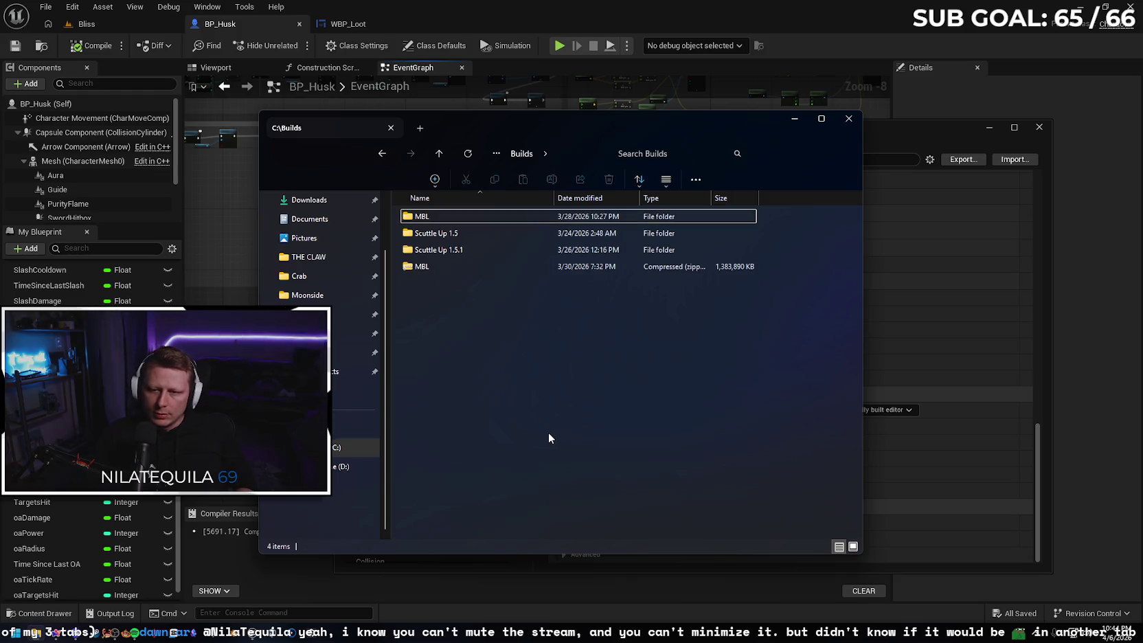
pyautogui.rightClick(464, 399)
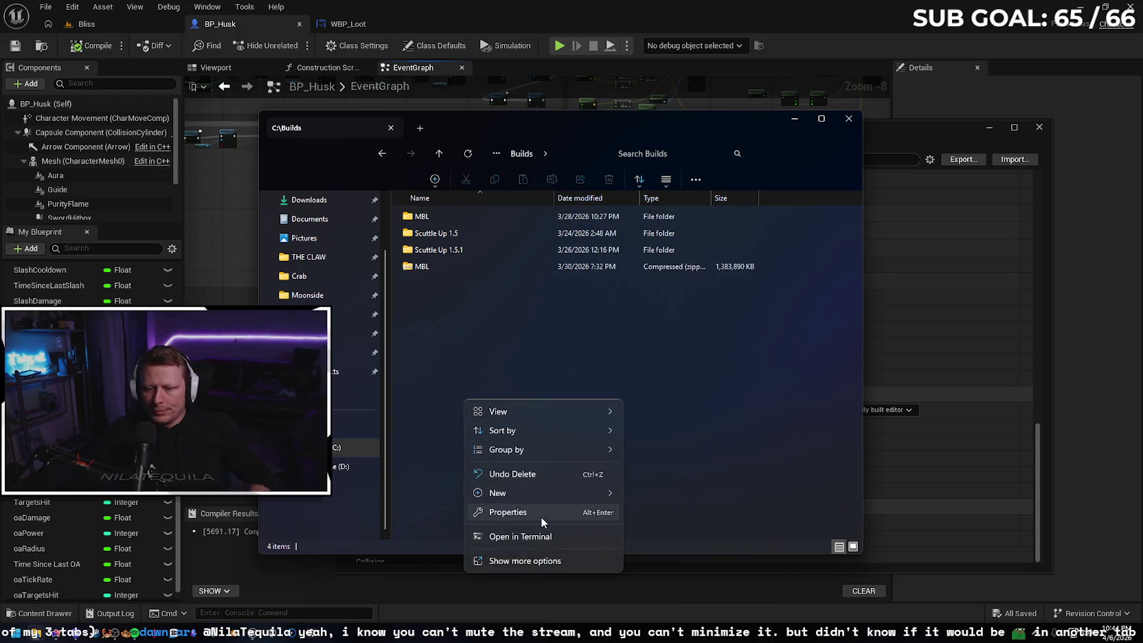
pyautogui.moveTo(539, 495)
pyautogui.click(654, 494)
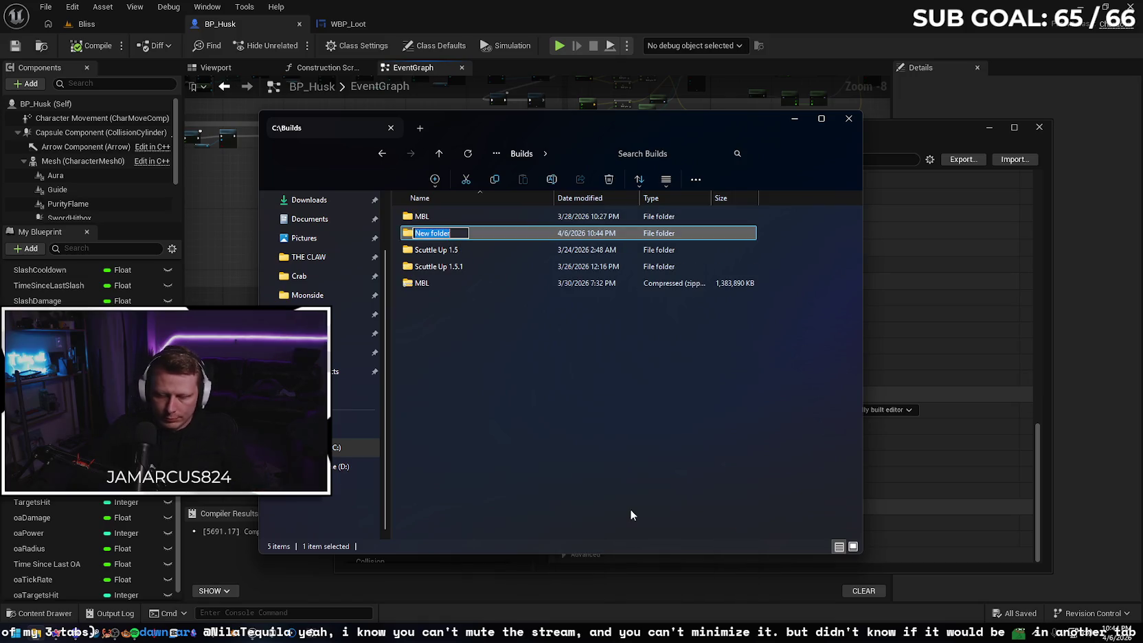
pyautogui.write('Everwound Pr')
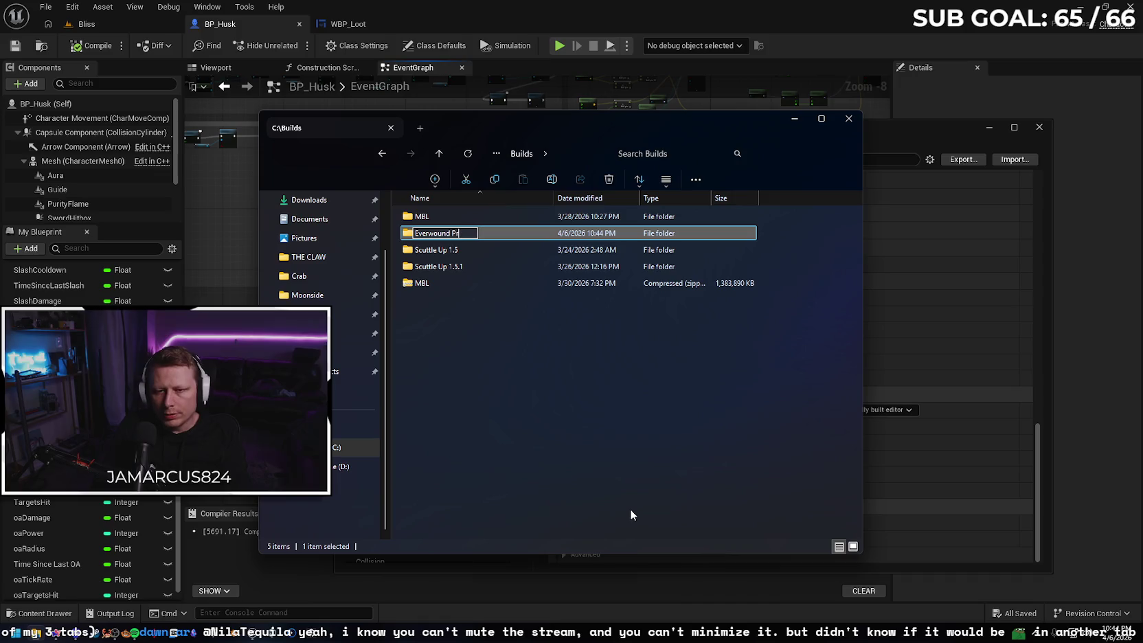
pyautogui.write('e Alp')
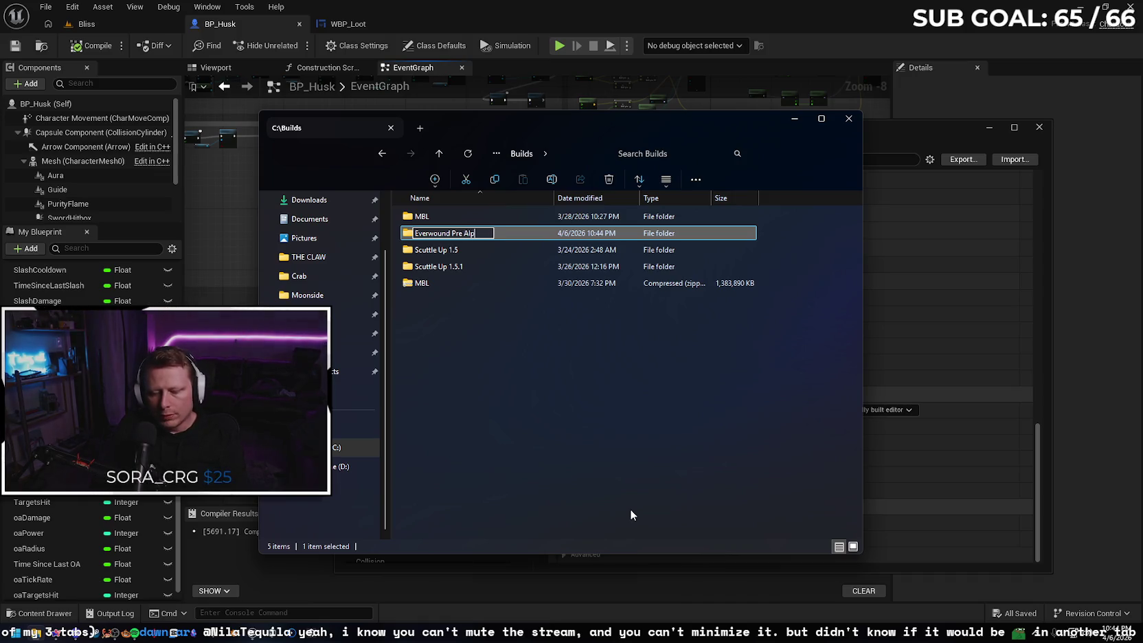
pyautogui.write('ha')
pyautogui.press('Return')
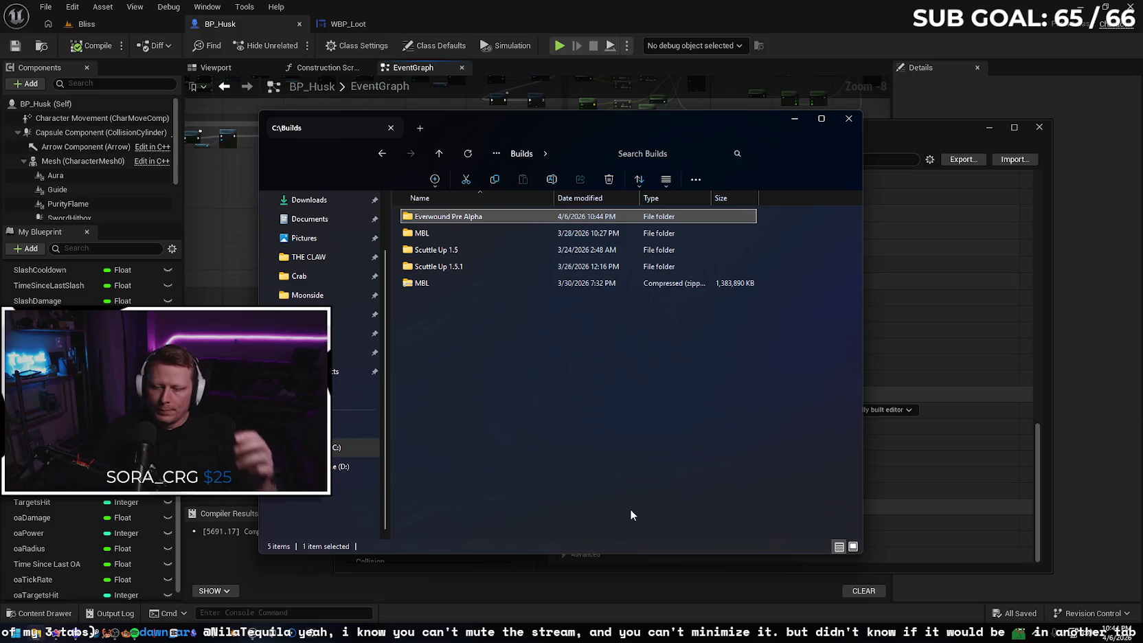
pyautogui.click(850, 119)
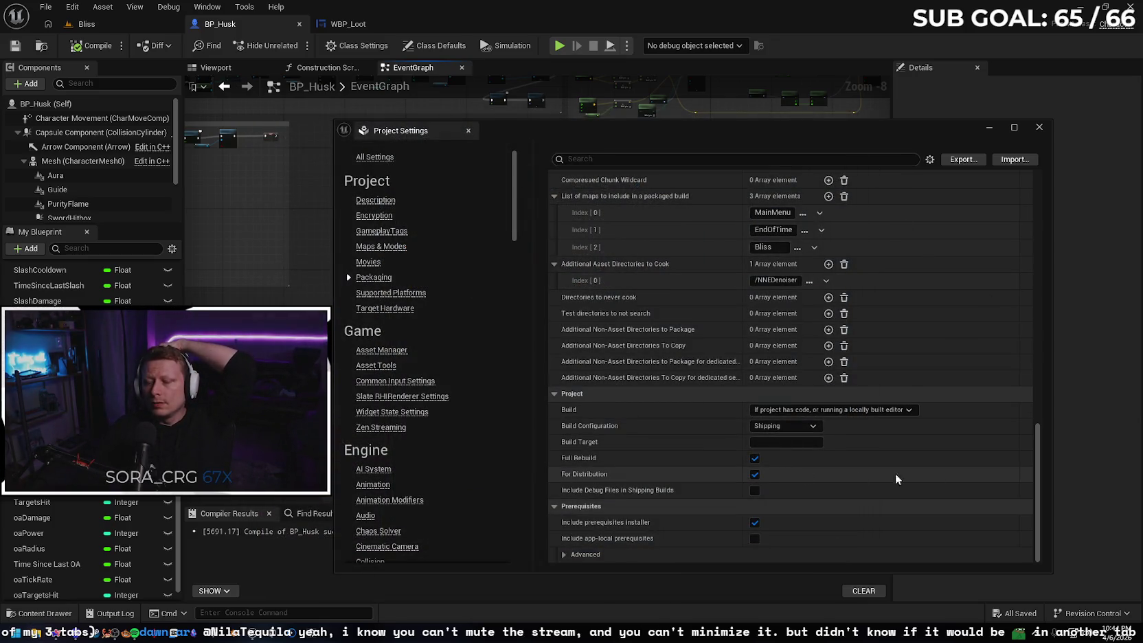
# Bring the browser forward and close the photo tab to reach Gemini.
pyautogui.moveTo(1038, 470); pyautogui.dragTo(1047, 164)
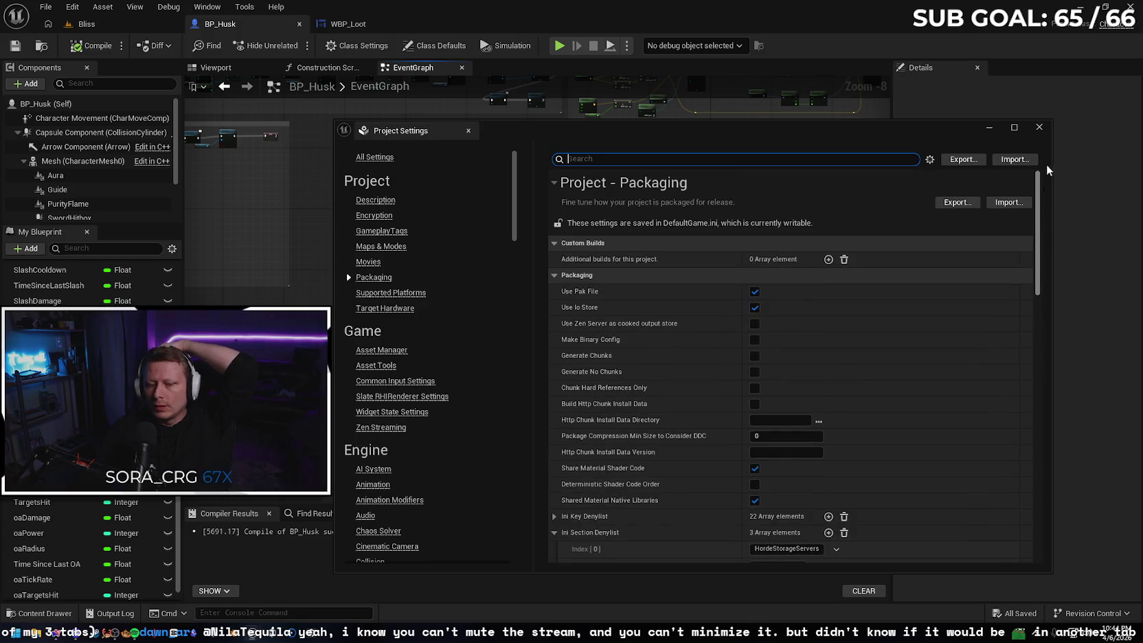
pyautogui.click(62, 636)
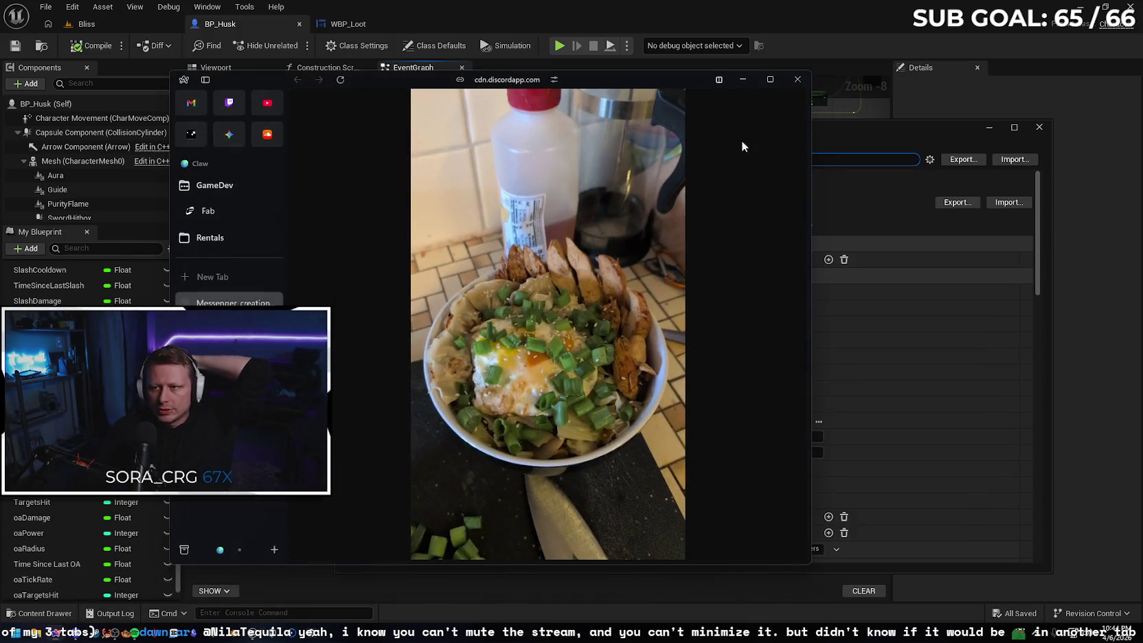
pyautogui.click(270, 302)
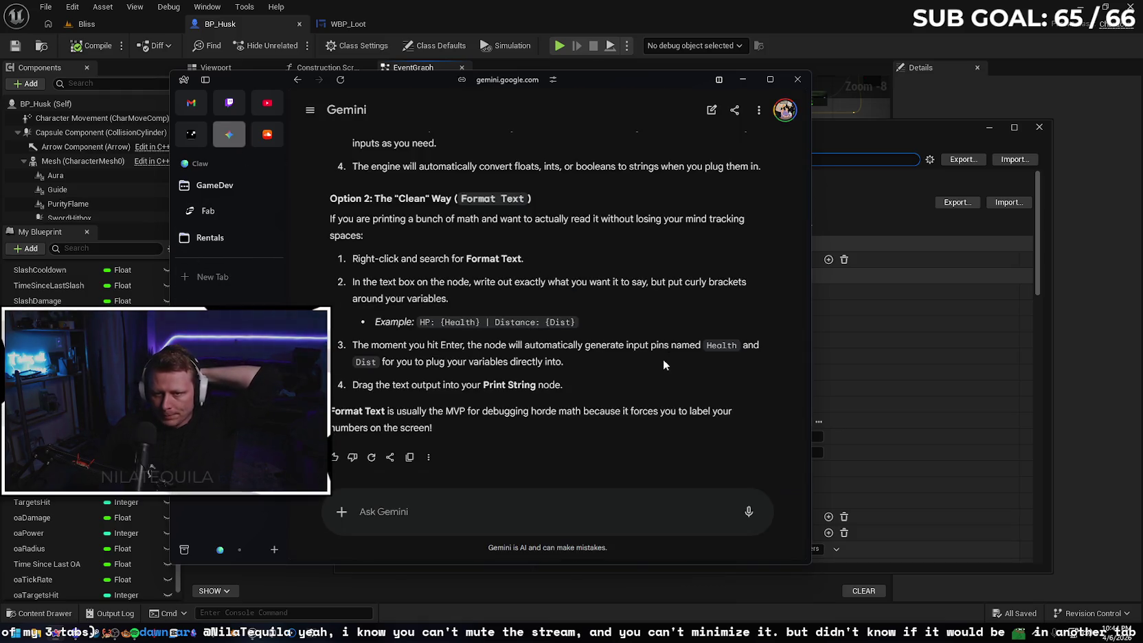
# Send Gemini a question: with Shipping as default, why did tilde and print output still work?
pyautogui.write('A')
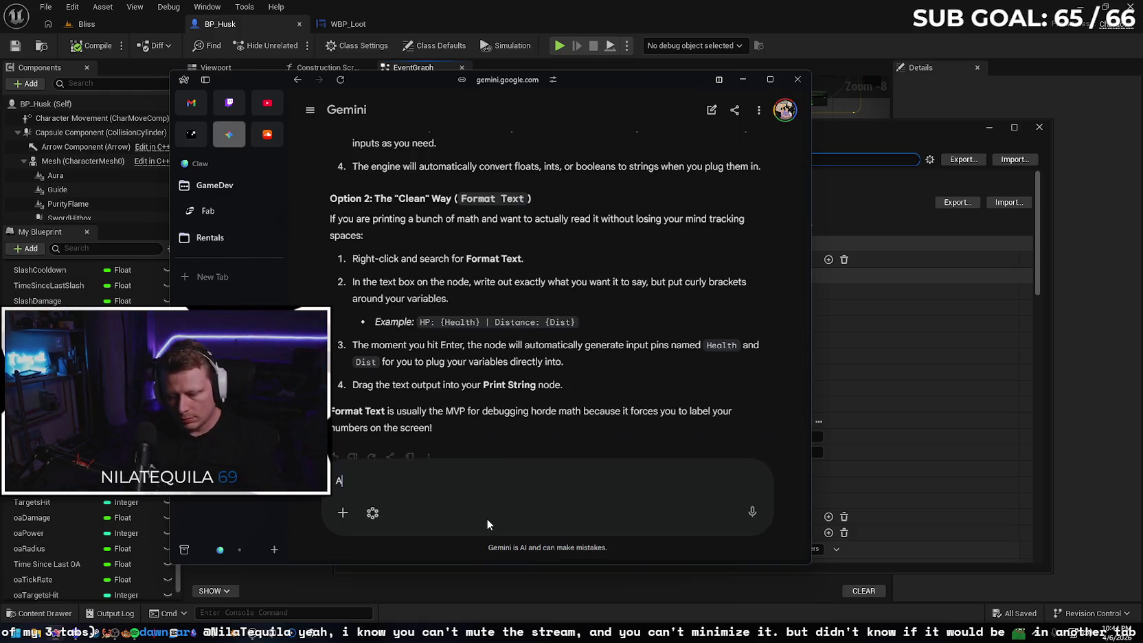
pyautogui.write('lright, lo')
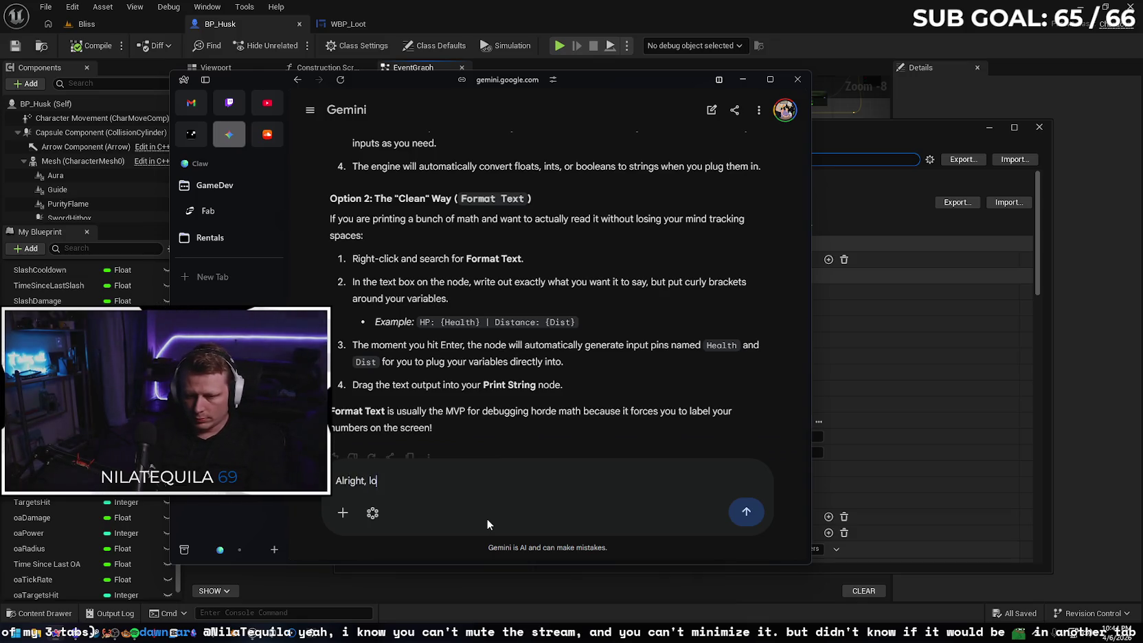
pyautogui.write('oking to run a ')
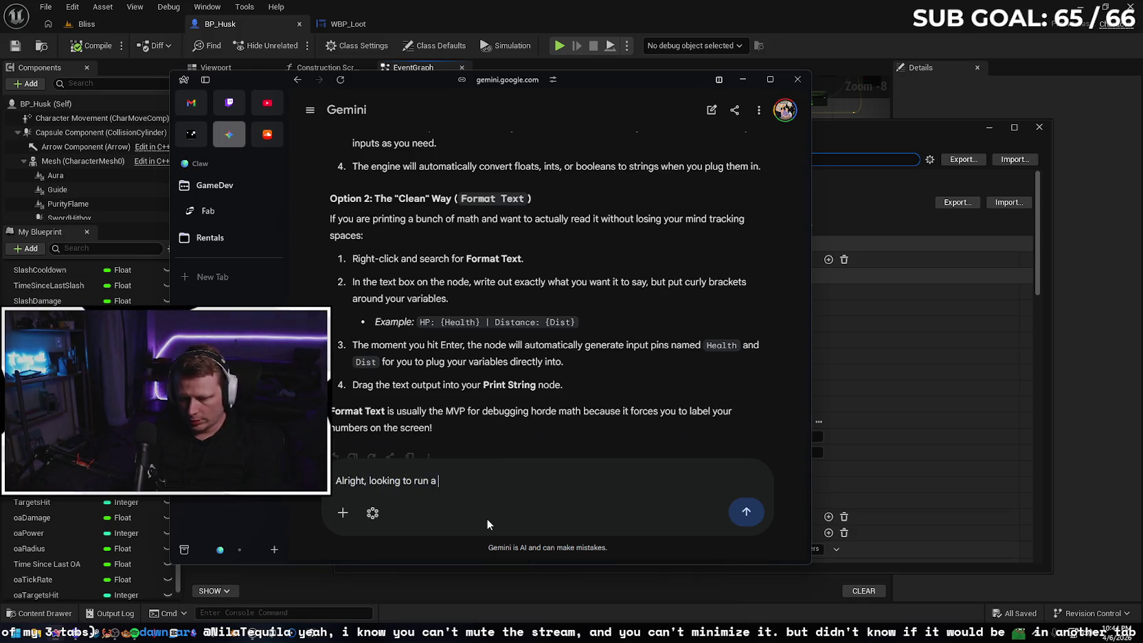
pyautogui.write('package')
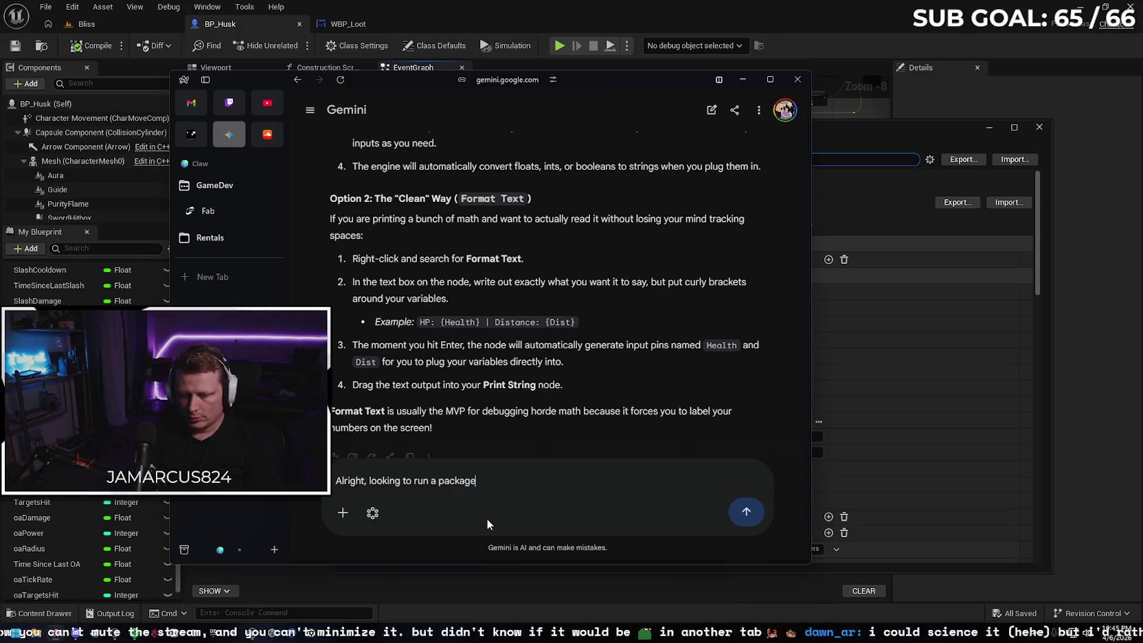
pyautogui.write(' build fo')
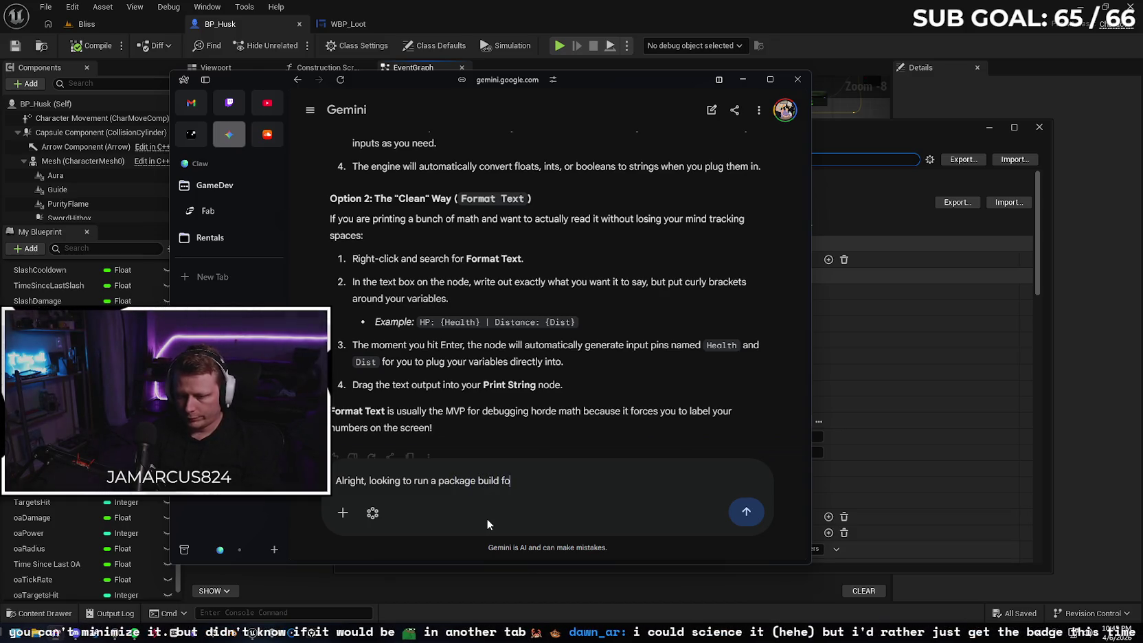
pyautogui.write('r test')
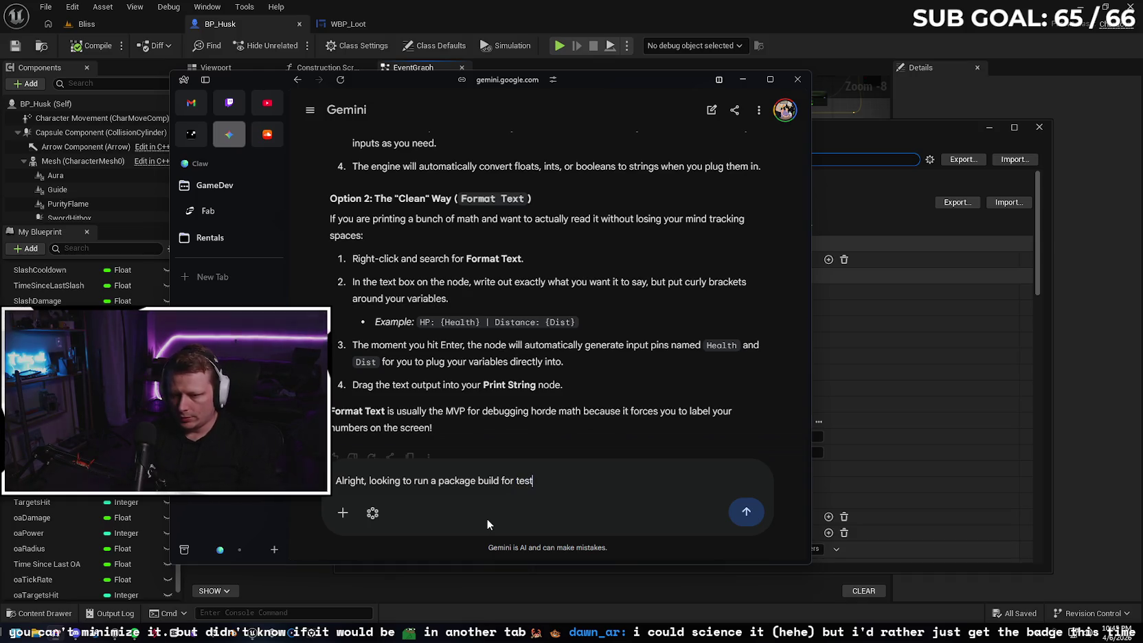
pyautogui.write('ing. Weirld.')
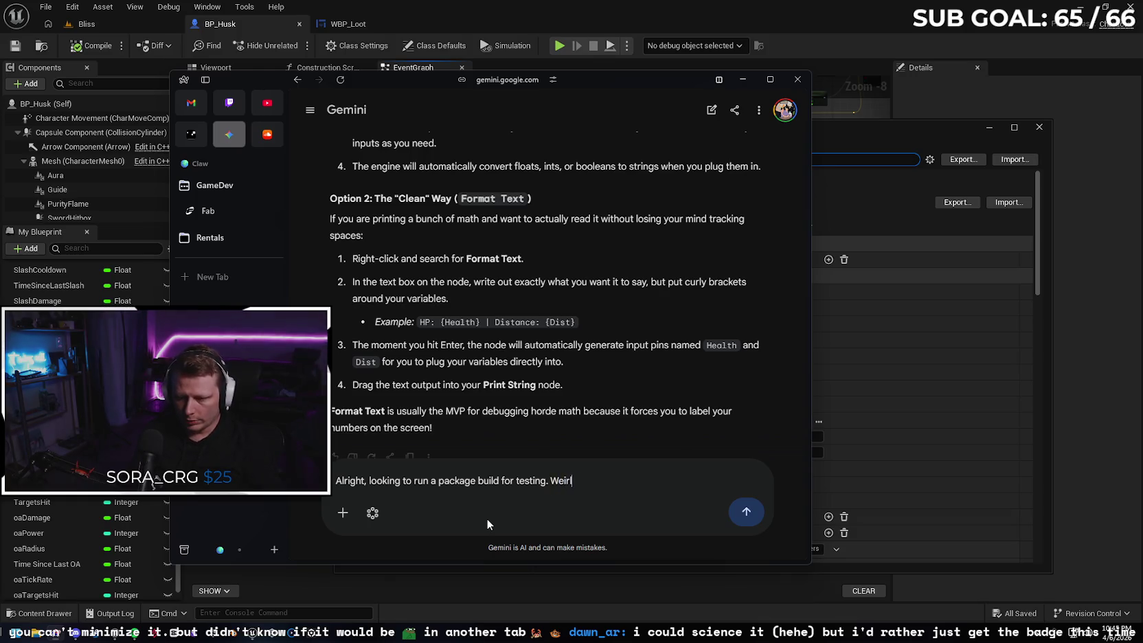
pyautogui.press('BackSpace')
pyautogui.write('ly')
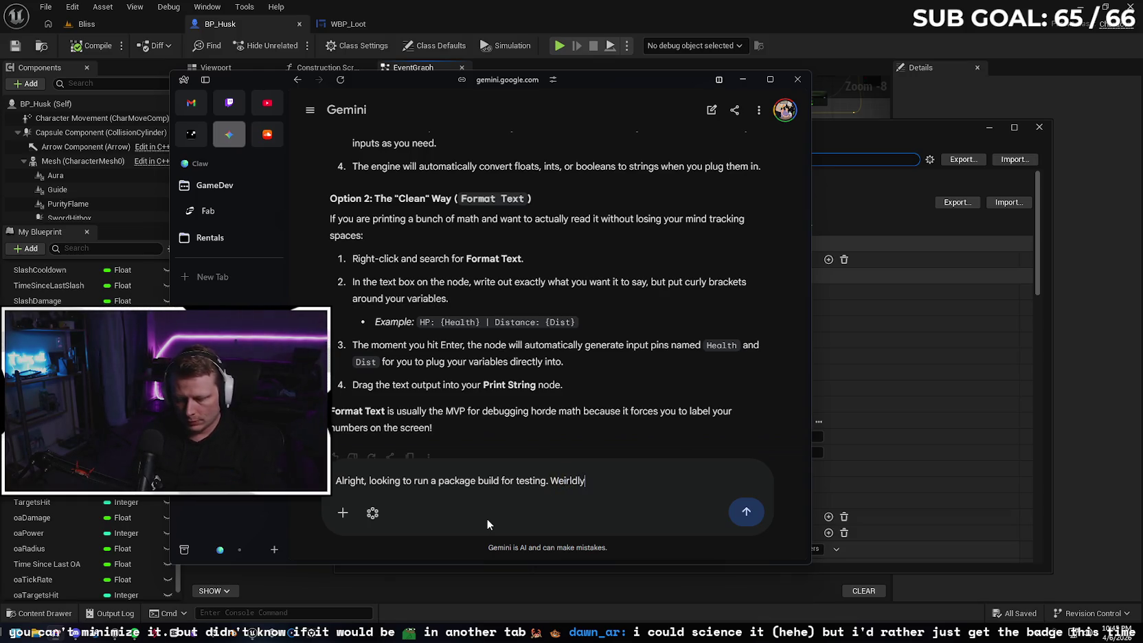
pyautogui.write(', Iast tim')
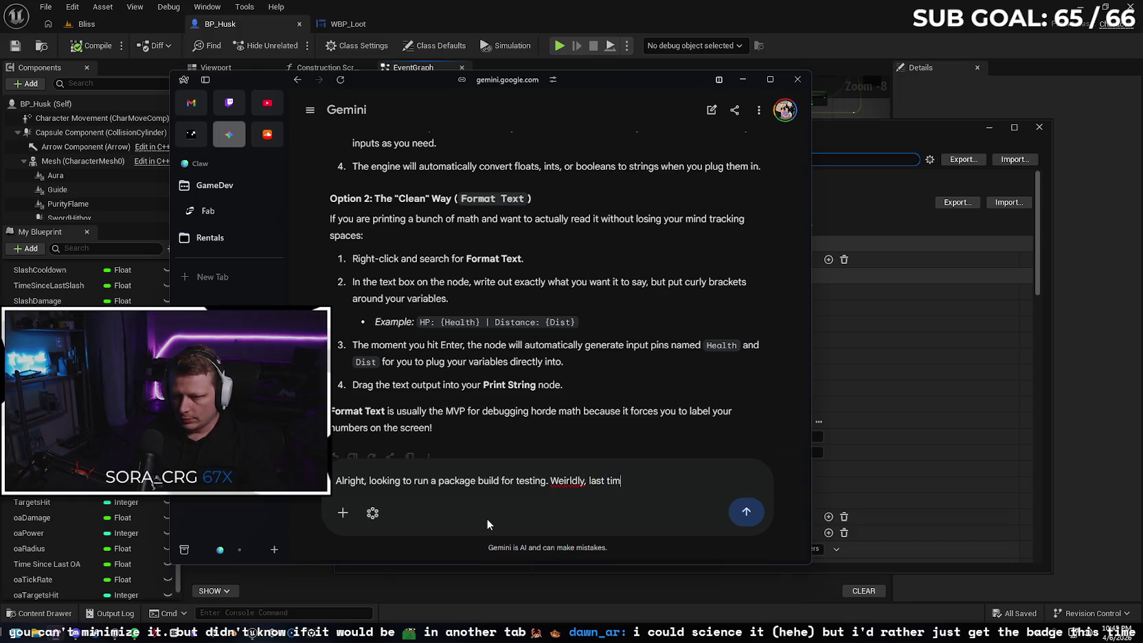
pyautogui.write('e i picke')
pyautogui.press('BackSpace')
pyautogui.press('BackSpace')
pyautogui.press('BackSpace')
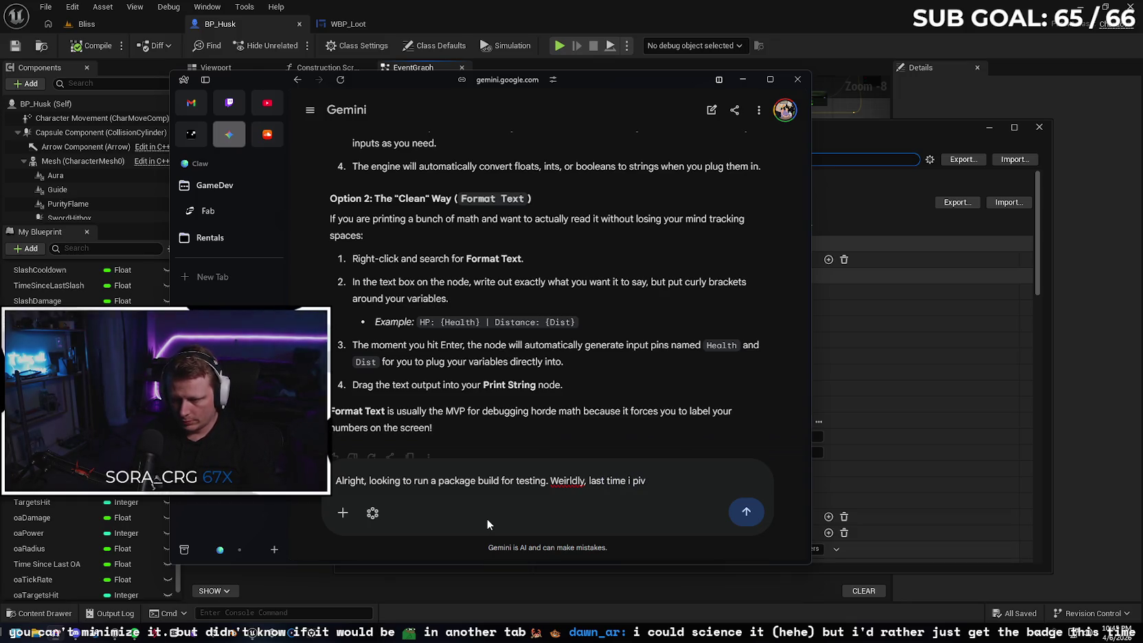
pyautogui.write('cked ')
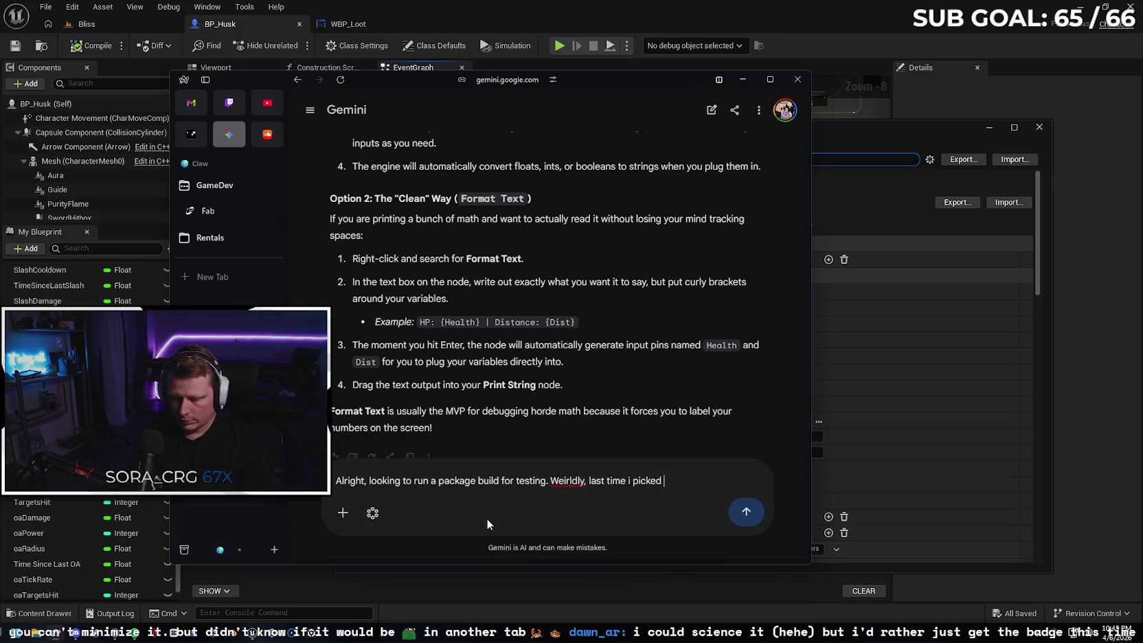
pyautogui.write('shippinh')
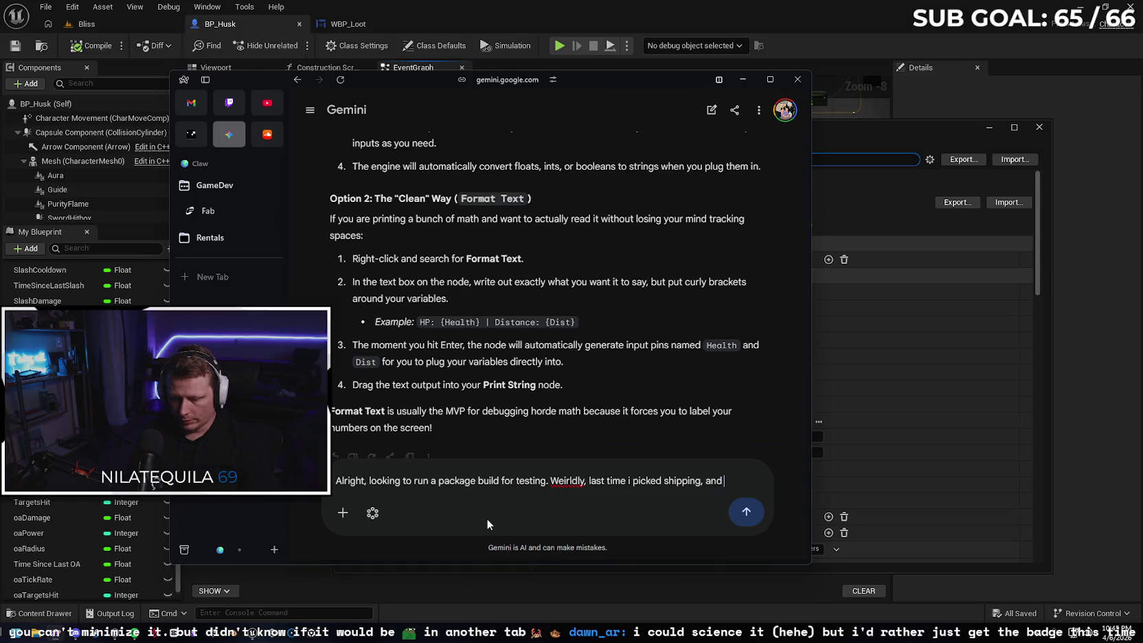
pyautogui.write('shippinh')
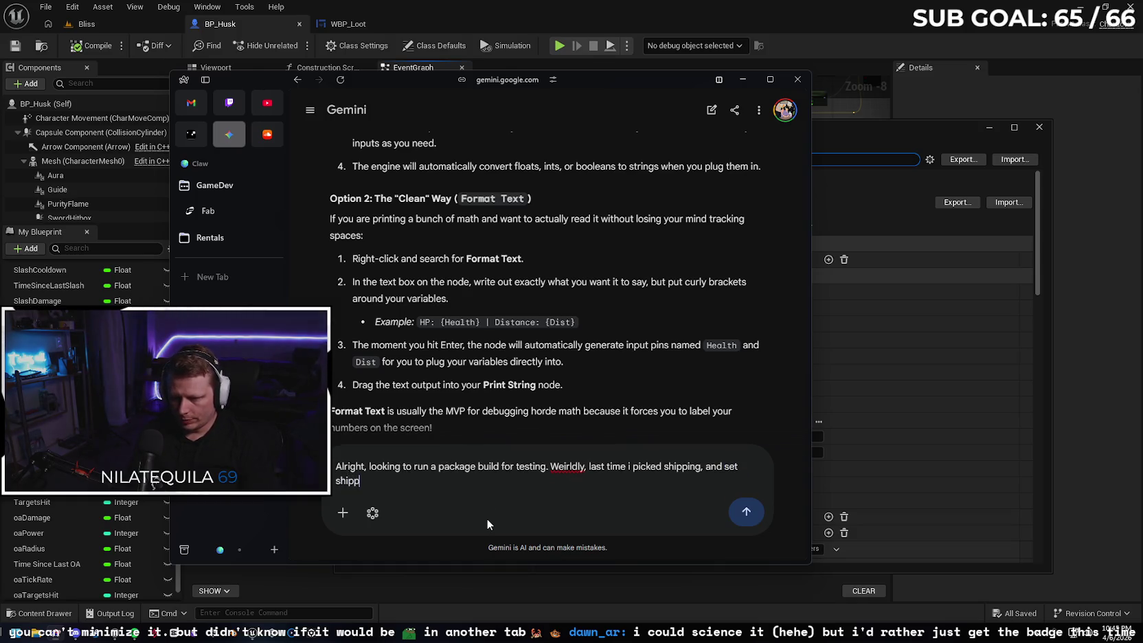
pyautogui.press('BackSpace')
pyautogui.write('g ')
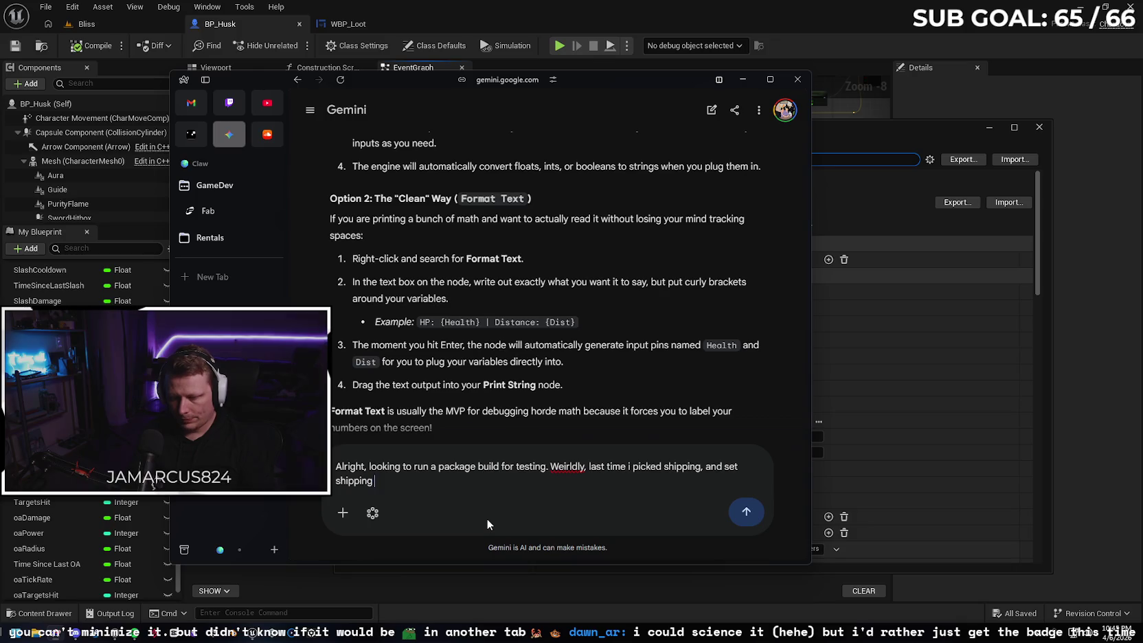
pyautogui.write('as proje')
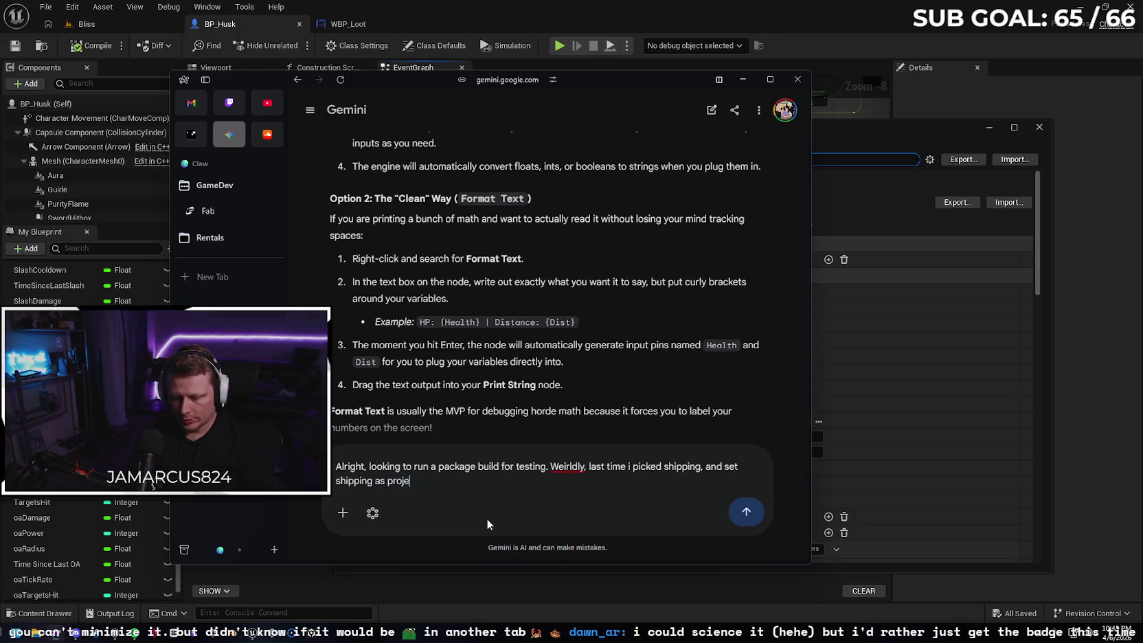
pyautogui.write('ct set')
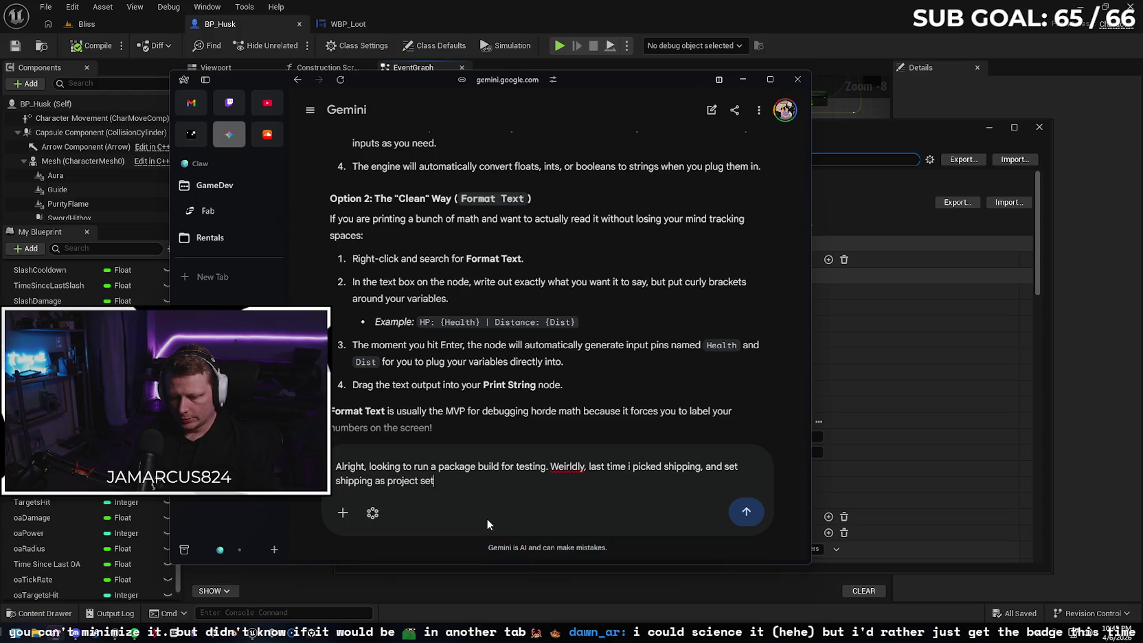
pyautogui.write('tings default, it')
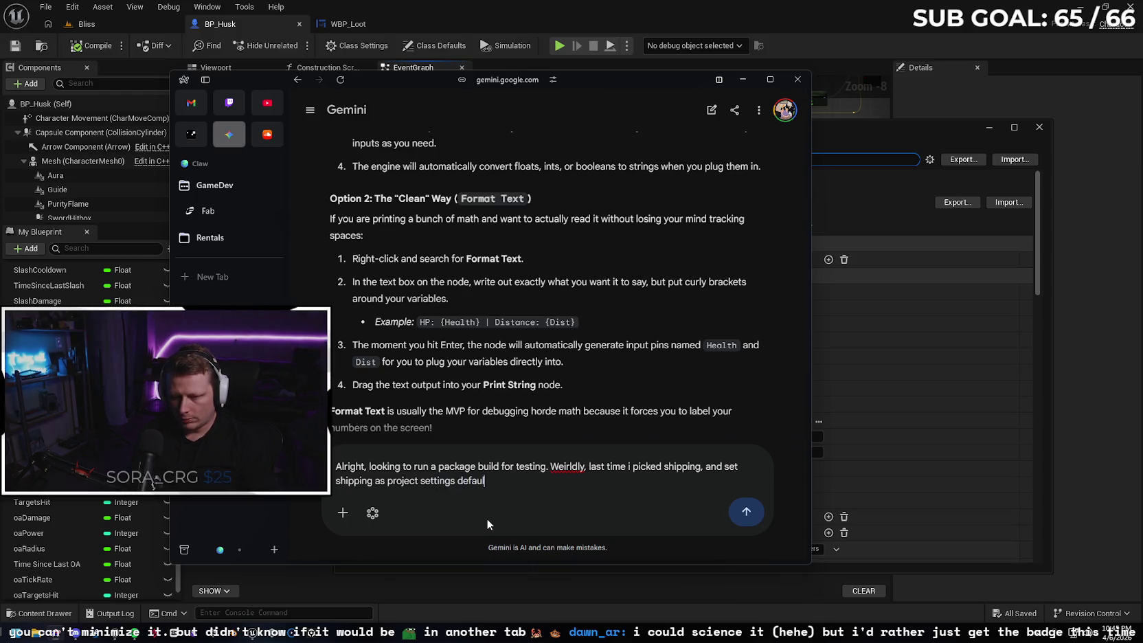
pyautogui.press('BackSpace')
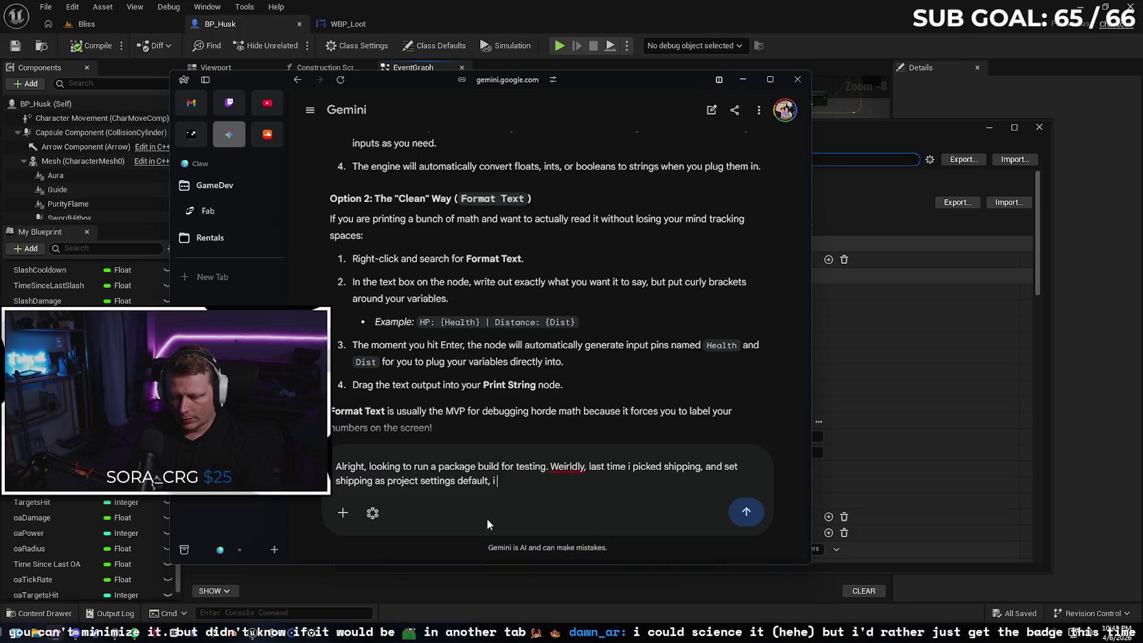
pyautogui.write('I was s')
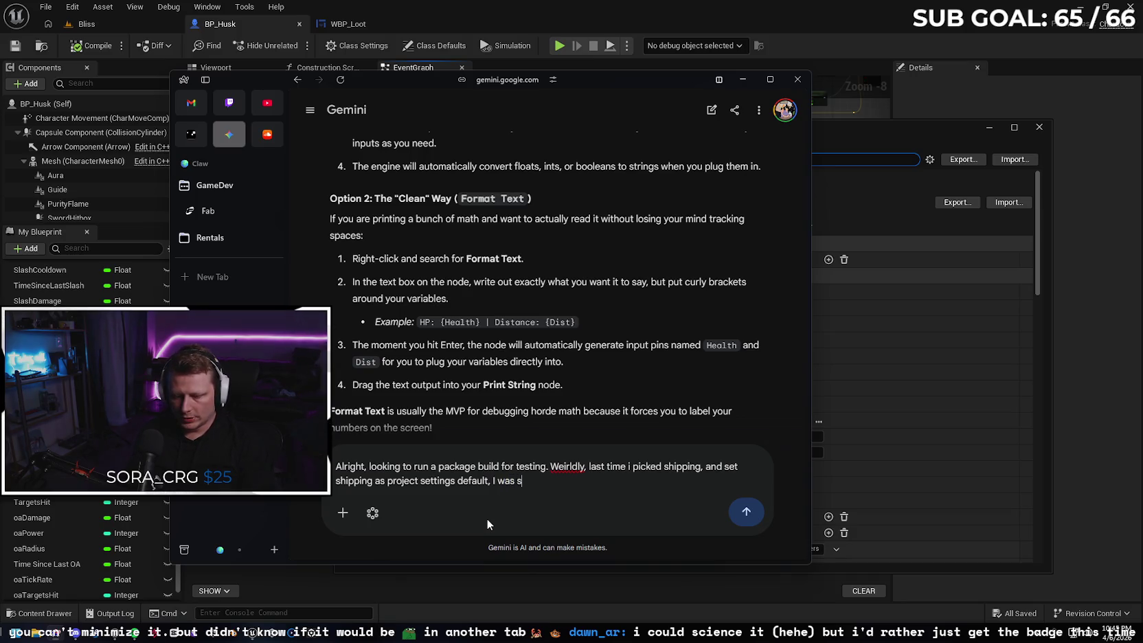
pyautogui.write('till able to')
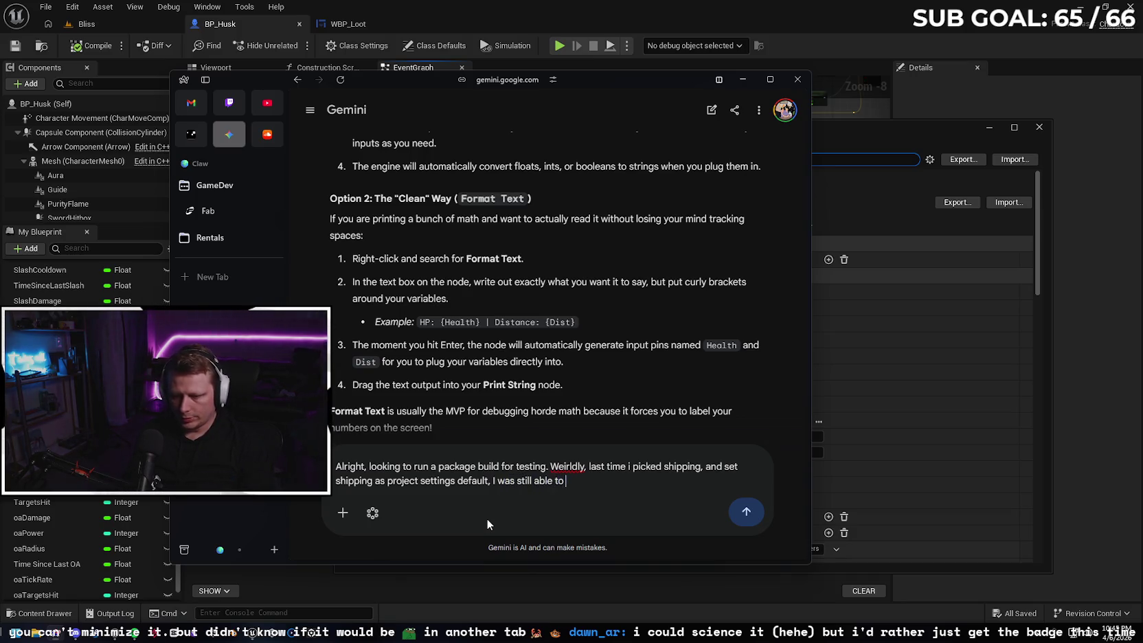
pyautogui.write(' access ')
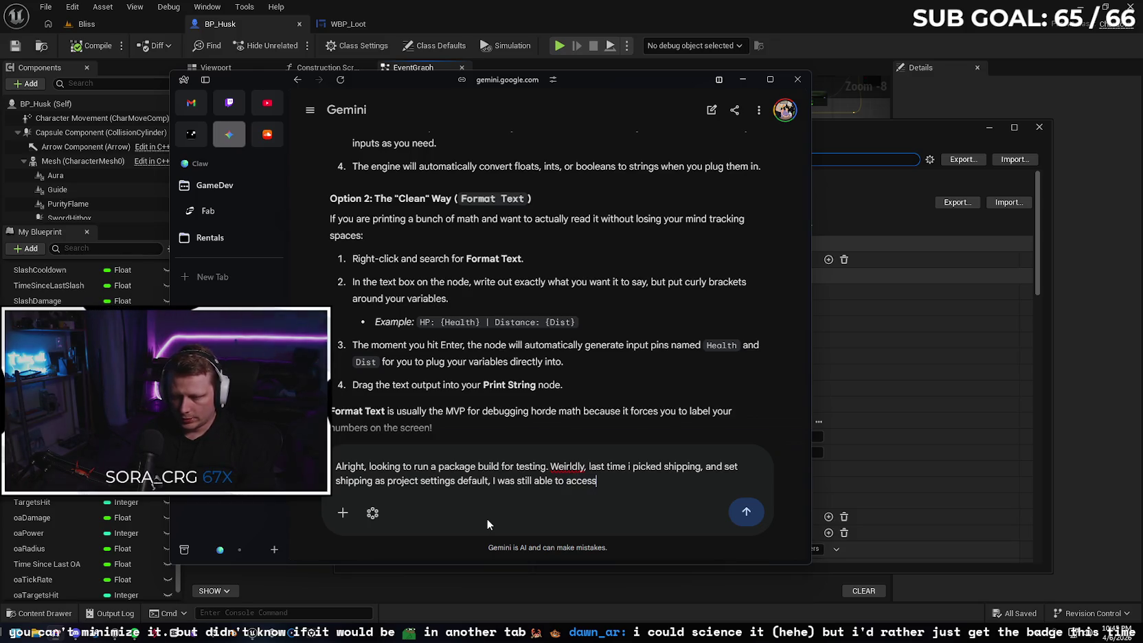
pyautogui.write('ti')
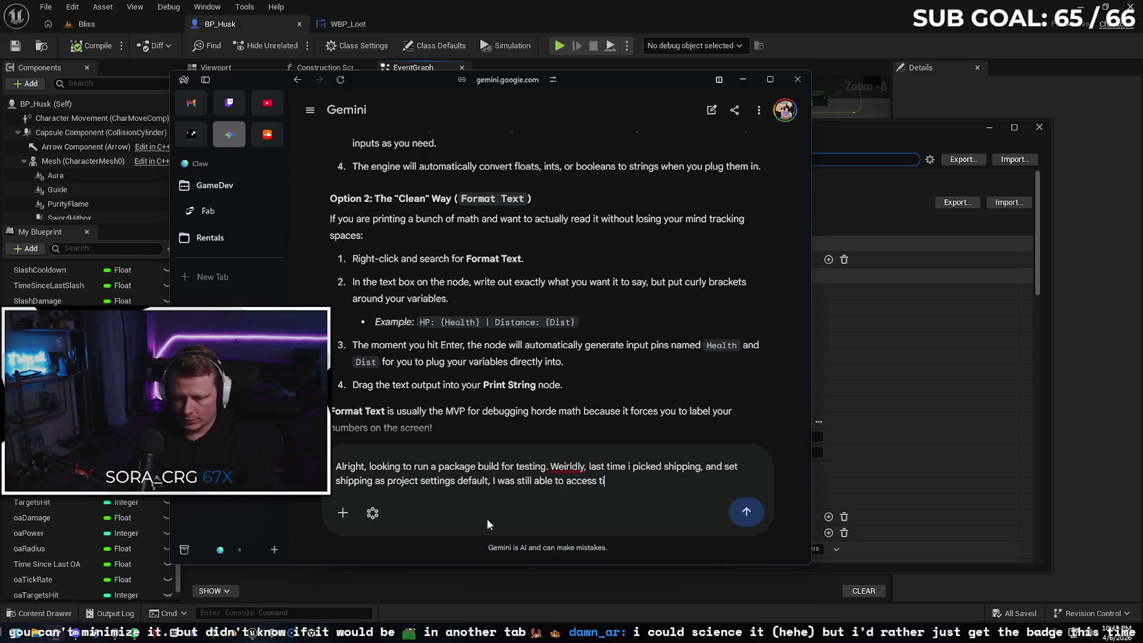
pyautogui.write('lde and sa')
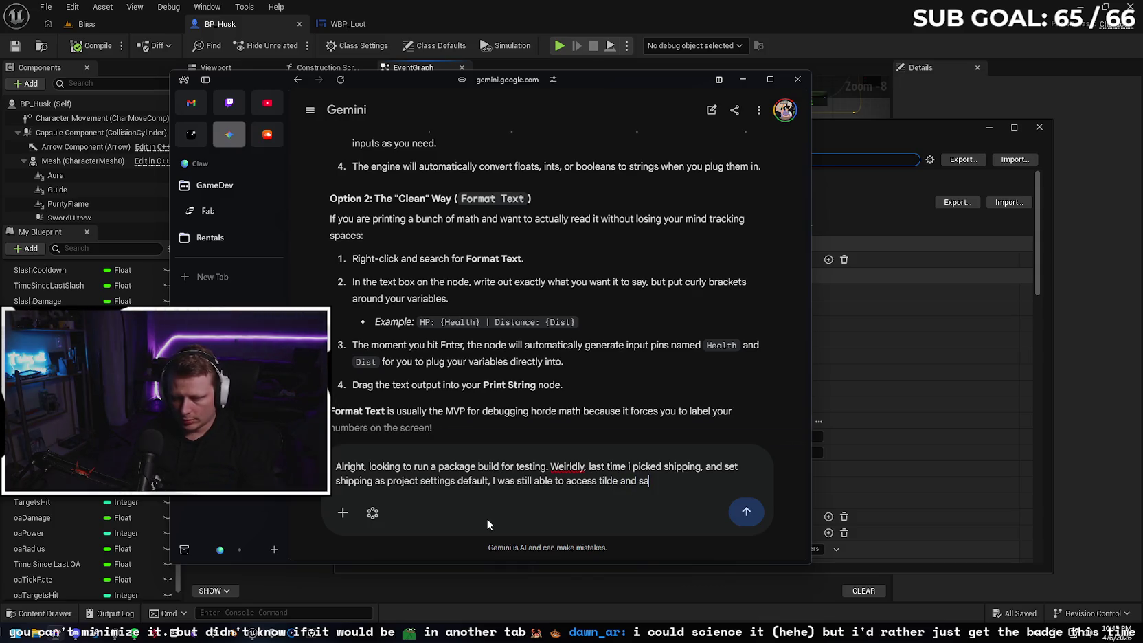
pyautogui.write('w print screens.')
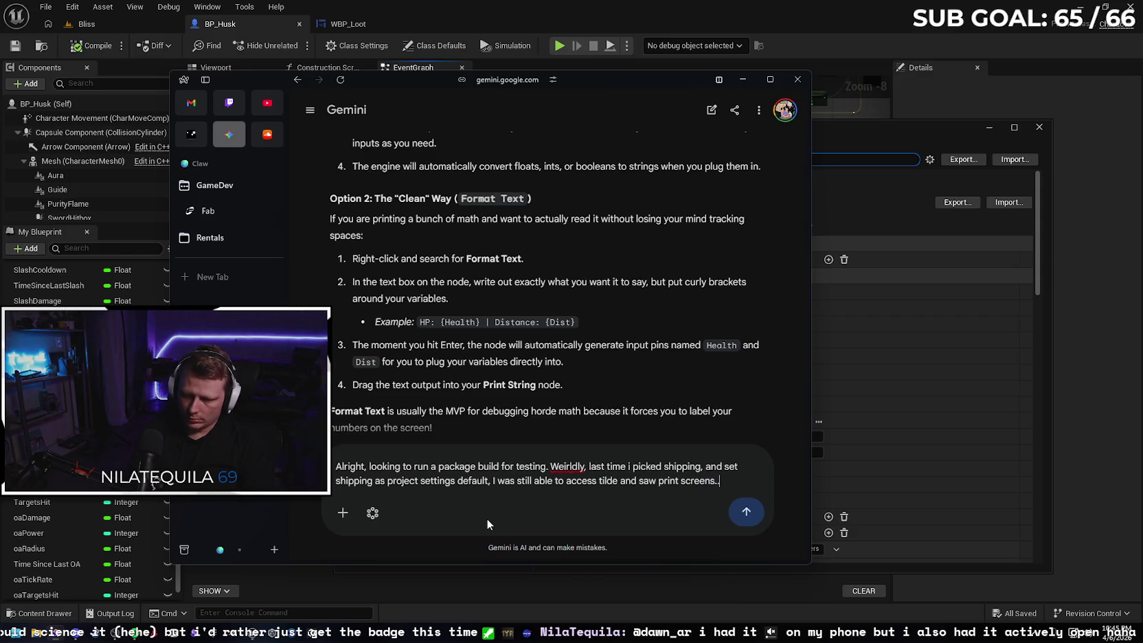
pyautogui.press('Return')
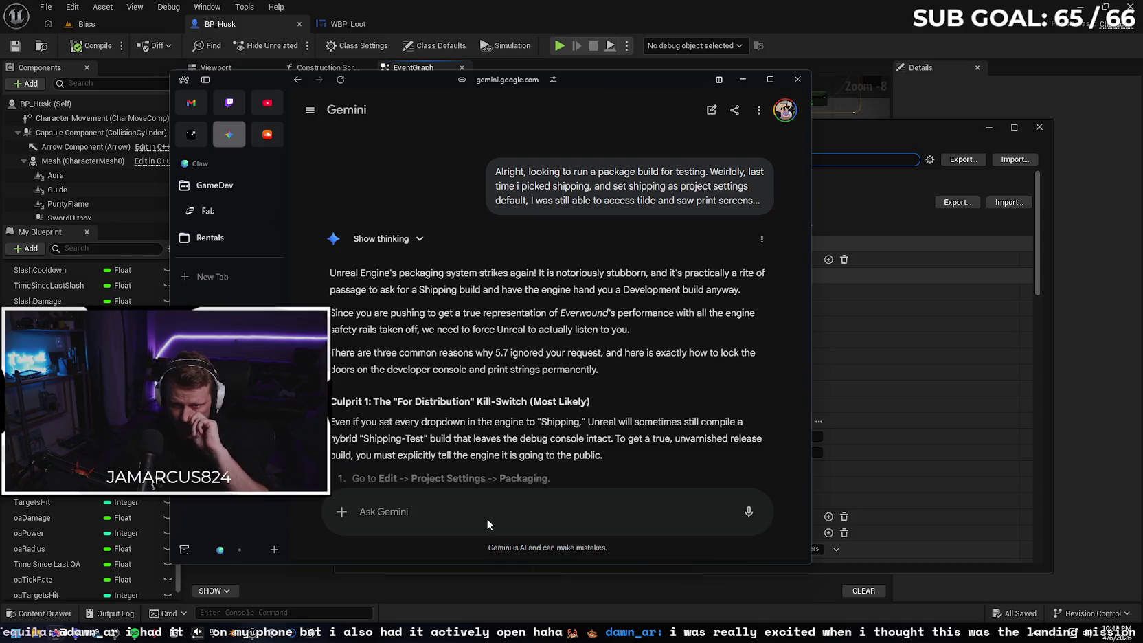
# Read Gemini's culprits (For Distribution, Build Configuration override, dirty folder), then return to Project Settings.
pyautogui.scroll(-3, 561, 330)
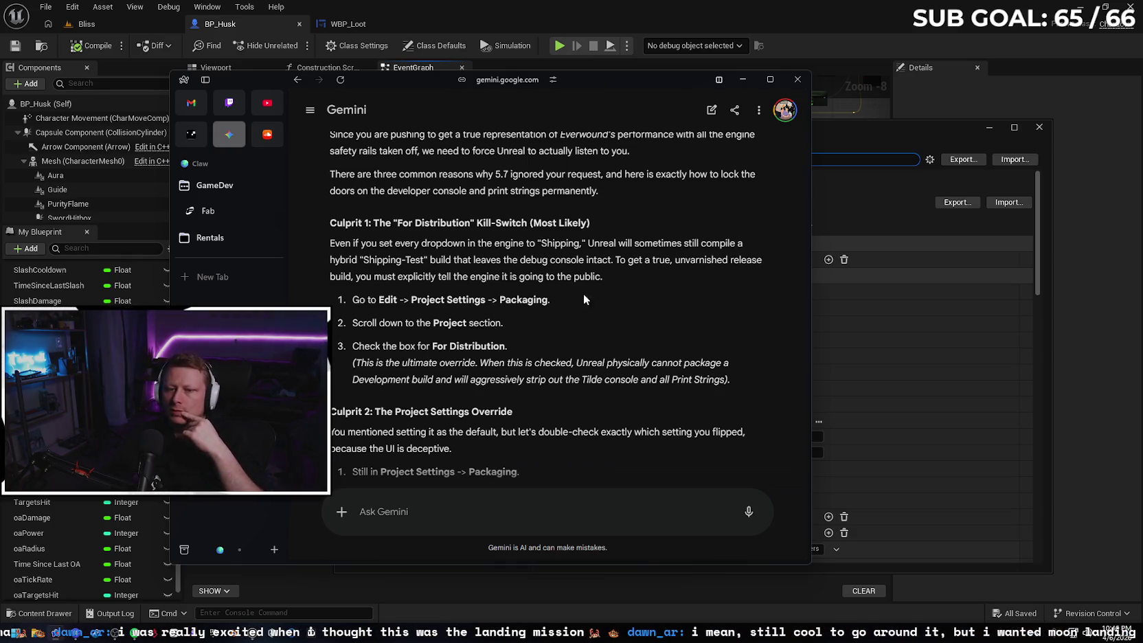
pyautogui.scroll(-2, 596, 274)
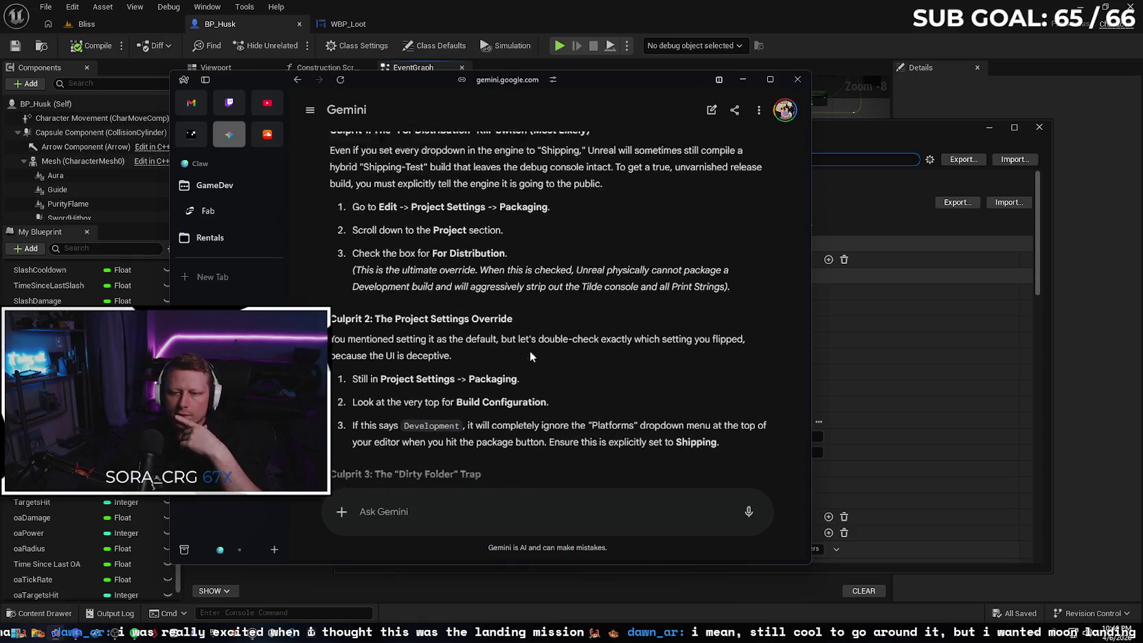
pyautogui.scroll(-1, 594, 261)
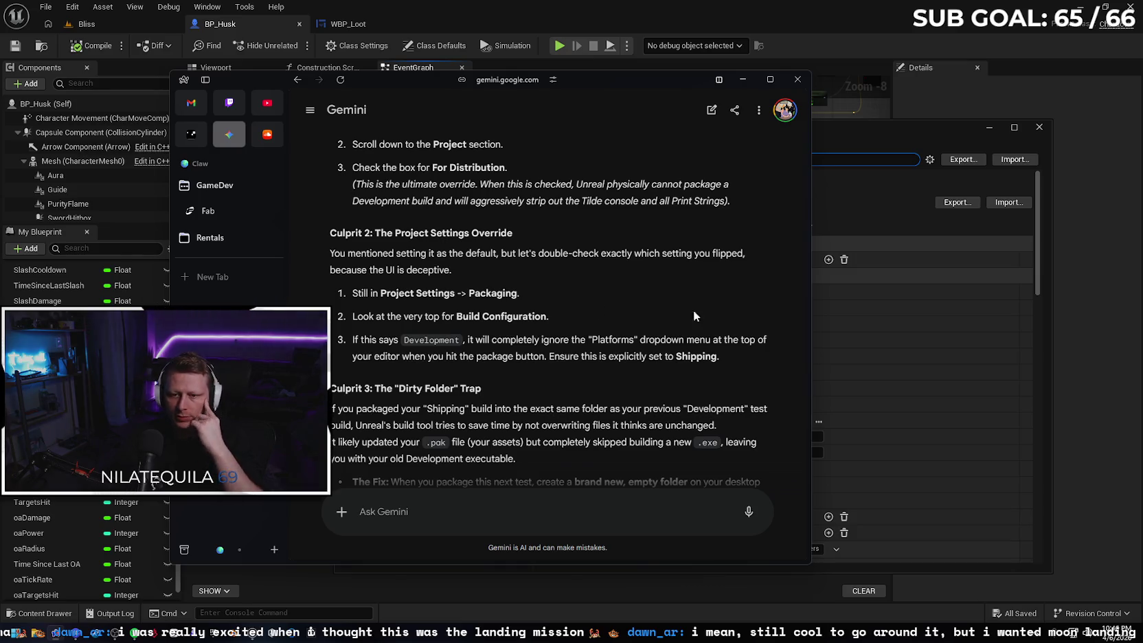
pyautogui.click(1038, 277)
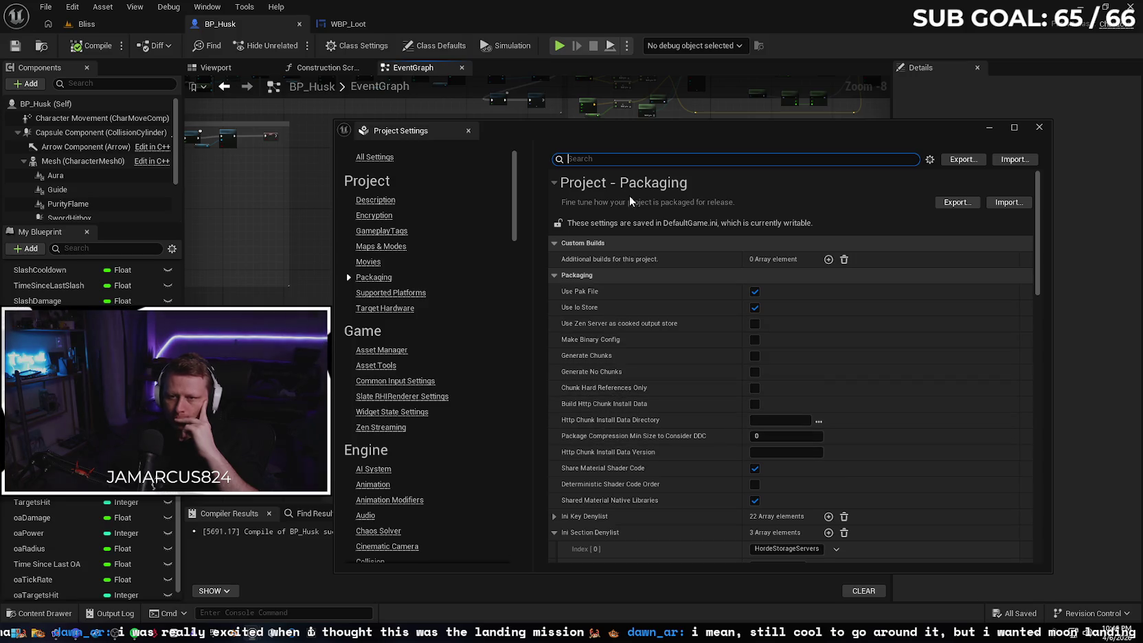
# Filter Project Settings by 'build' to confirm Shipping, recheck Gemini's answer, then close both windows.
pyautogui.write('build')
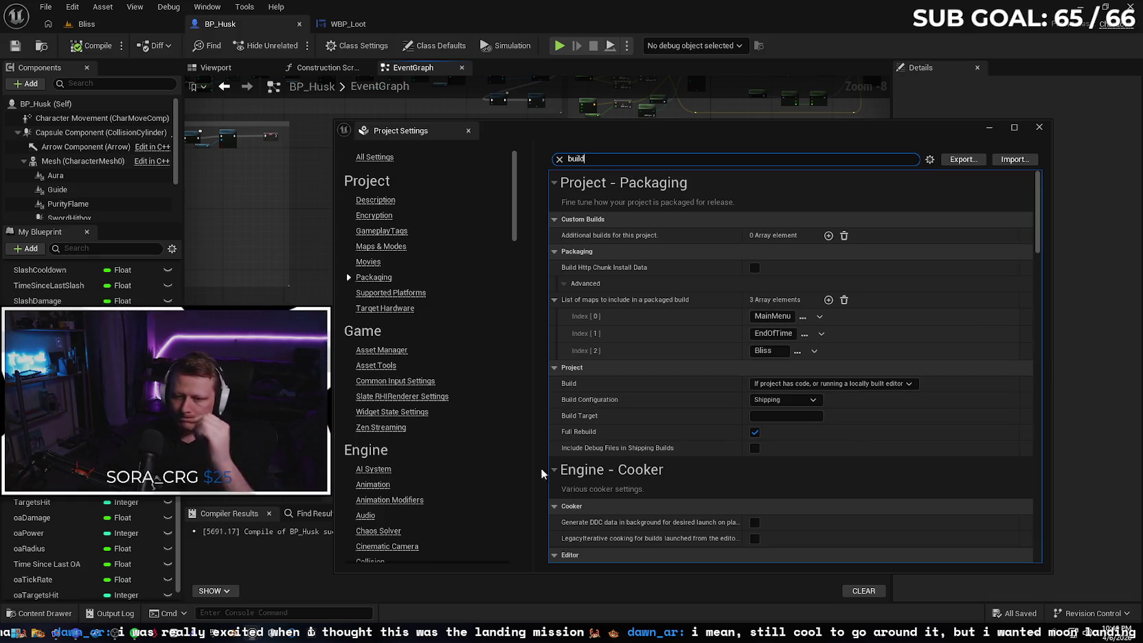
pyautogui.moveTo(56, 635)
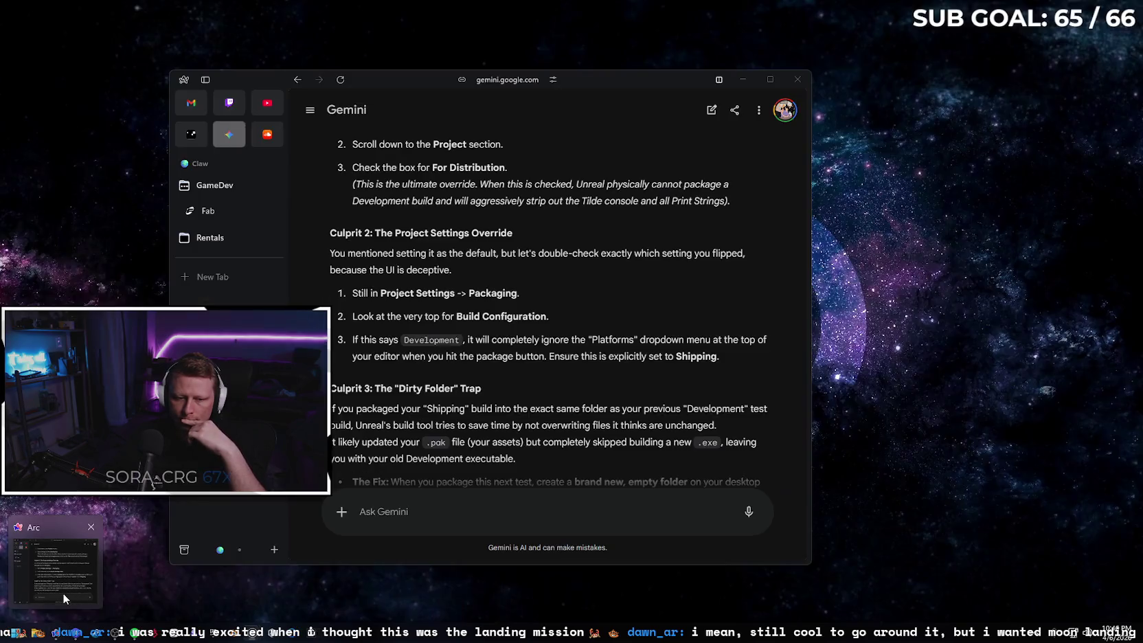
pyautogui.click(64, 581)
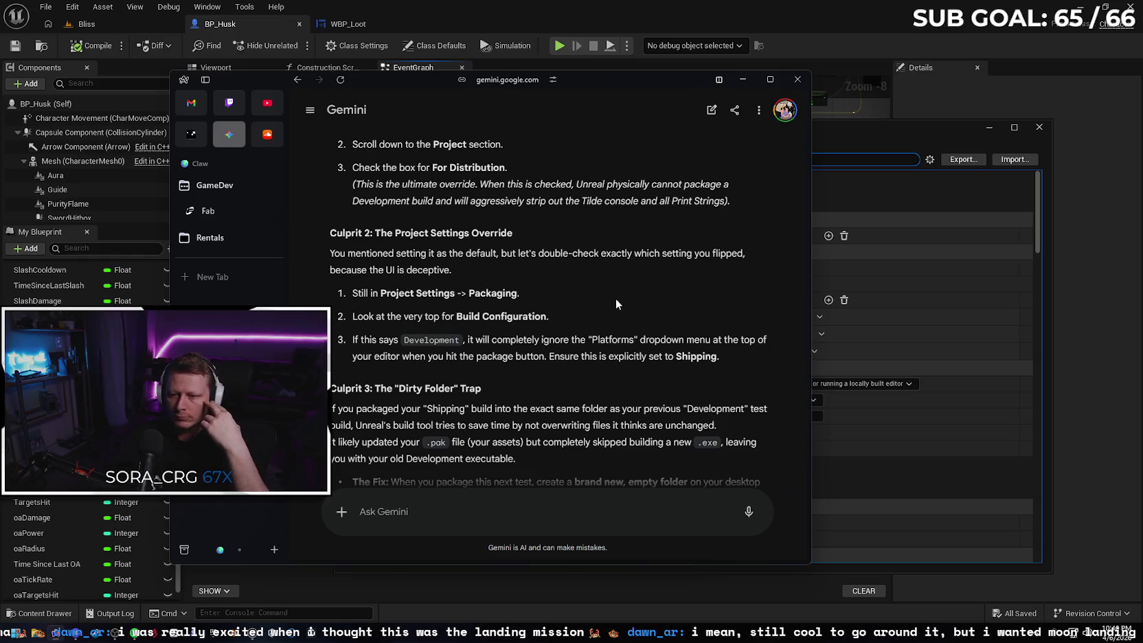
pyautogui.scroll(-3, 616, 300)
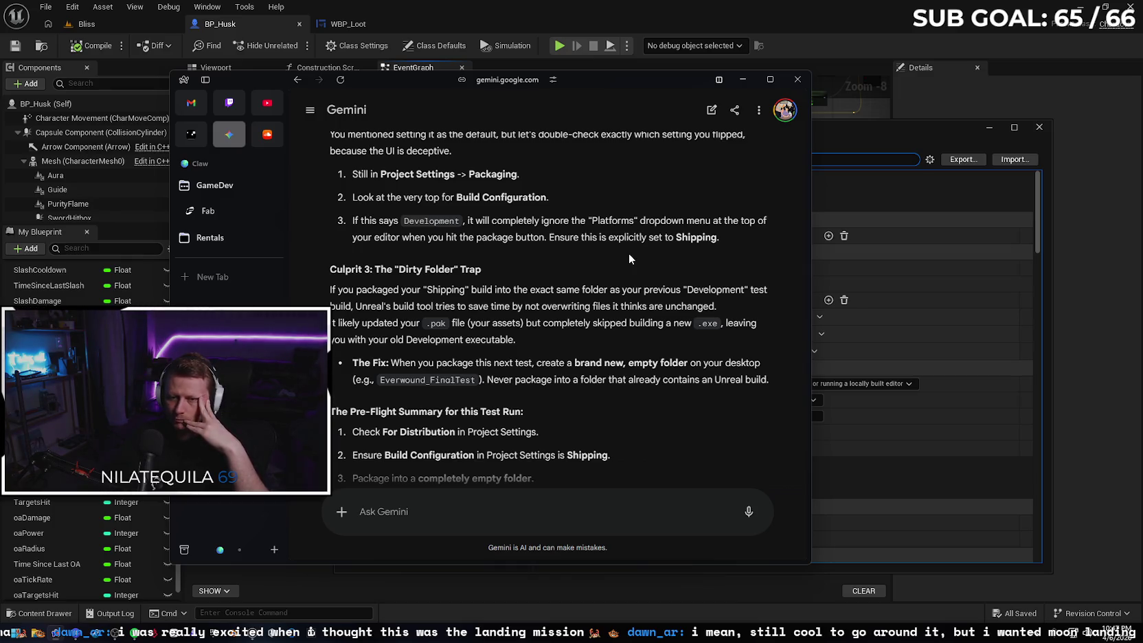
pyautogui.scroll(-2, 613, 323)
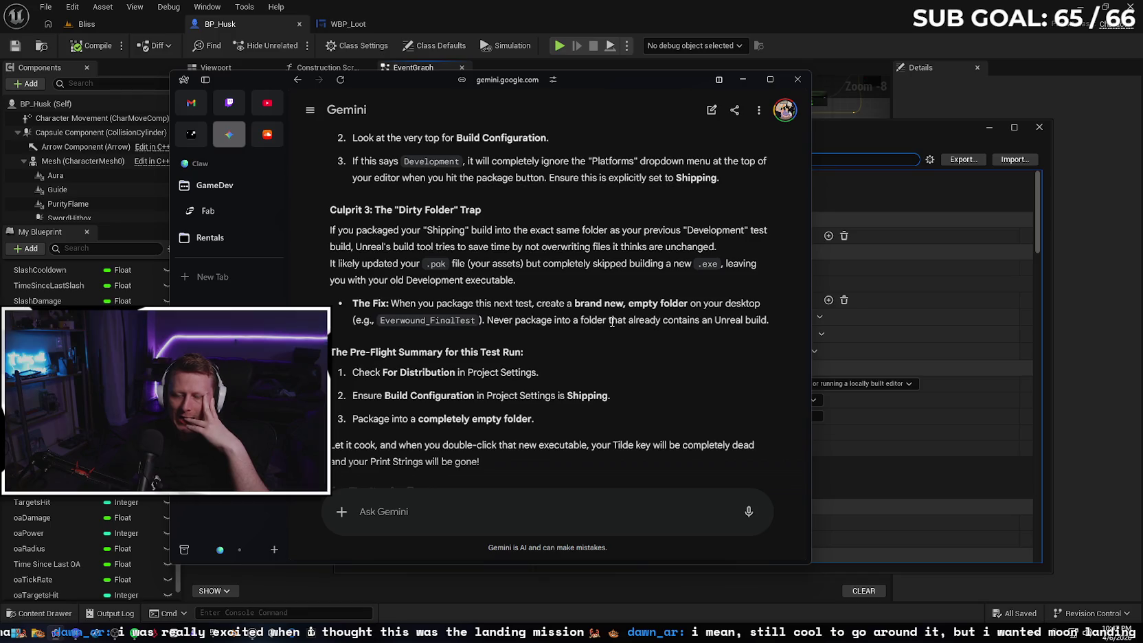
pyautogui.click(797, 80)
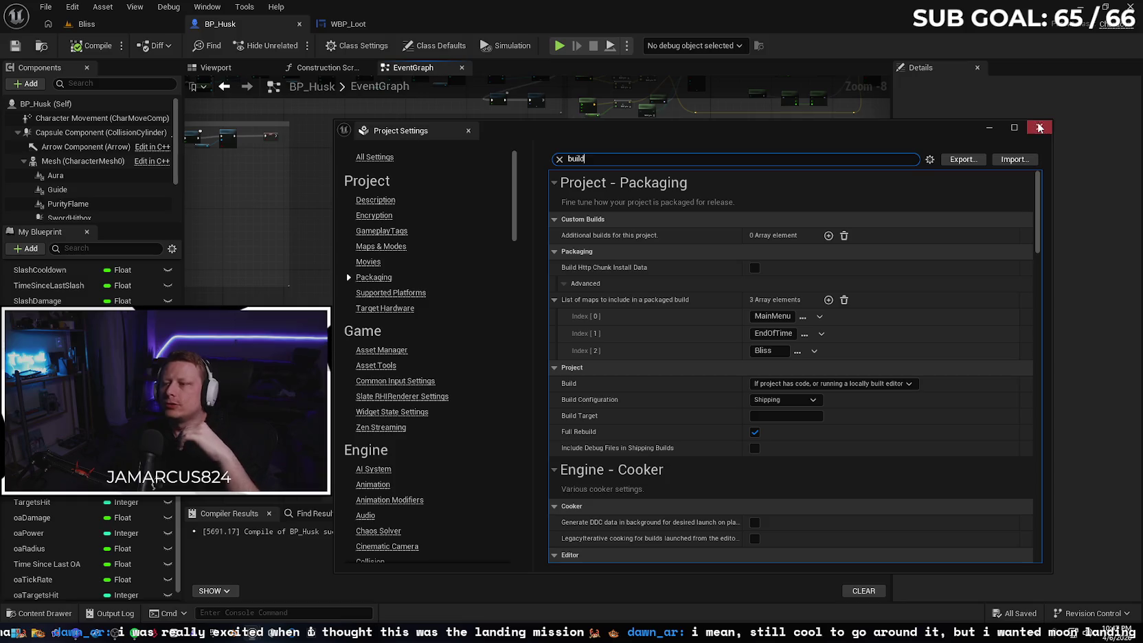
pyautogui.click(1039, 128)
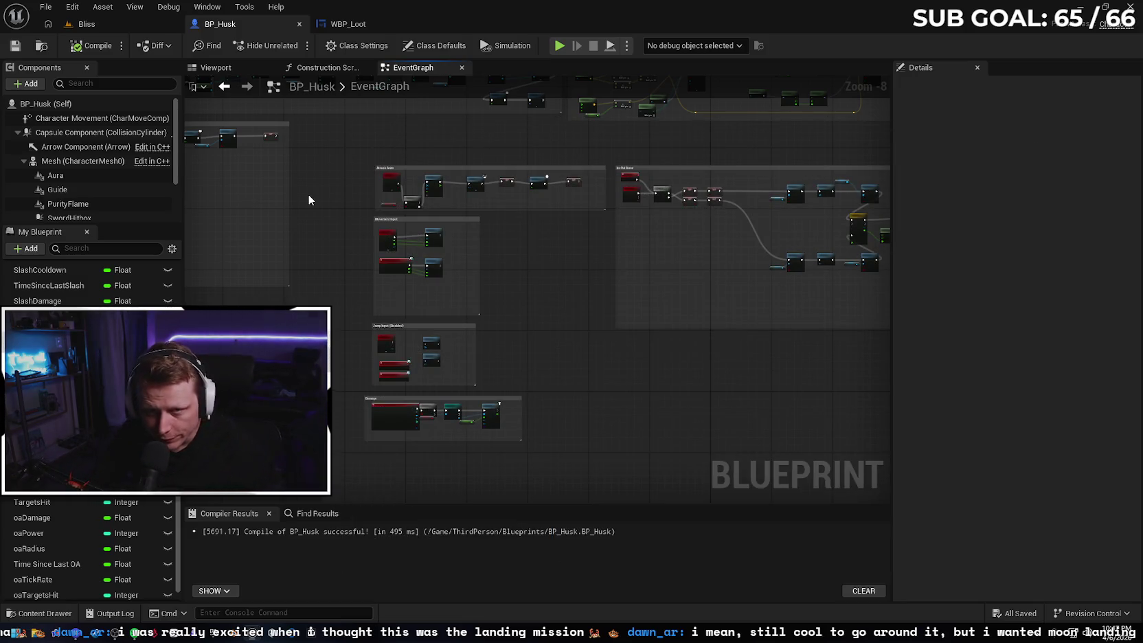
# In the Bliss level, delete the BP_Level_Portal and BP_POIMarker actors.
pyautogui.click(84, 23)
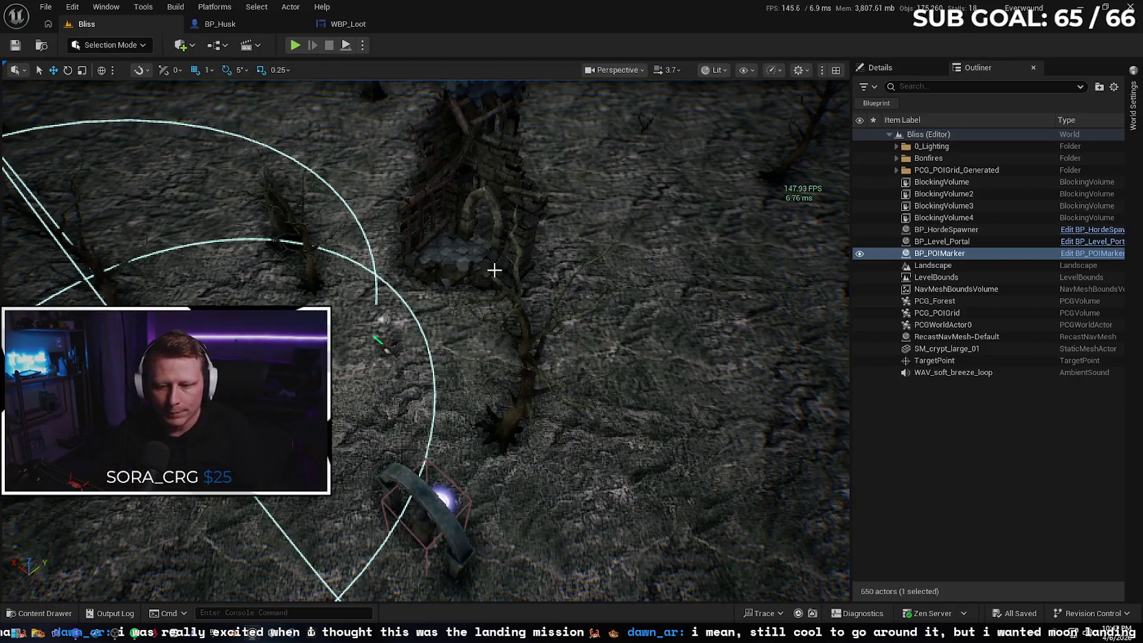
pyautogui.click(431, 493)
pyautogui.press('Delete')
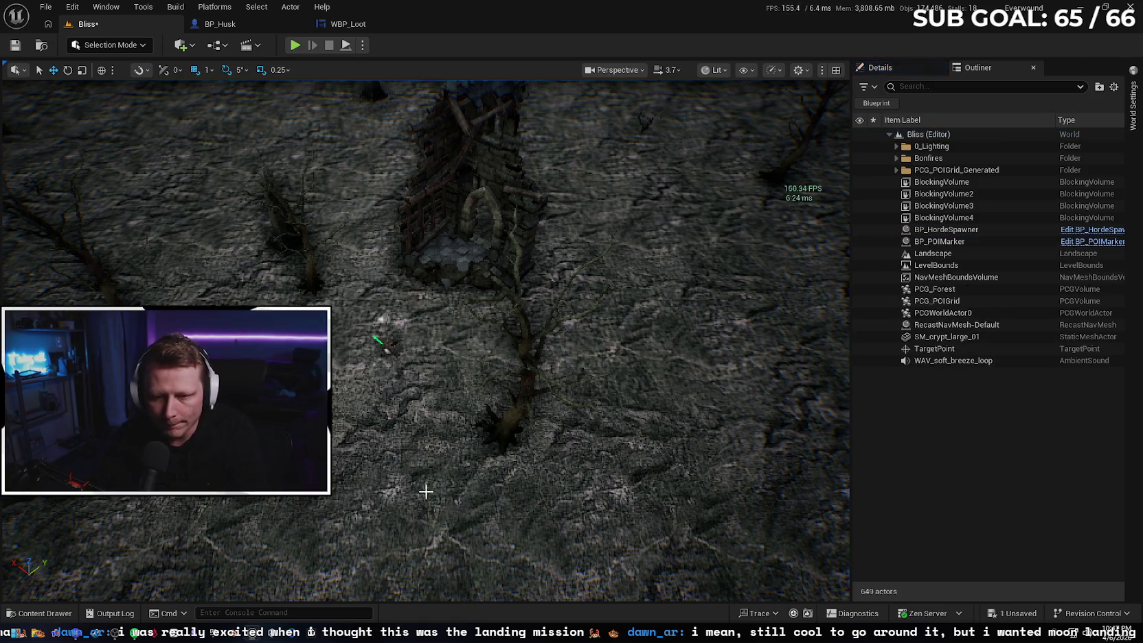
pyautogui.click(939, 241)
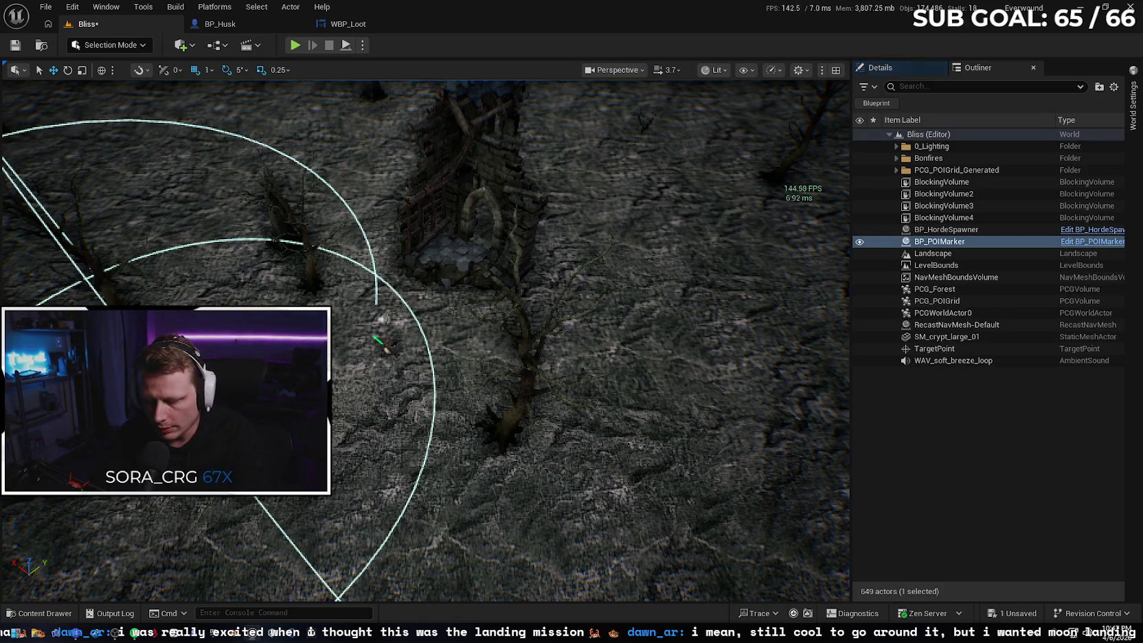
pyautogui.press('Delete')
# Fly the camera back for a wider view of the crypt arch and open the Content Drawer.
pyautogui.moveTo(426, 343); pyautogui.dragTo(426, 261)
pyautogui.scroll(-5, 408, 414)
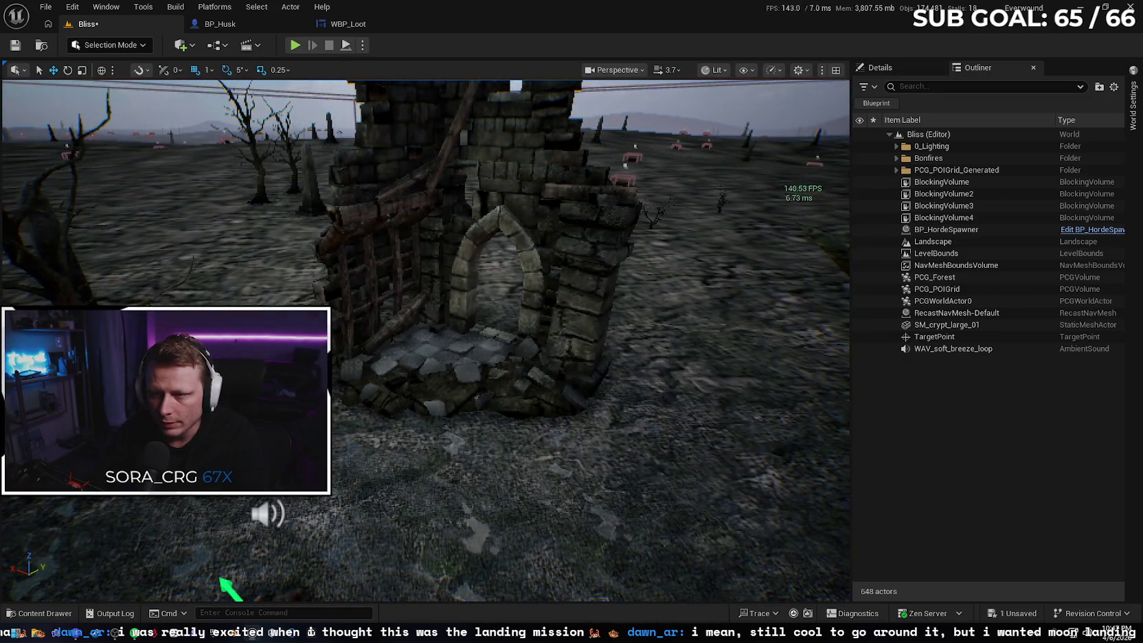
pyautogui.scroll(-8, 408, 414)
pyautogui.moveTo(512, 348); pyautogui.dragTo(470, 335)
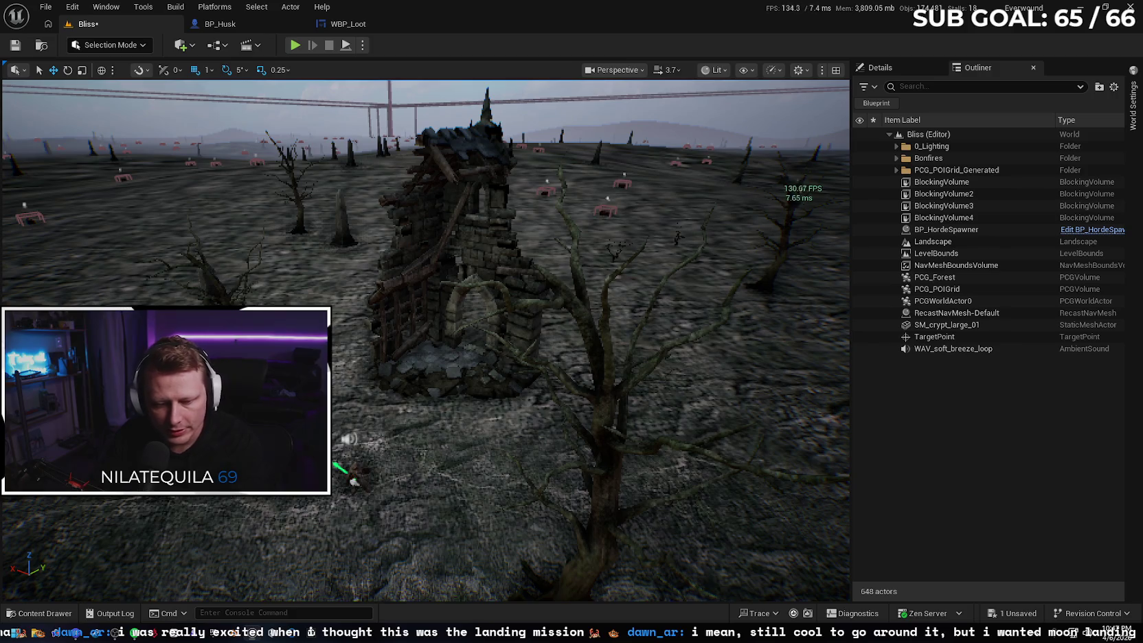
pyautogui.click(40, 612)
# Navigate the Content Drawer to Content > Dark_Dungeon_Music_1 > Cues.
pyautogui.click(429, 538)
pyautogui.scroll(10, 76, 543)
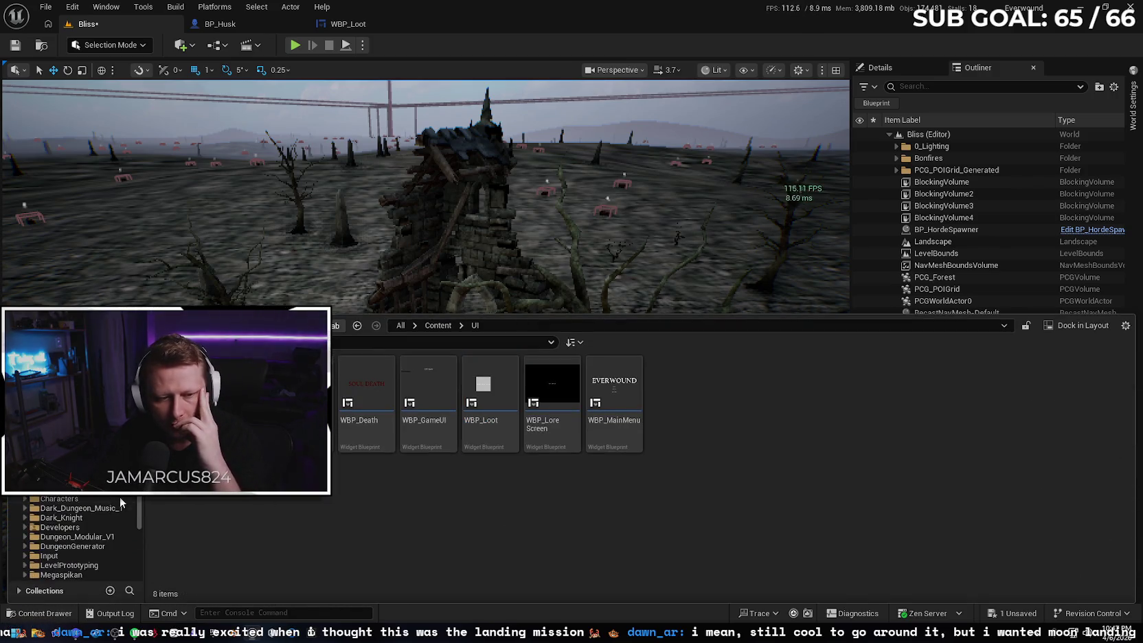
pyautogui.press('BackSpace')
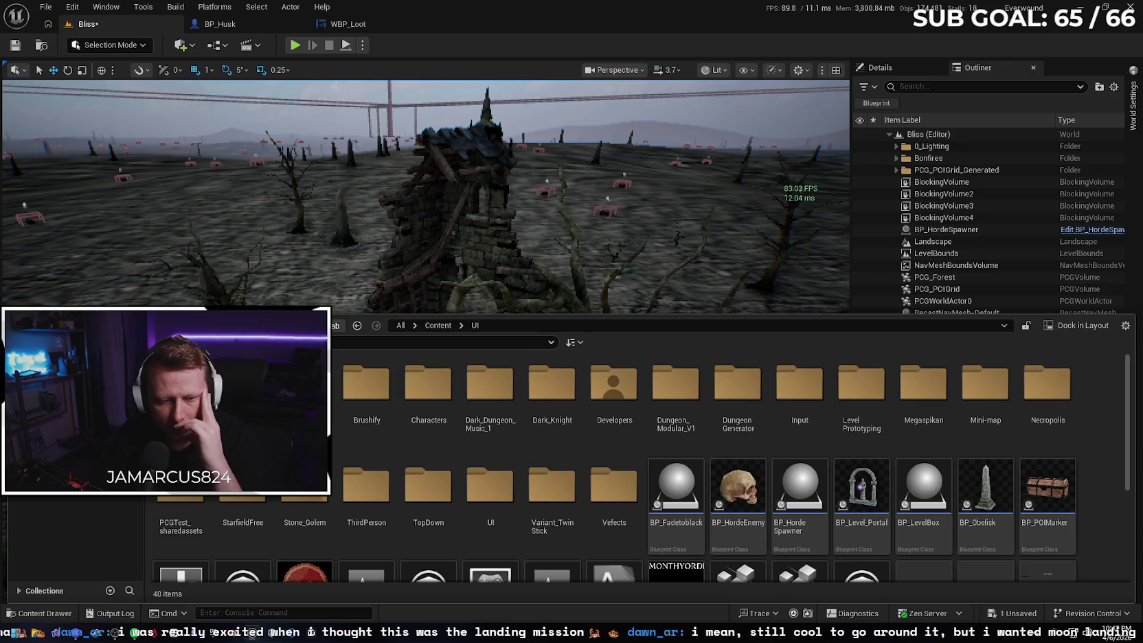
pyautogui.scroll(-3, 76, 542)
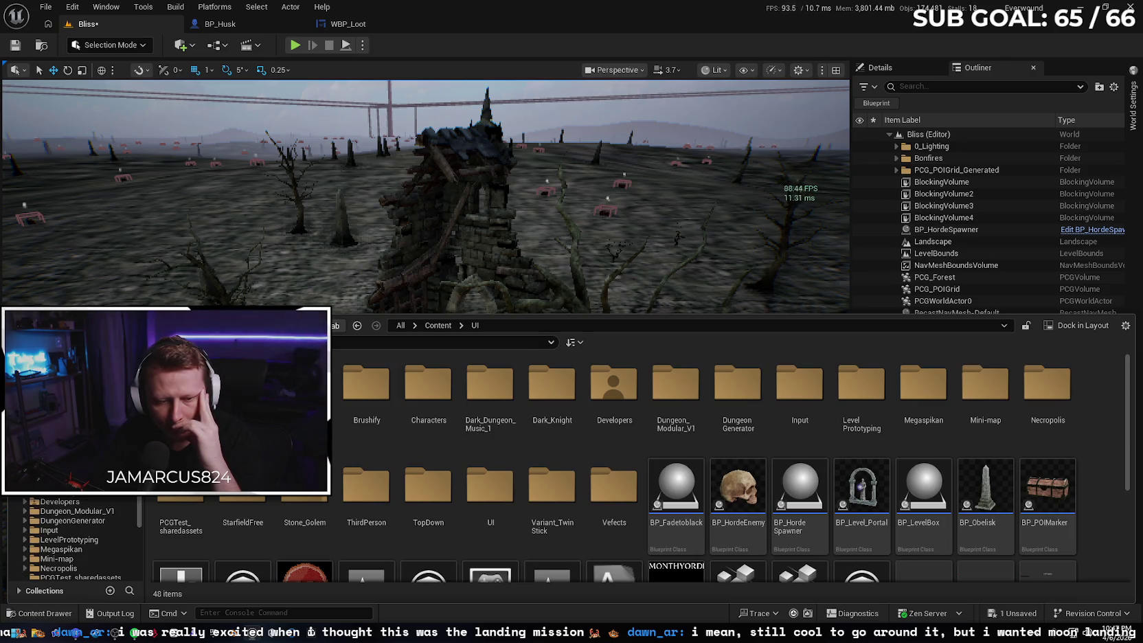
pyautogui.click(68, 482)
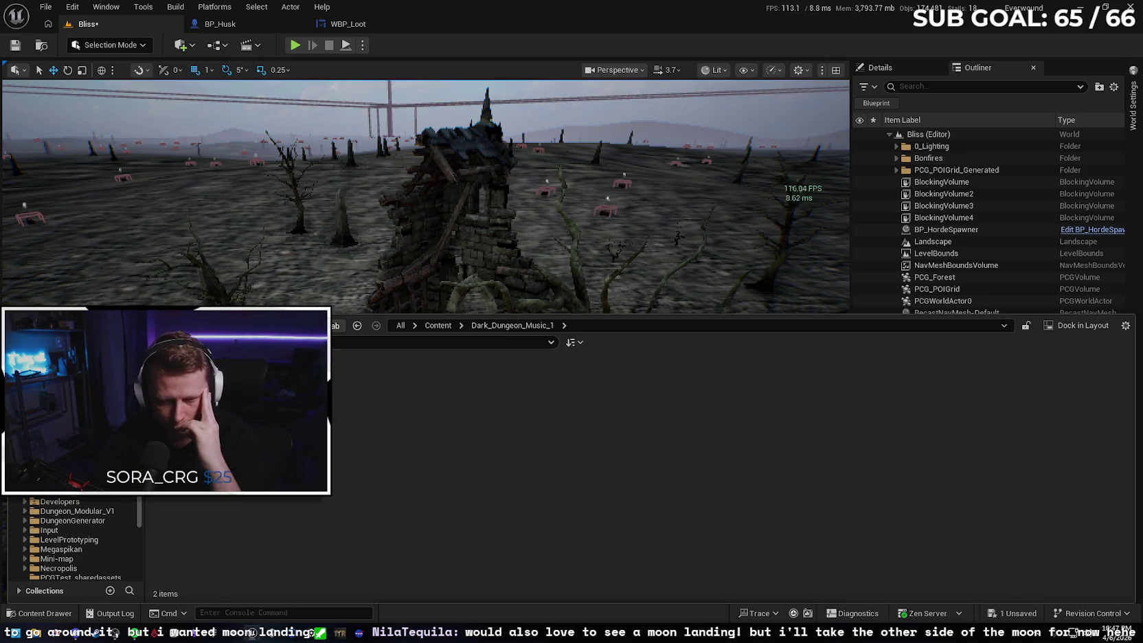
pyautogui.doubleClick(181, 406)
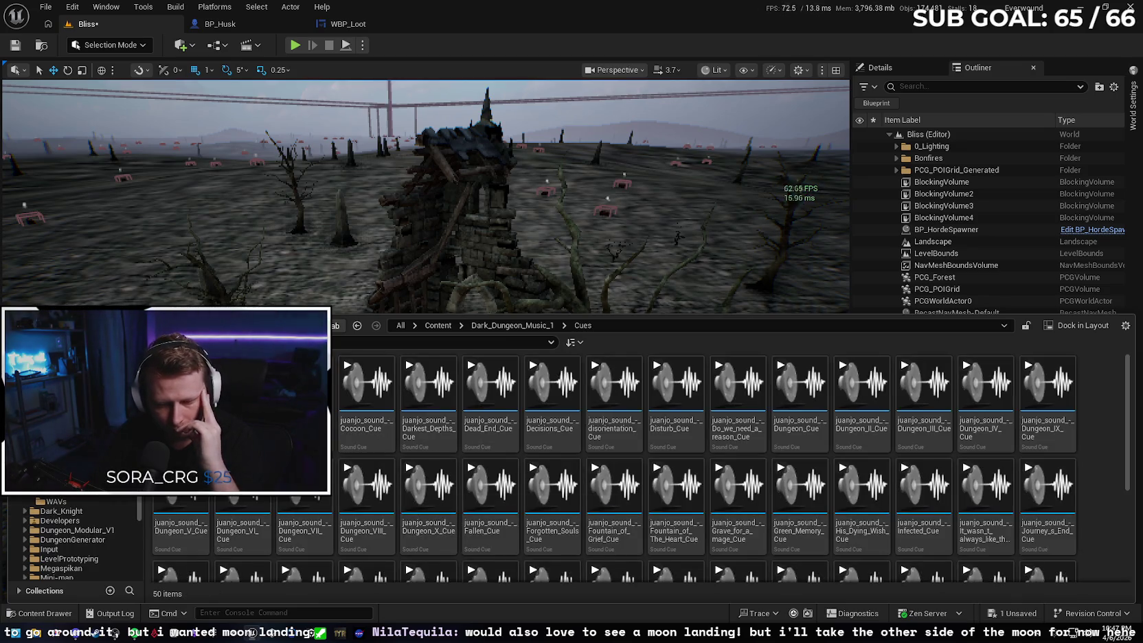
pyautogui.moveTo(206, 406)
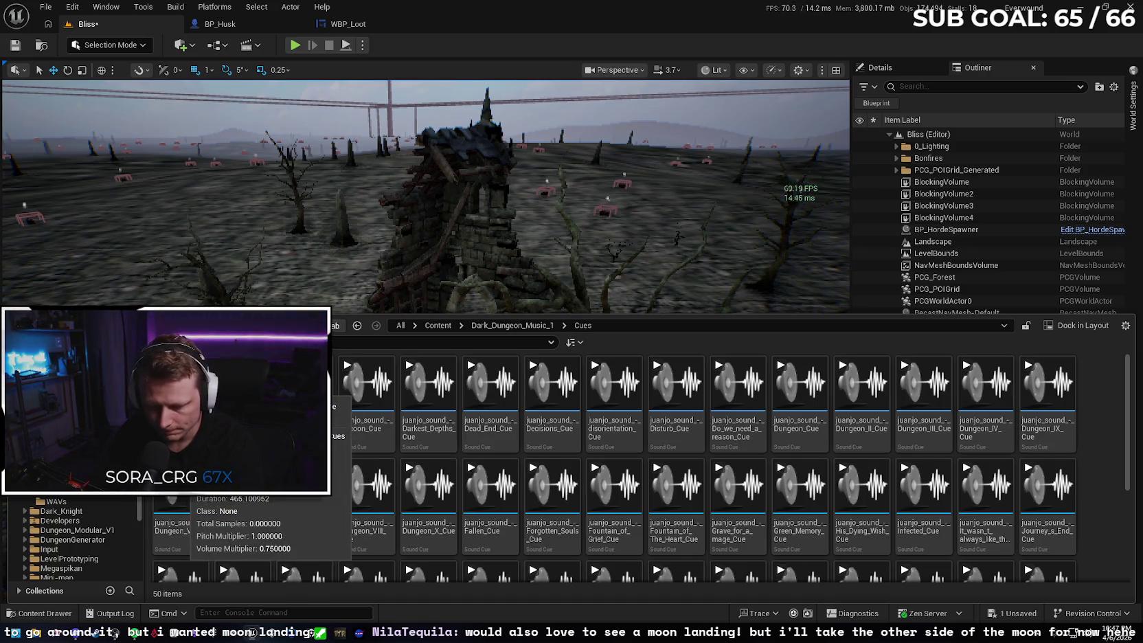
# Scroll the 50 cues and play The_Great_Collapse_Cue to audition it.
pyautogui.scroll(-3, 982, 413)
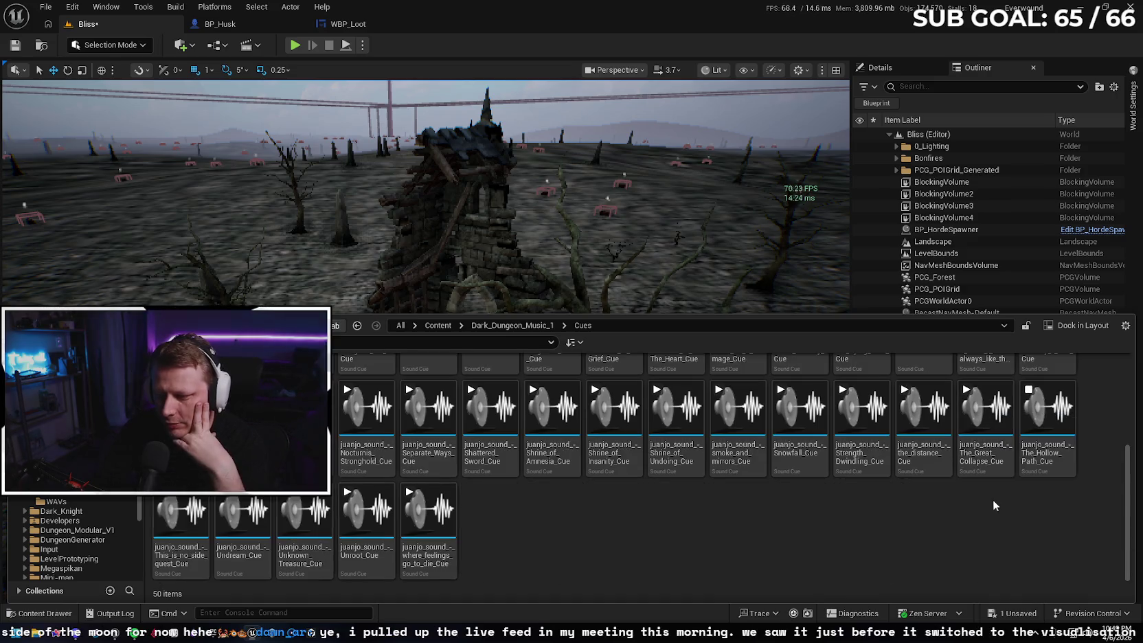
pyautogui.click(967, 390)
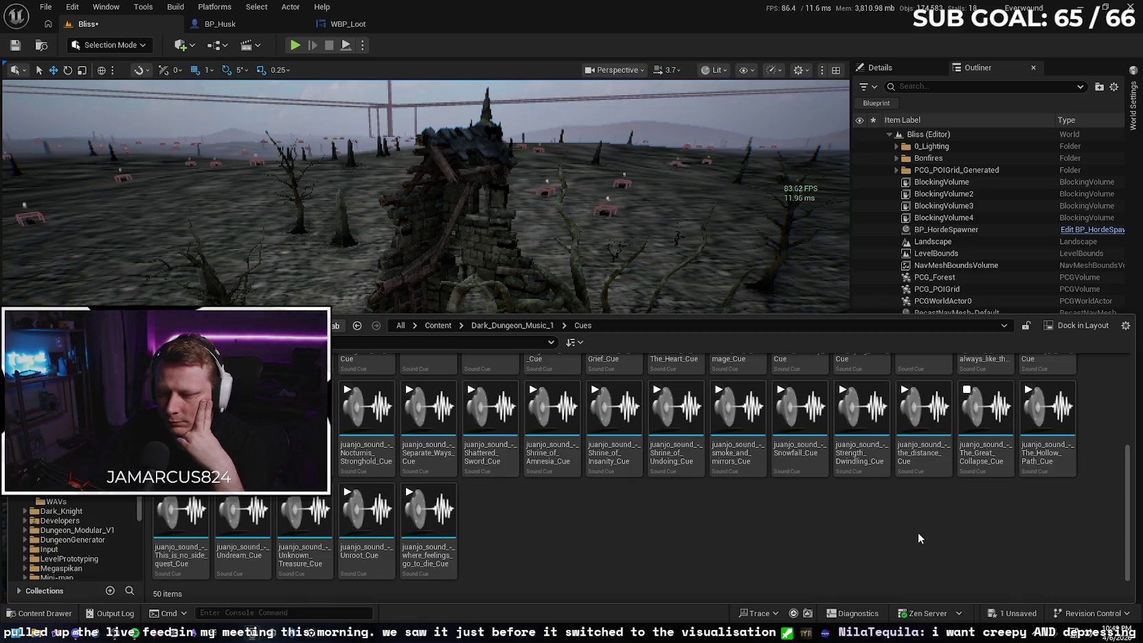
pyautogui.moveTo(925, 411)
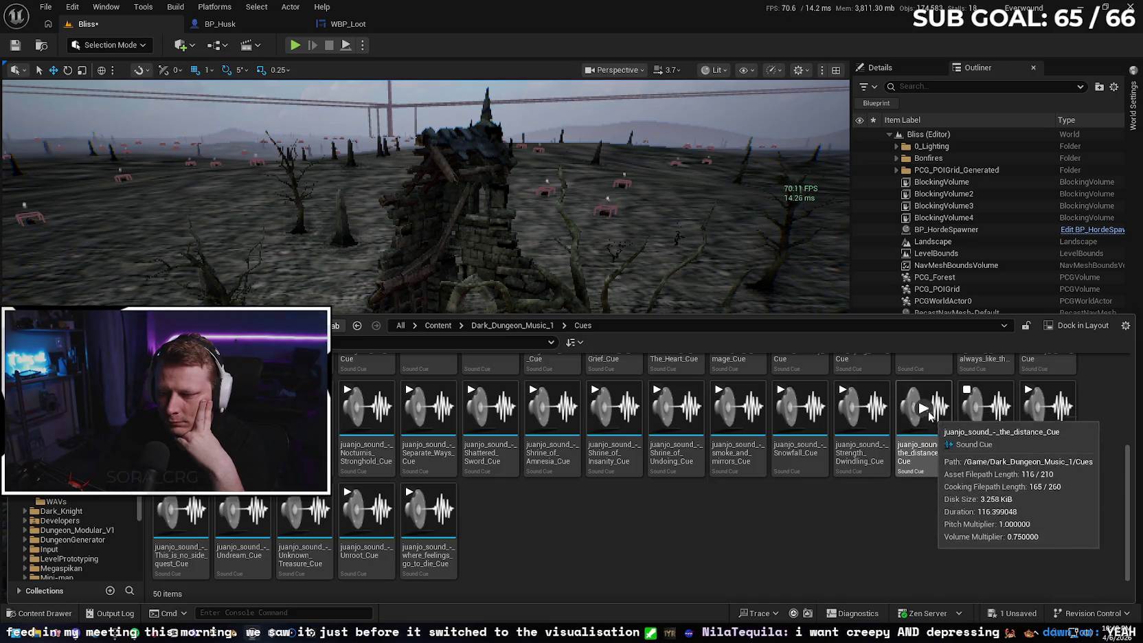
# Preview the distance, Strength Dwindling, Snowfall and smoke_and_mirrors music cues in turn.
pyautogui.click(921, 408)
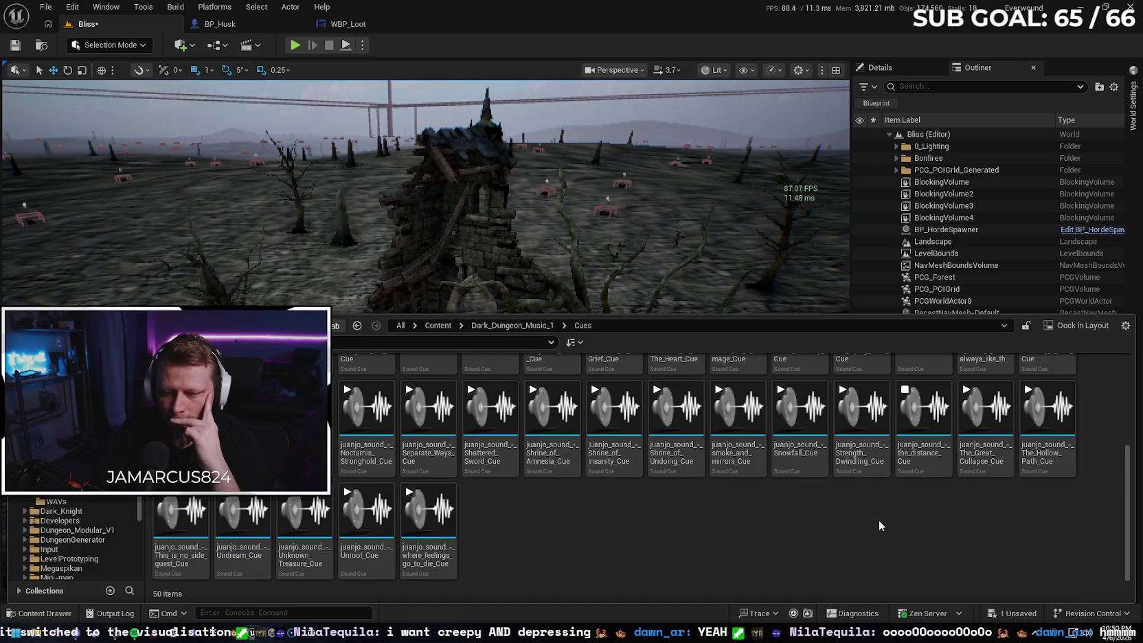
pyautogui.moveTo(867, 410)
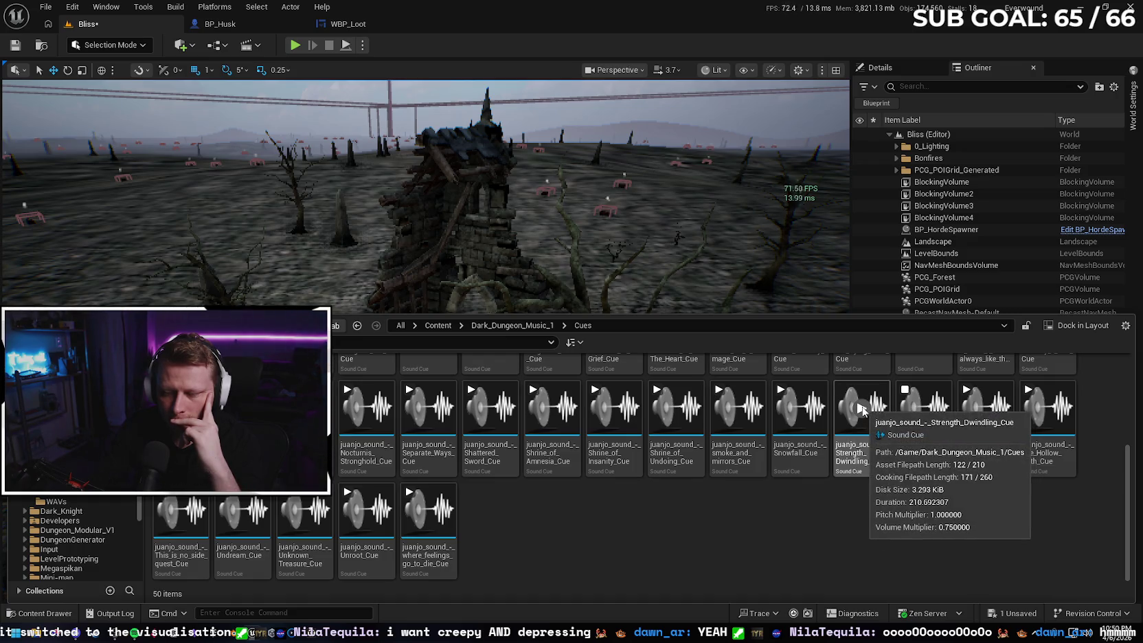
pyautogui.click(867, 409)
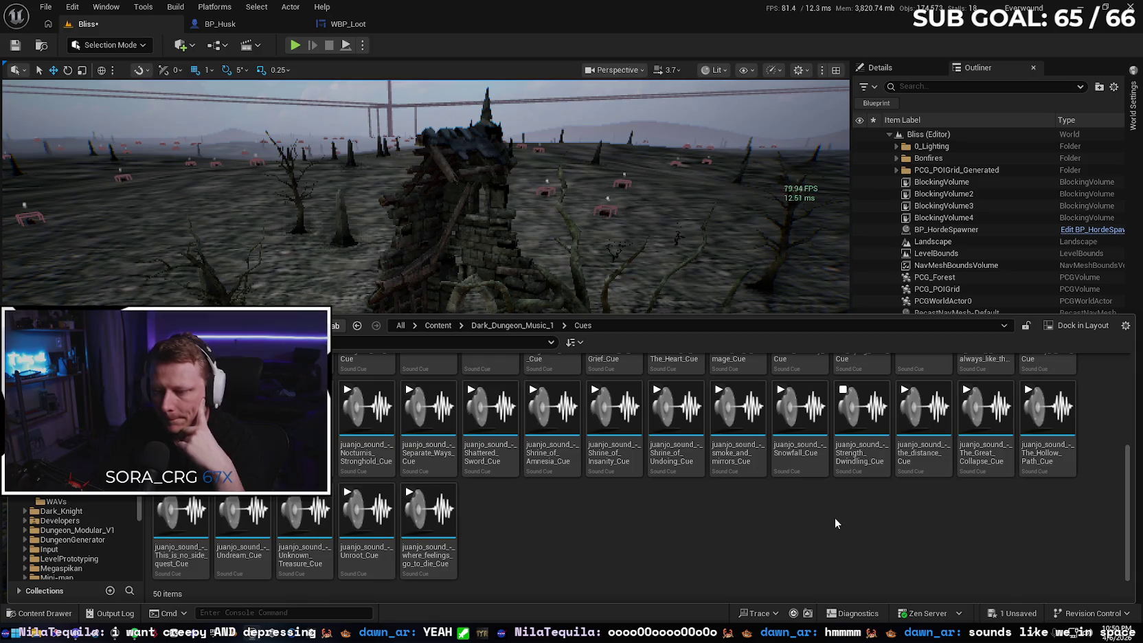
pyautogui.click(800, 411)
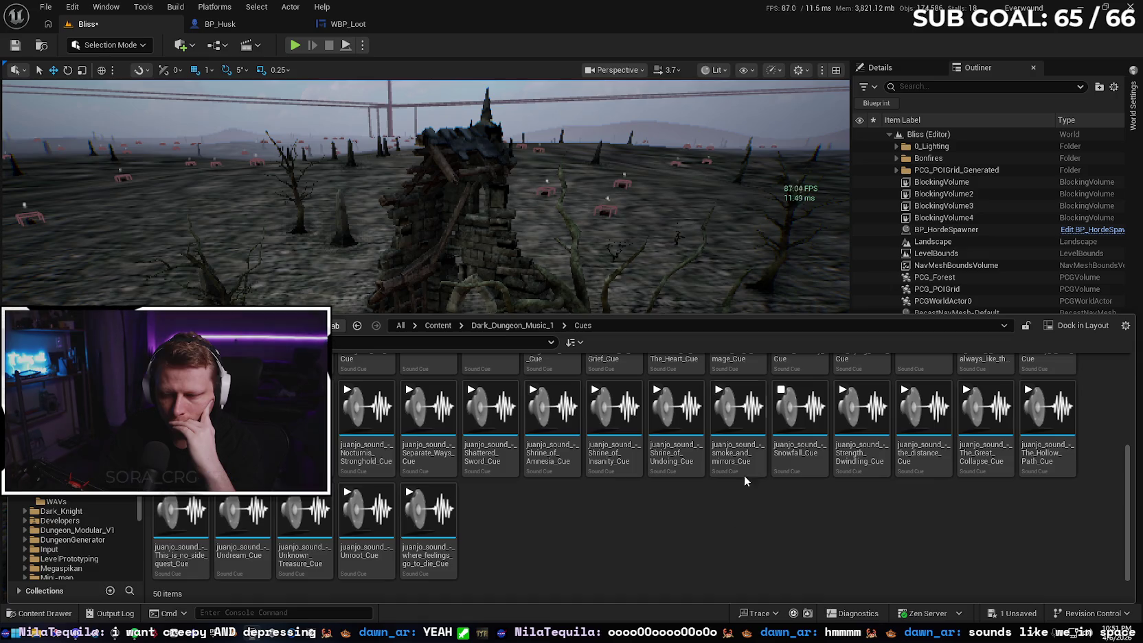
pyautogui.click(719, 389)
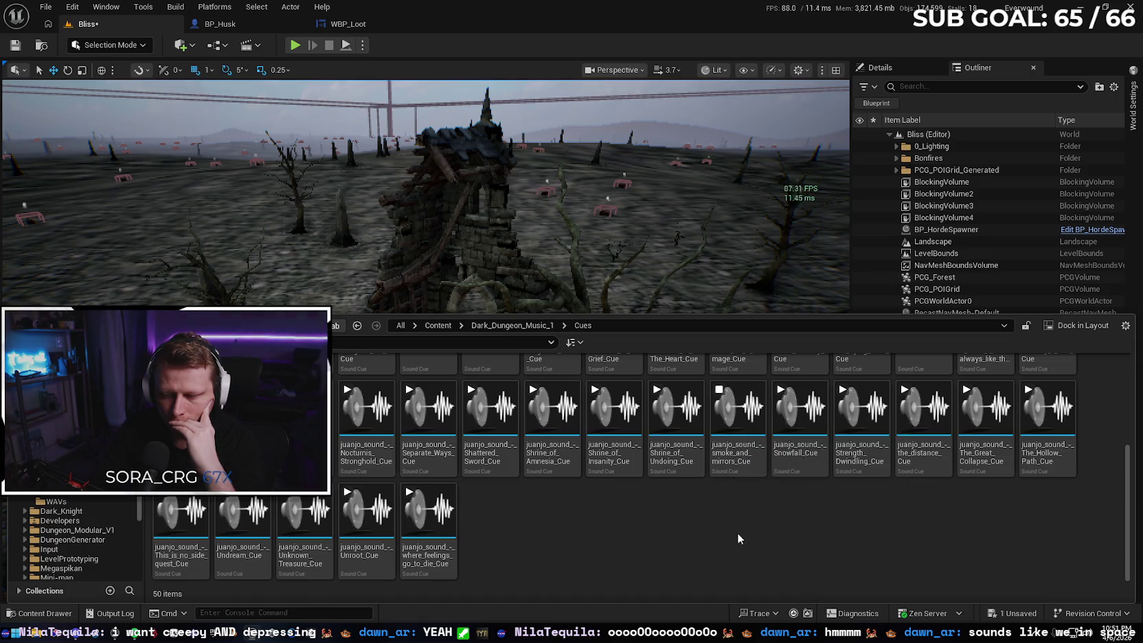
# Preview Shrine_of_Undoing, Shrine_of_Insanity, Shrine_of_Amnesia and Shattered_Sword, then leave Separate_Ways playing.
pyautogui.scroll(1, 670, 560)
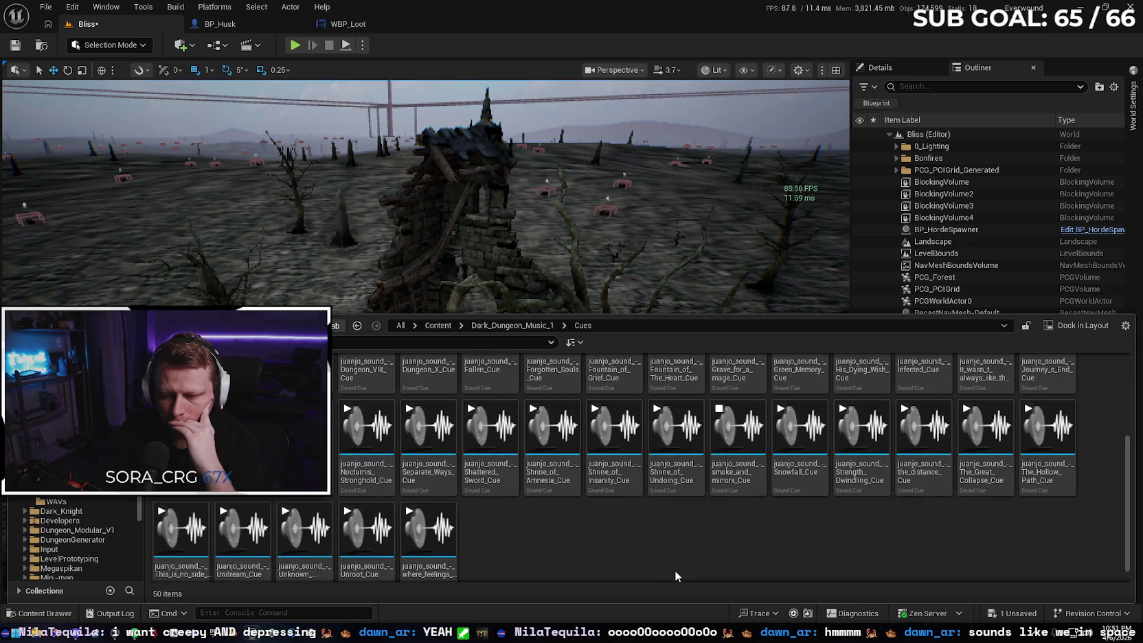
pyautogui.click(677, 430)
pyautogui.scroll(1, 627, 552)
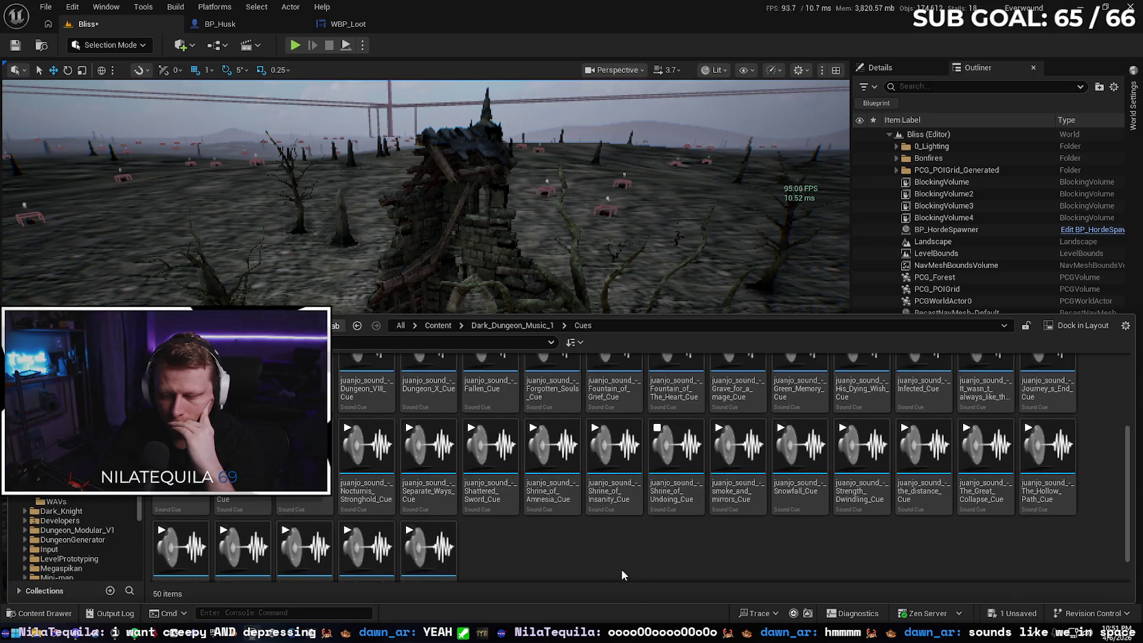
pyautogui.click(615, 450)
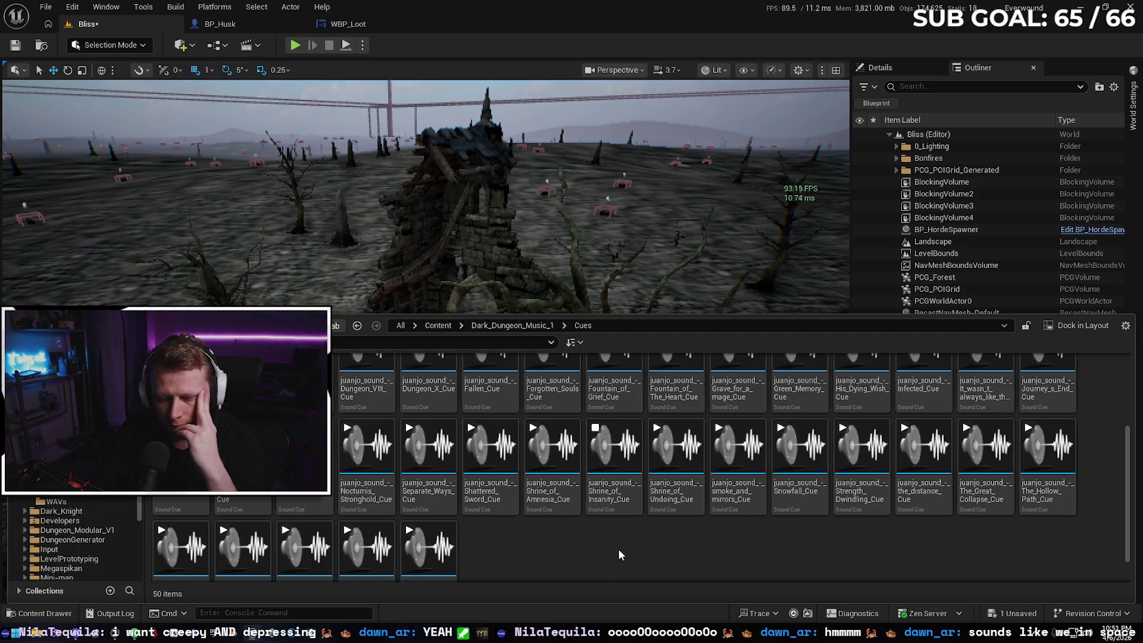
pyautogui.click(552, 447)
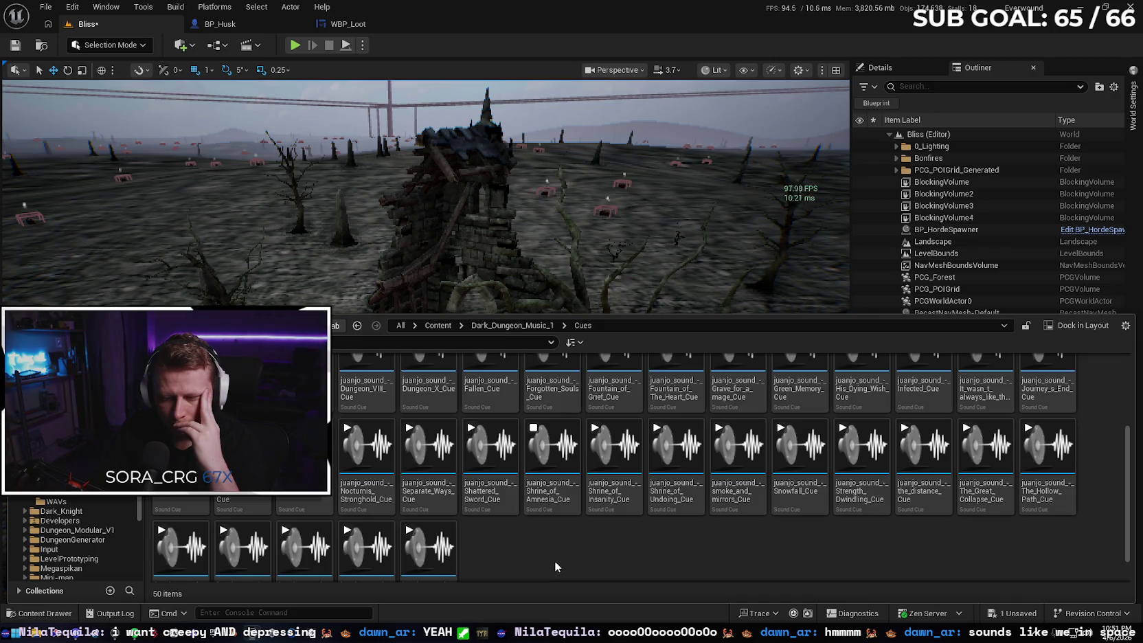
pyautogui.moveTo(492, 455)
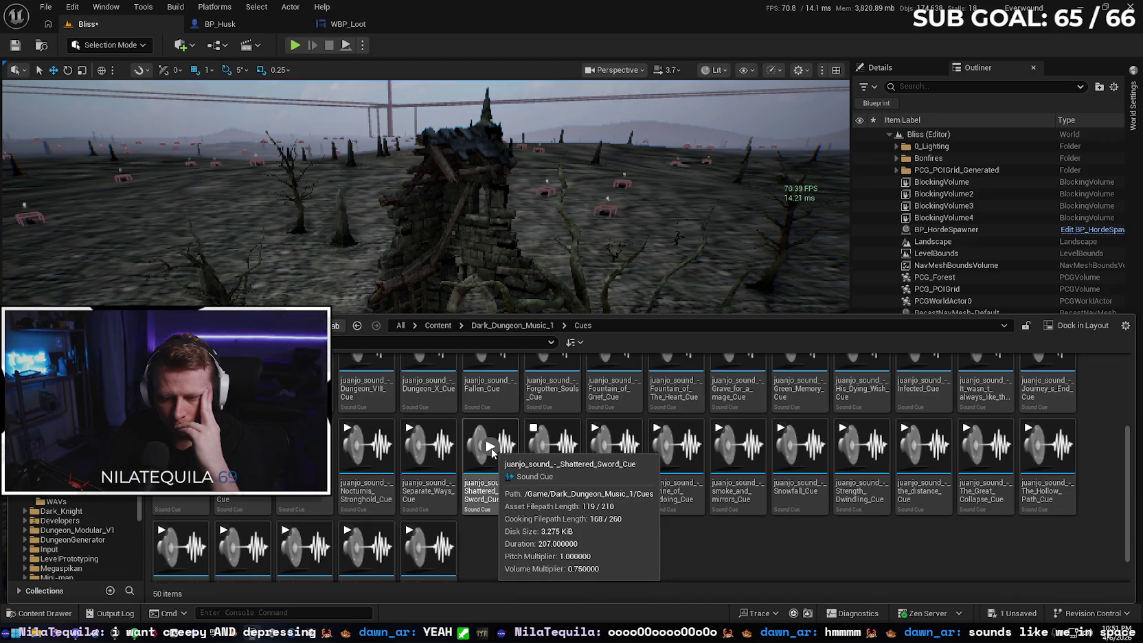
pyautogui.click(491, 447)
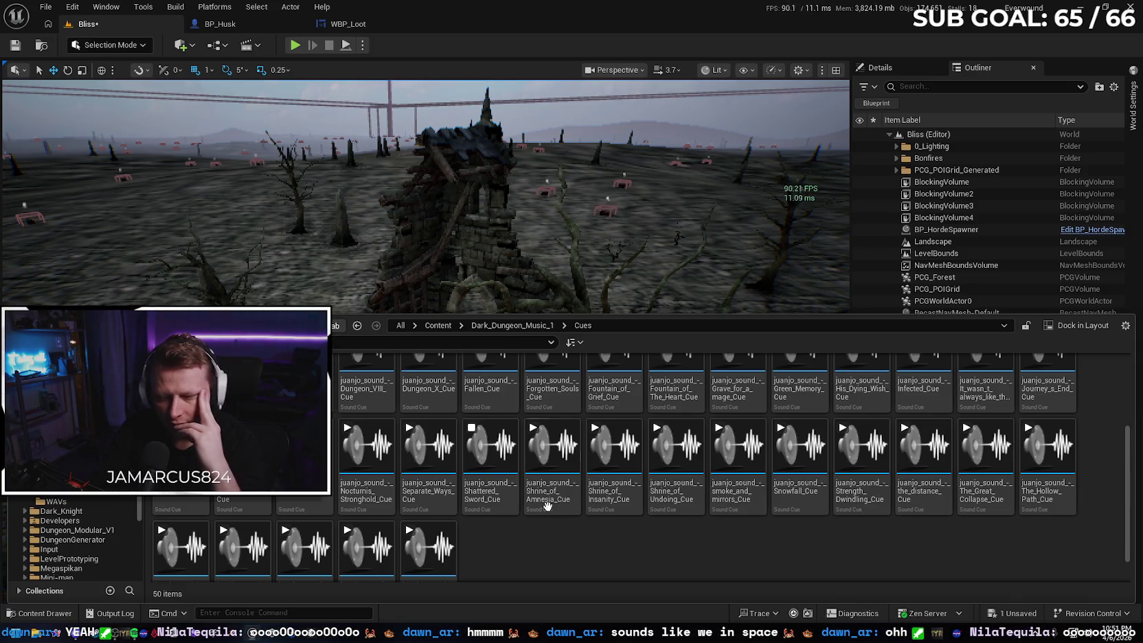
pyautogui.moveTo(555, 462)
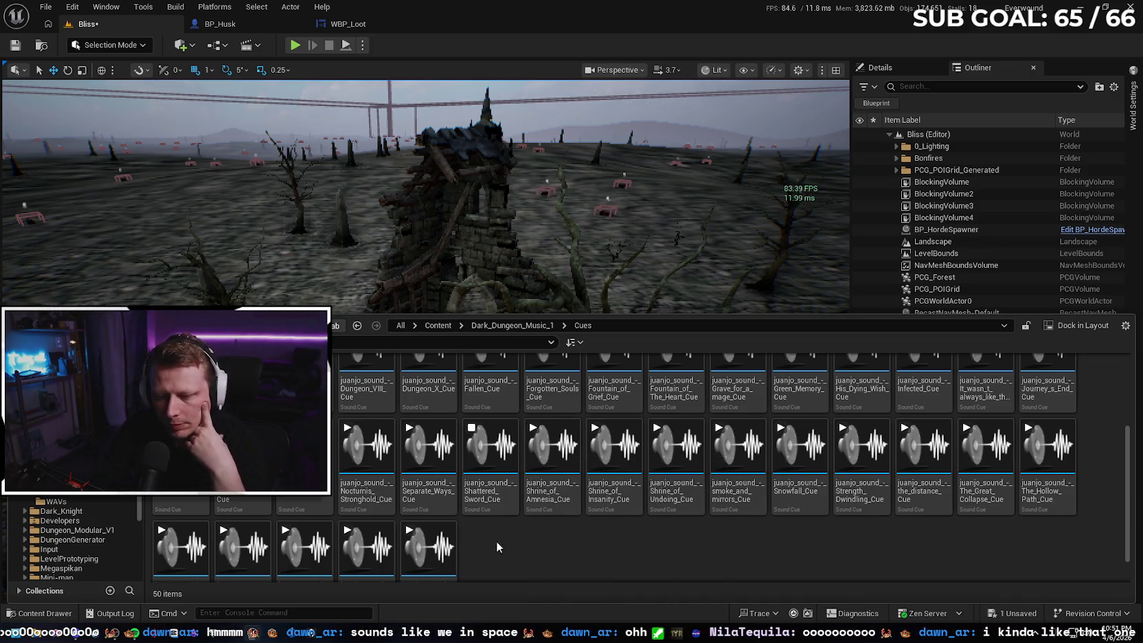
pyautogui.click(428, 447)
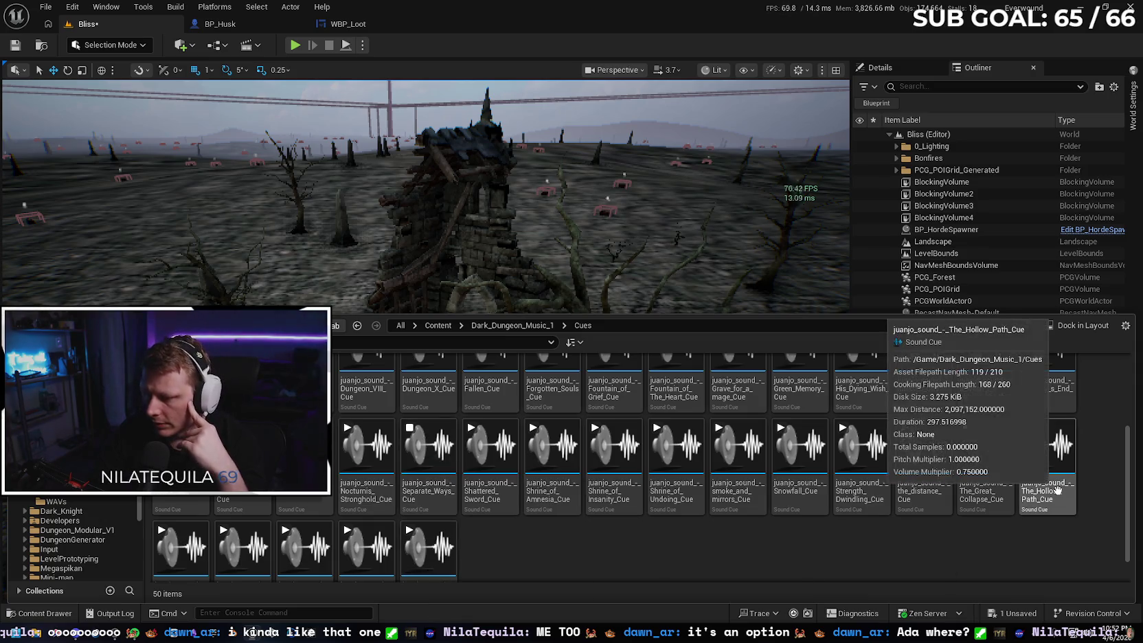
pyautogui.scroll(-2, 670, 549)
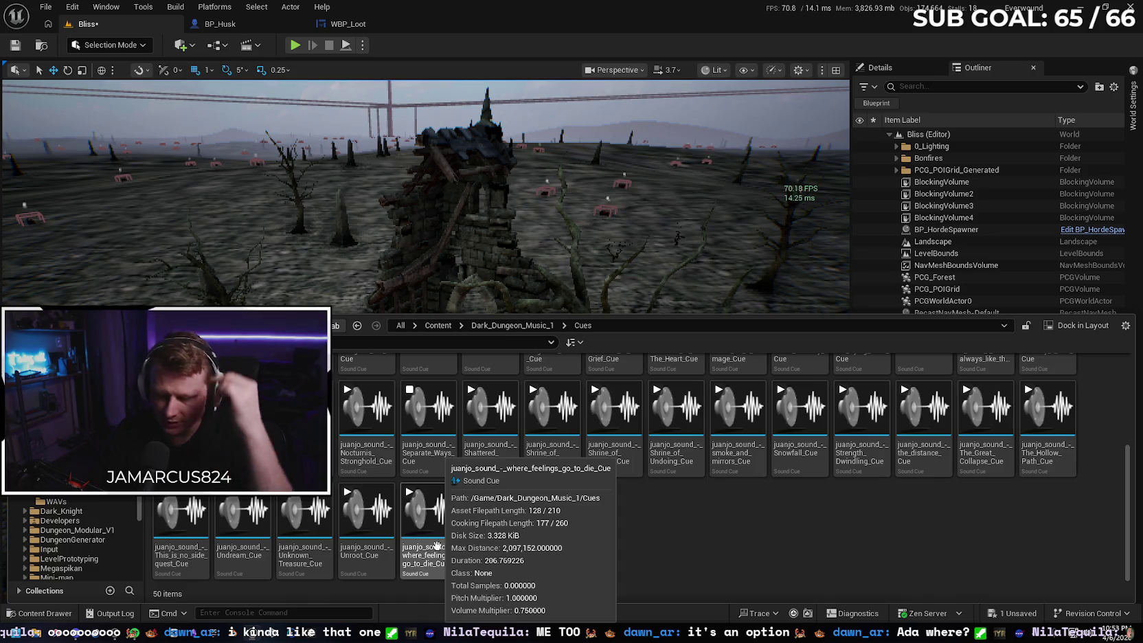
# Start the Nocturnis_Stronghold_Cue preview in the Cues grid.
pyautogui.scroll(1, 546, 554)
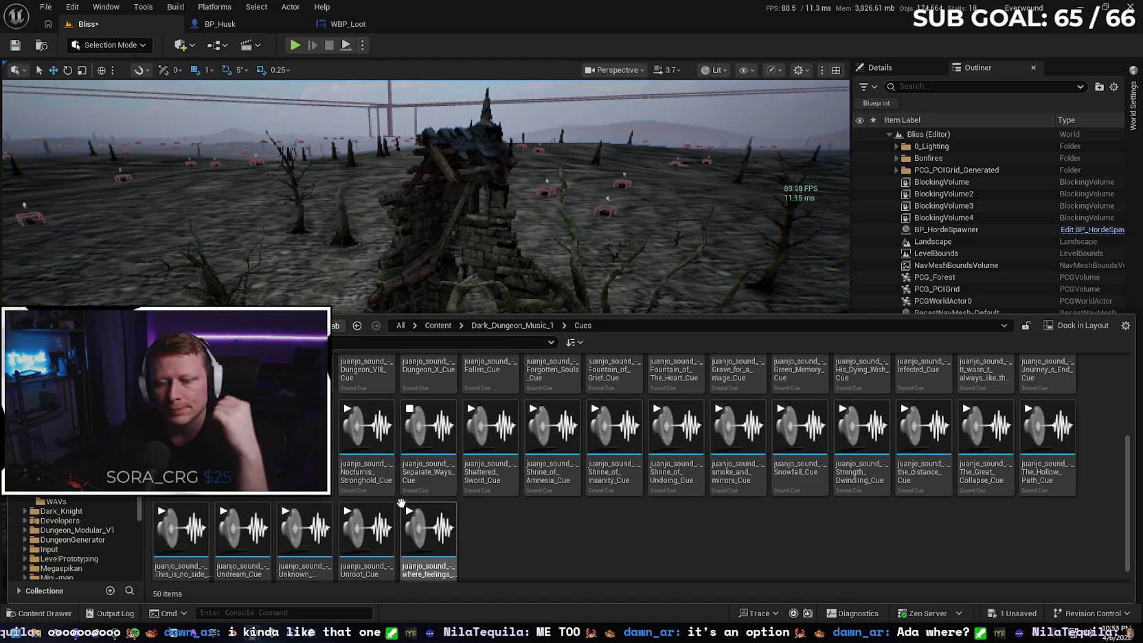
pyautogui.click(364, 429)
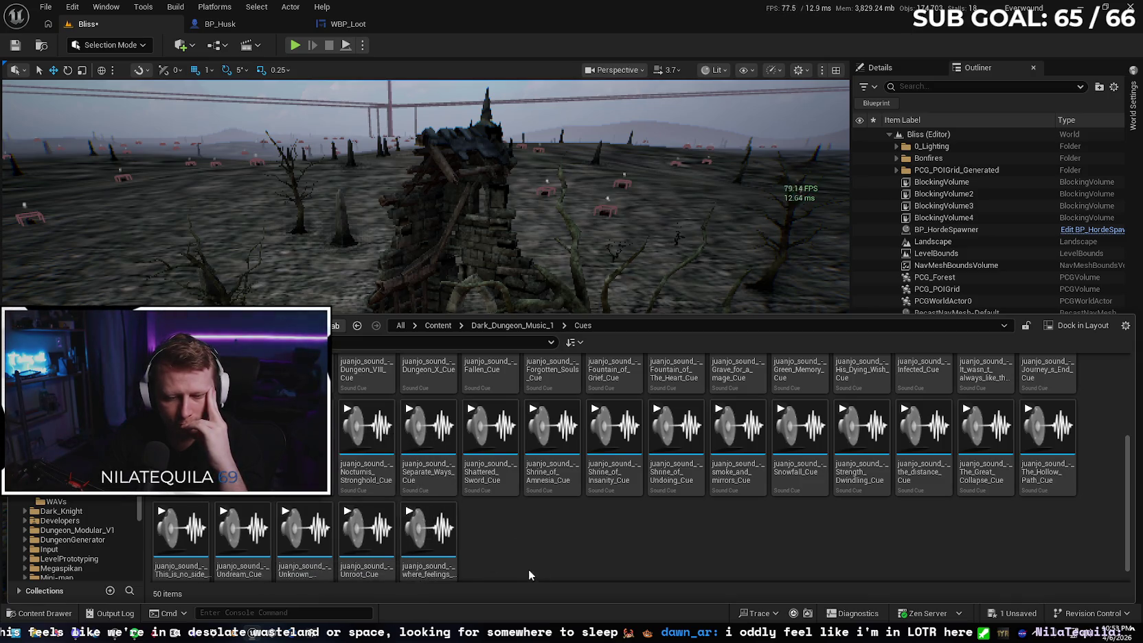
# Move up the Cues grid and preview the Journey_s_End music cue.
pyautogui.scroll(1, 516, 548)
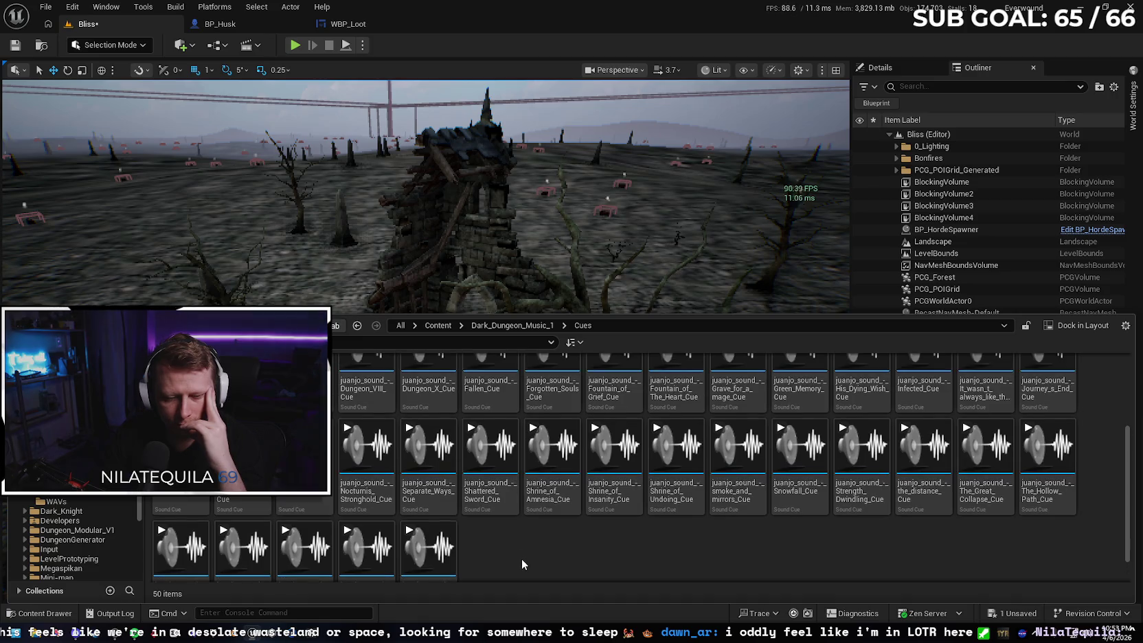
pyautogui.scroll(1, 523, 565)
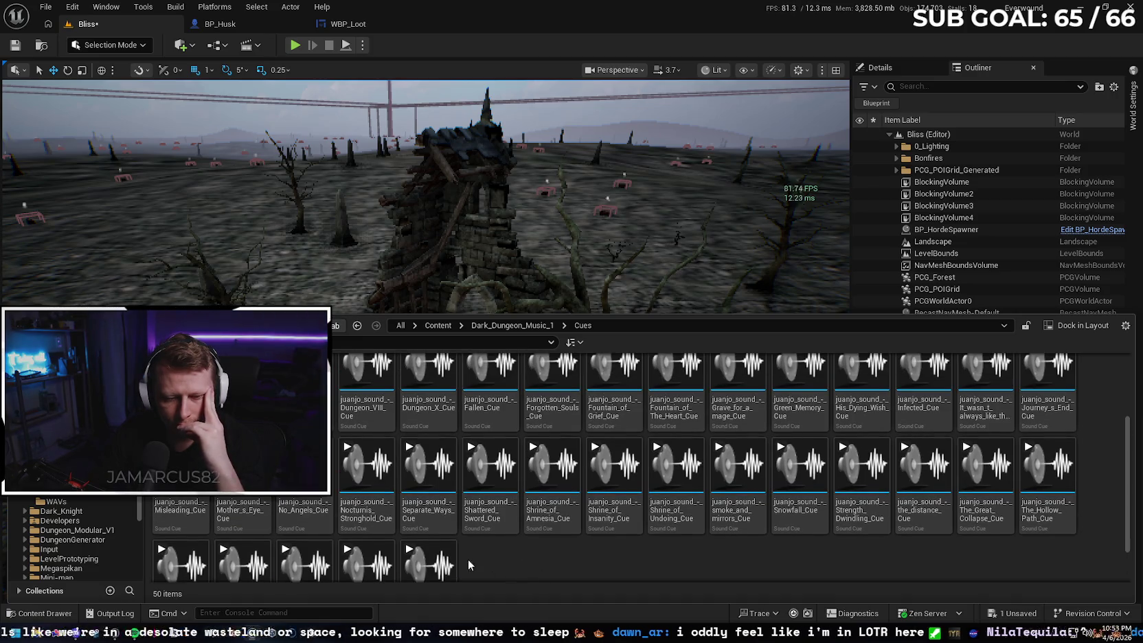
pyautogui.moveTo(182, 474)
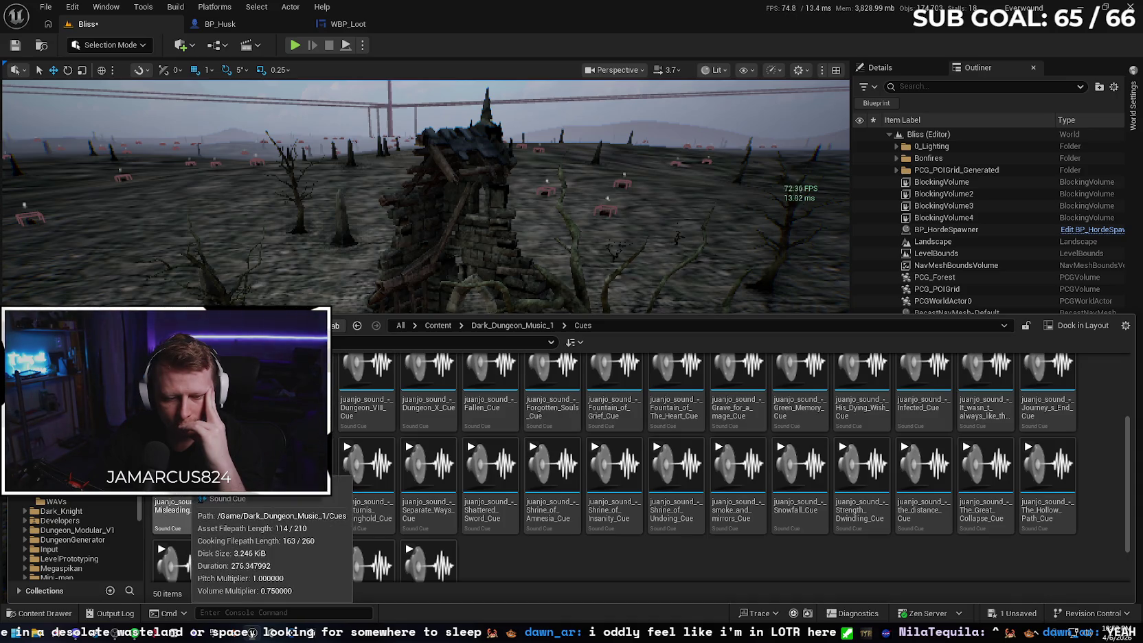
pyautogui.scroll(1, 901, 558)
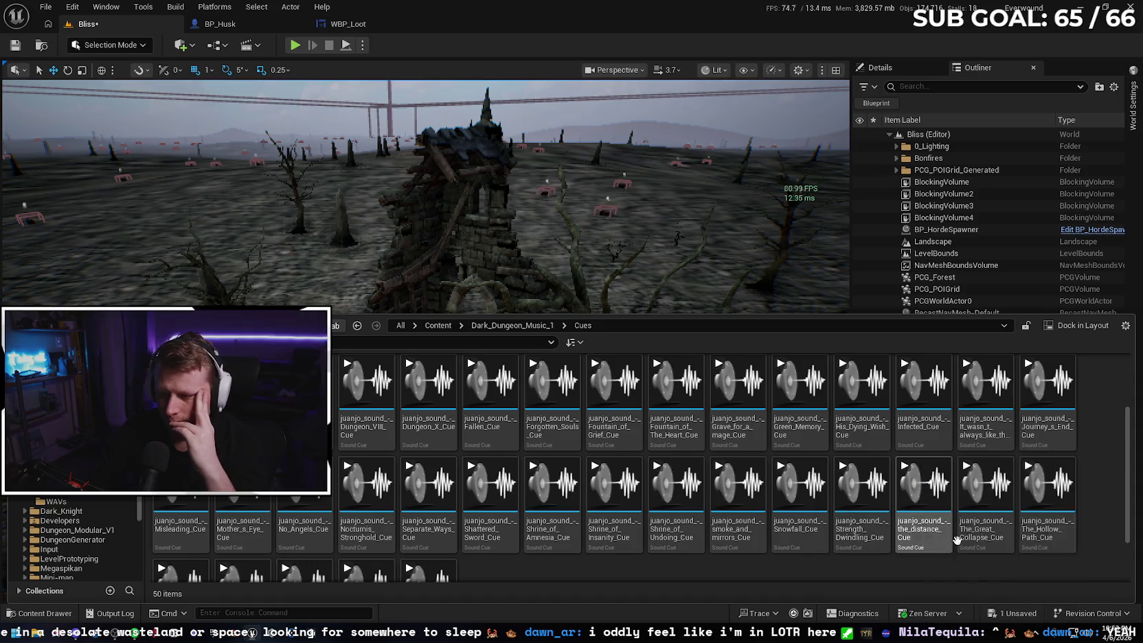
pyautogui.moveTo(1049, 378)
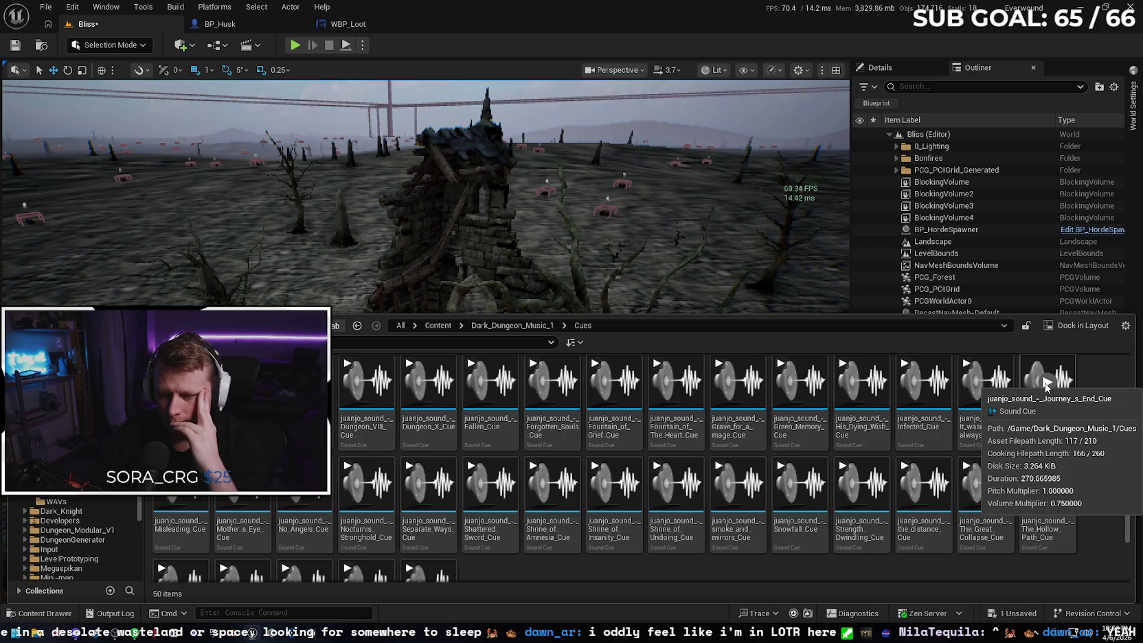
pyautogui.click(1046, 382)
pyautogui.moveTo(991, 392)
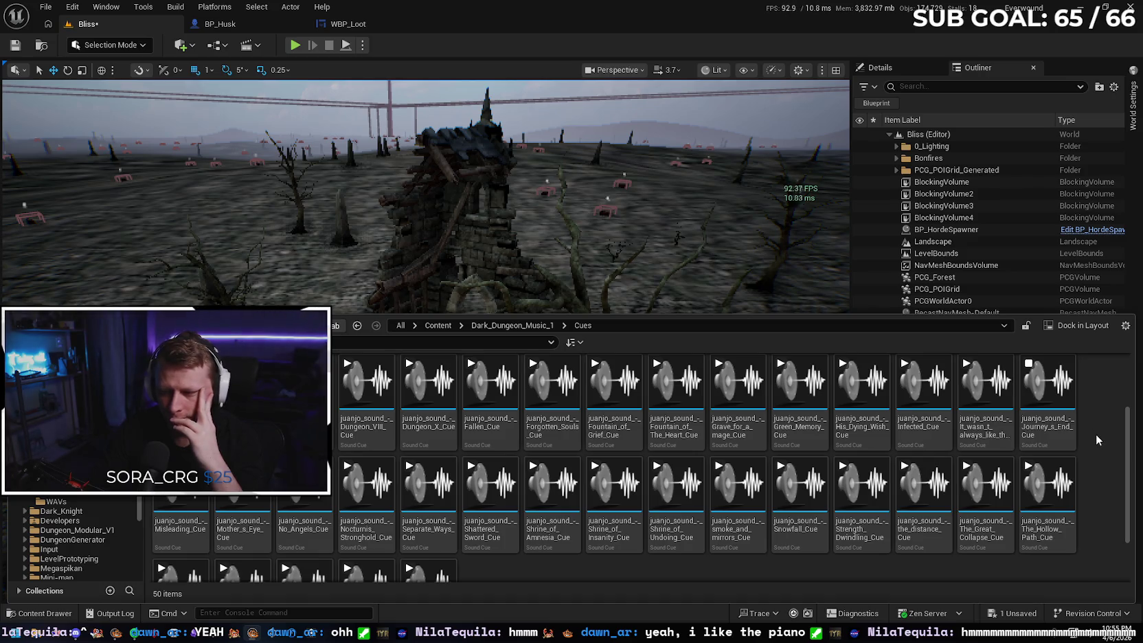
# Preview It_wasn_t_always_like_this, Infected and His_Dying_Wish, then leave Green_Memory playing.
pyautogui.moveTo(1075, 425)
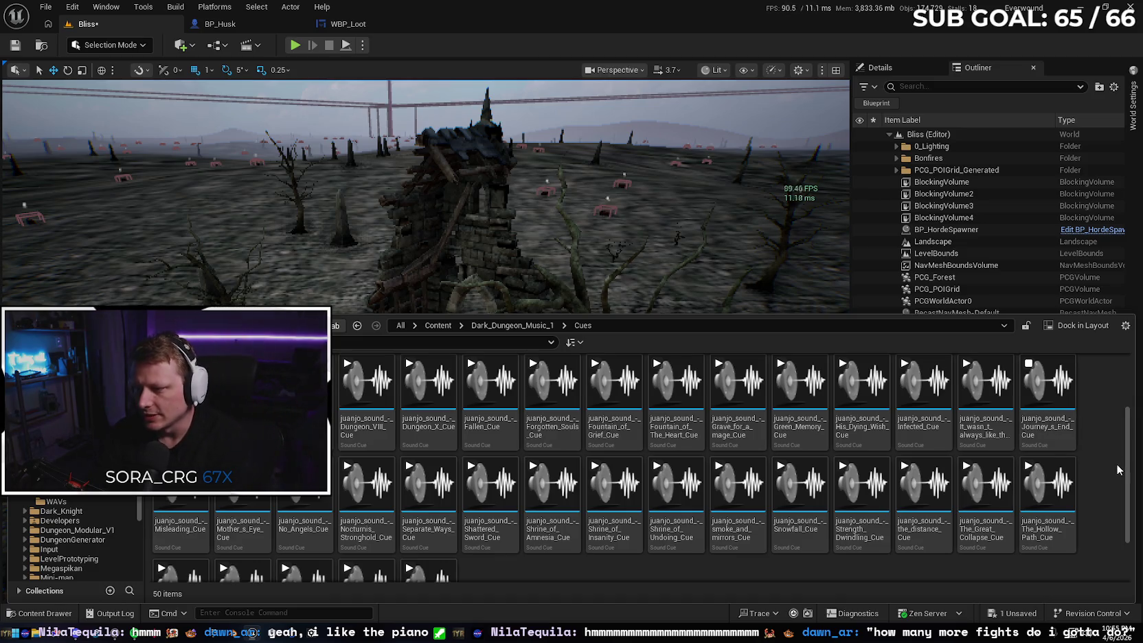
pyautogui.click(985, 382)
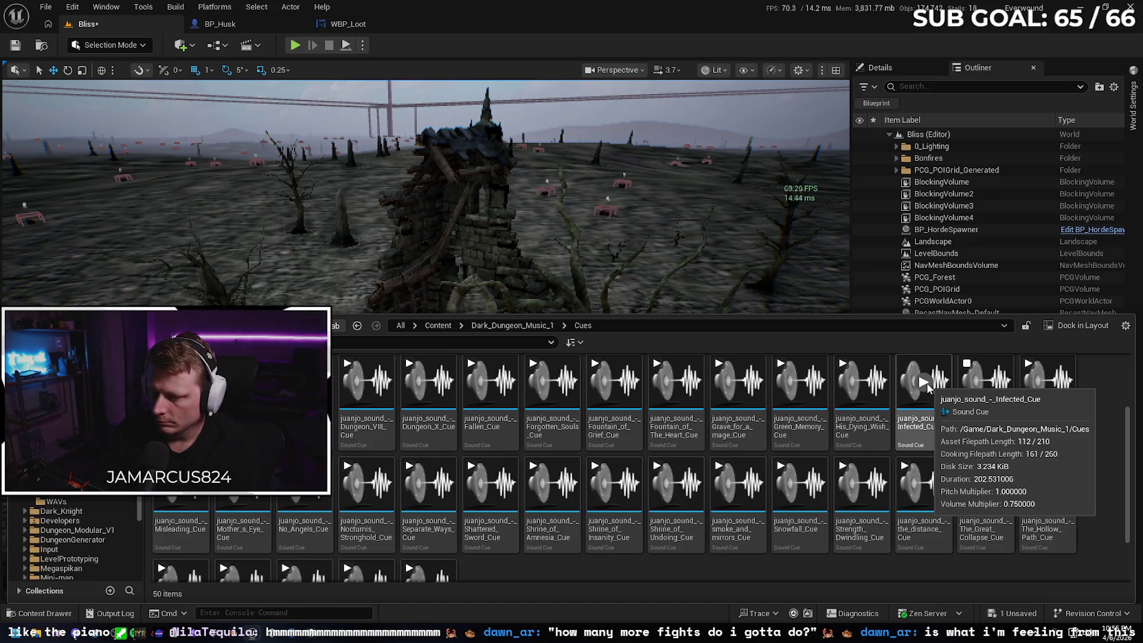
pyautogui.click(925, 382)
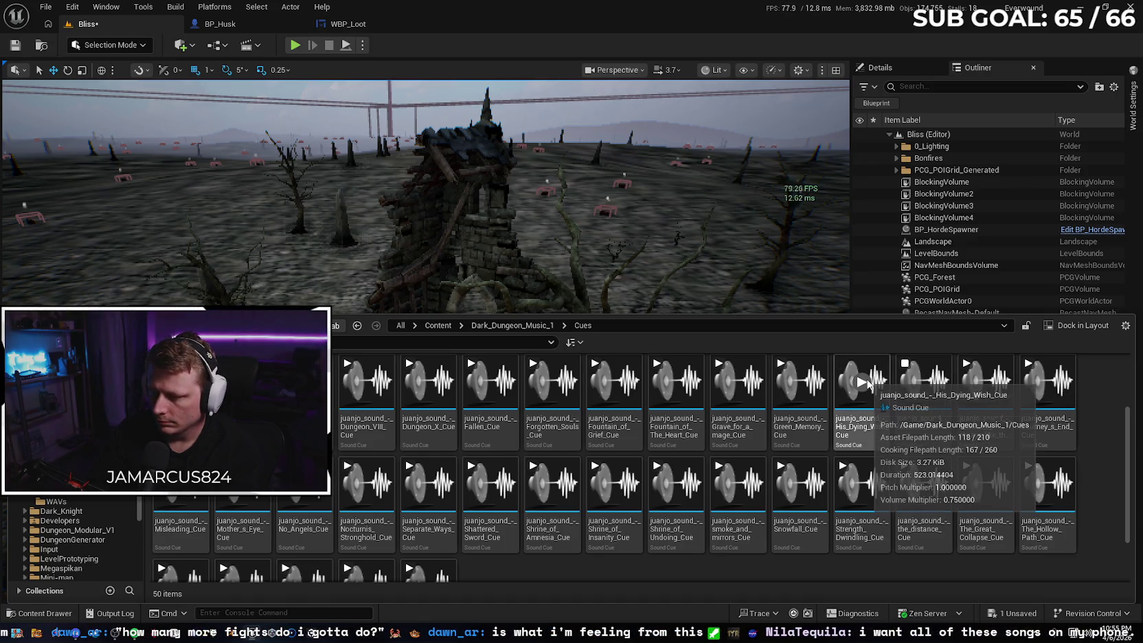
pyautogui.click(862, 382)
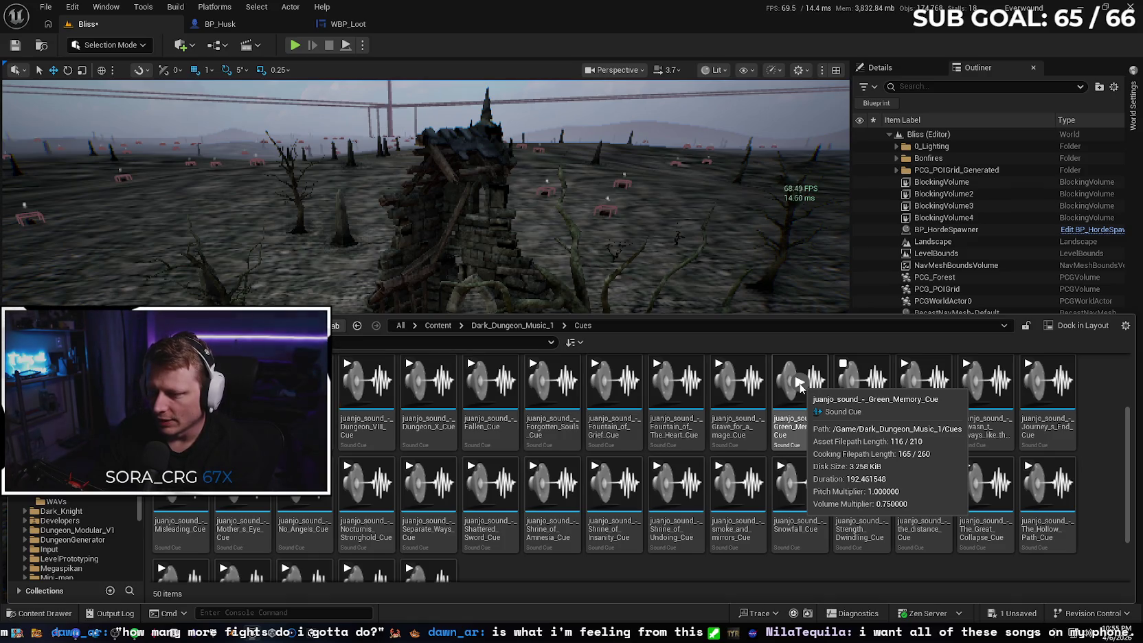
pyautogui.click(867, 396)
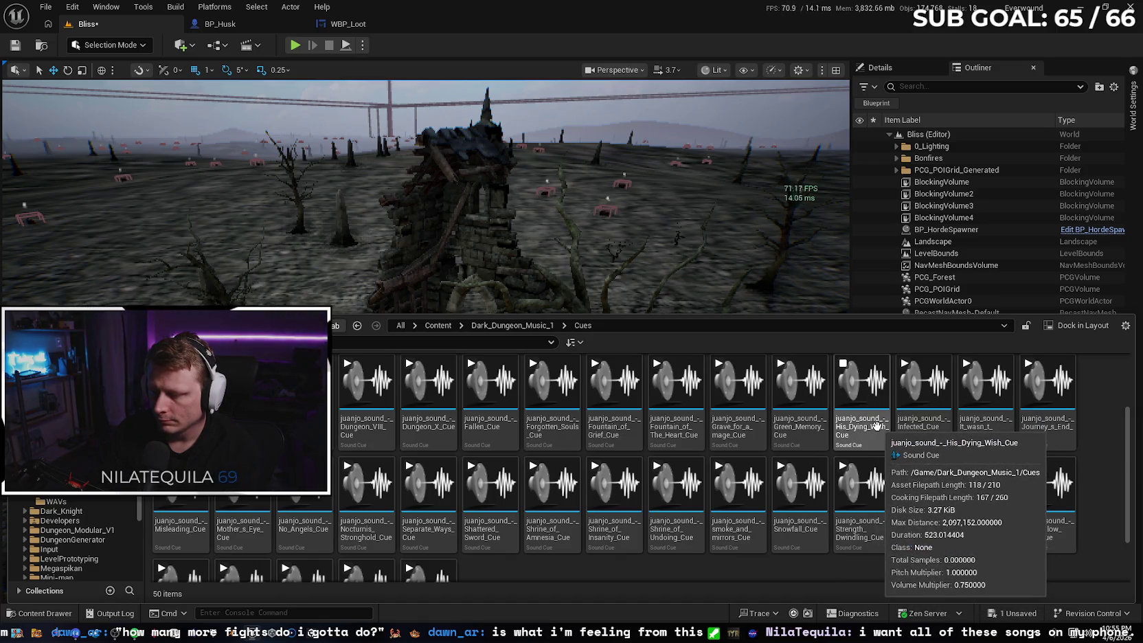
pyautogui.moveTo(856, 428)
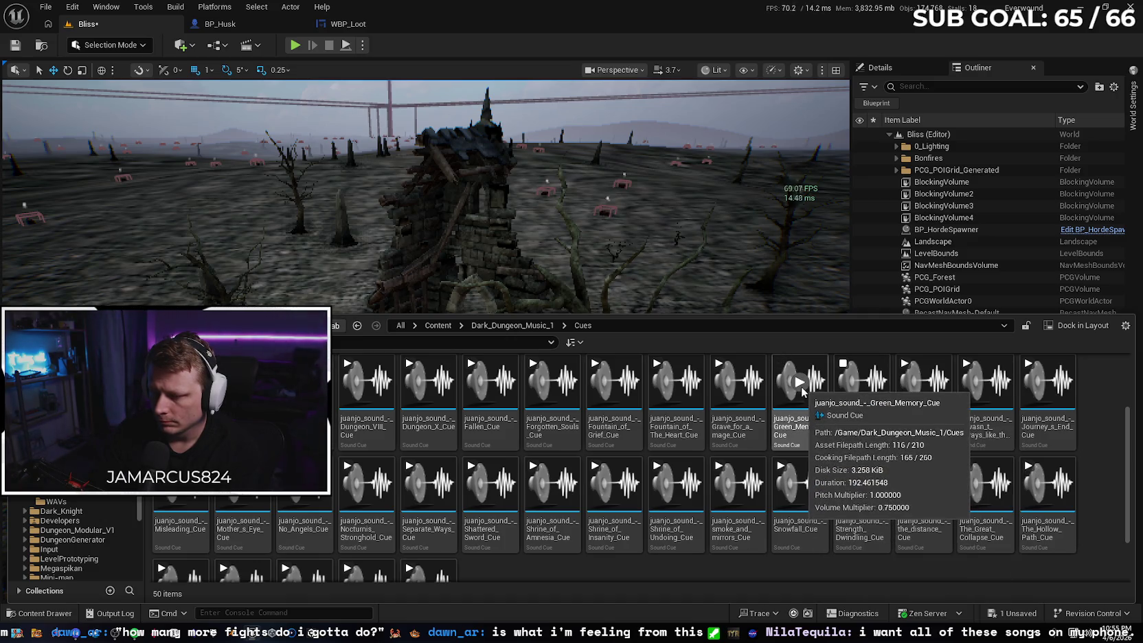
pyautogui.click(810, 429)
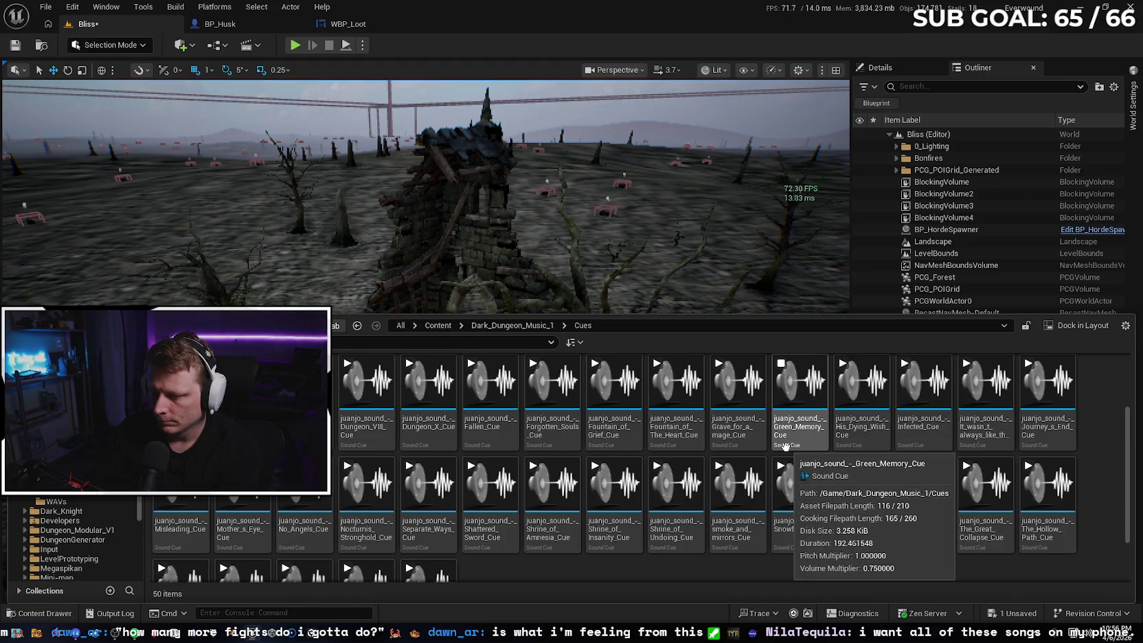